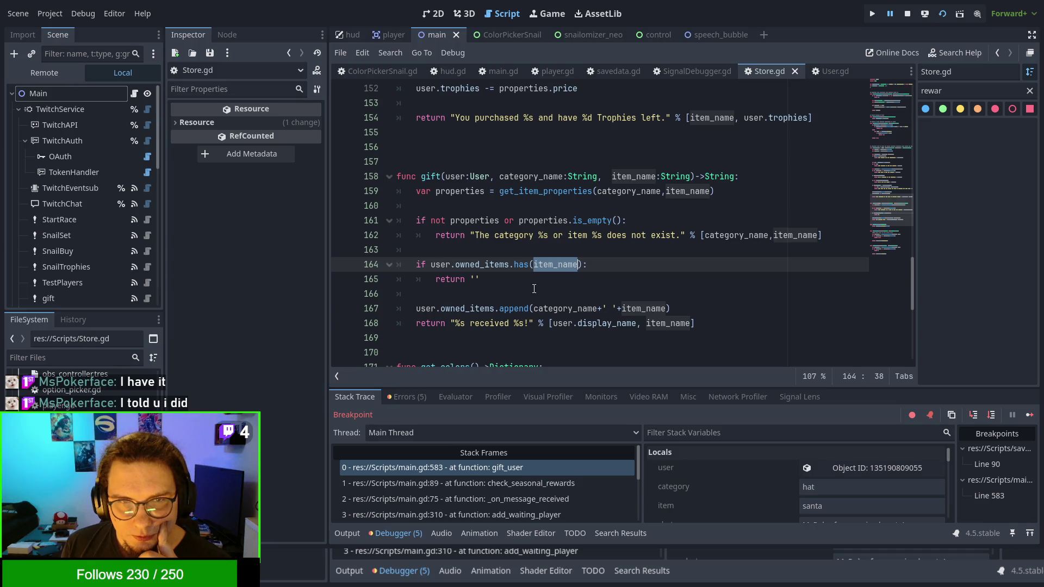
Step: Inspect the paused user's Owned Items array (14 entries) and select the Hat santa entry
{"action": "left_click", "coordinate": [873, 464]}
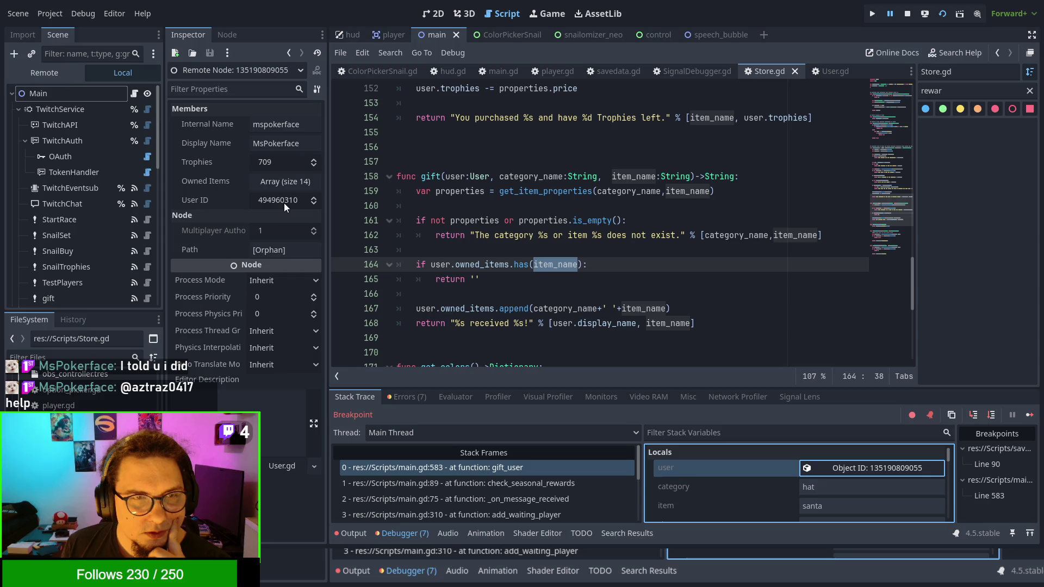
{"action": "left_click", "coordinate": [281, 181]}
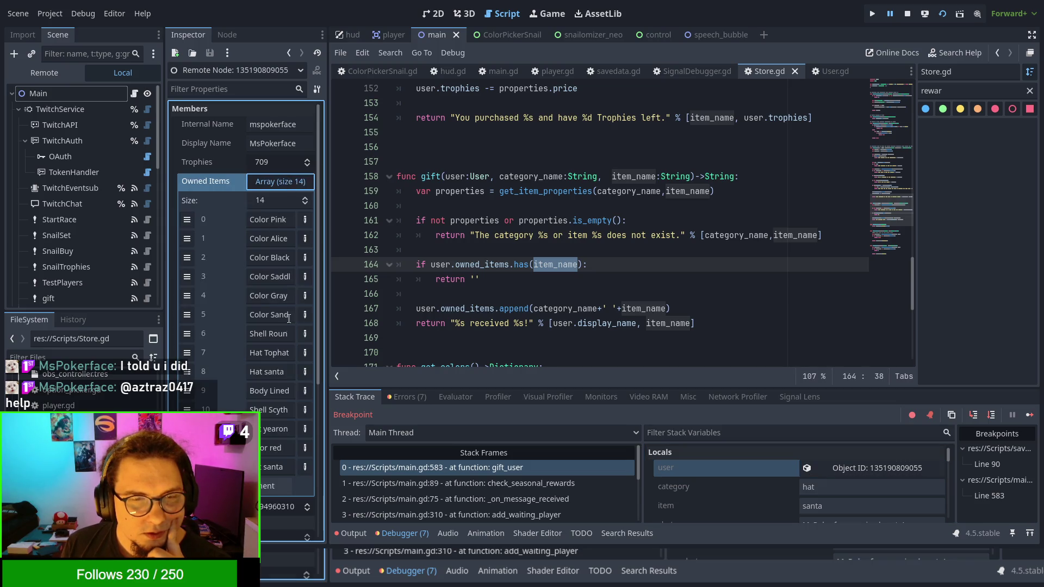
{"action": "left_click", "coordinate": [256, 371]}
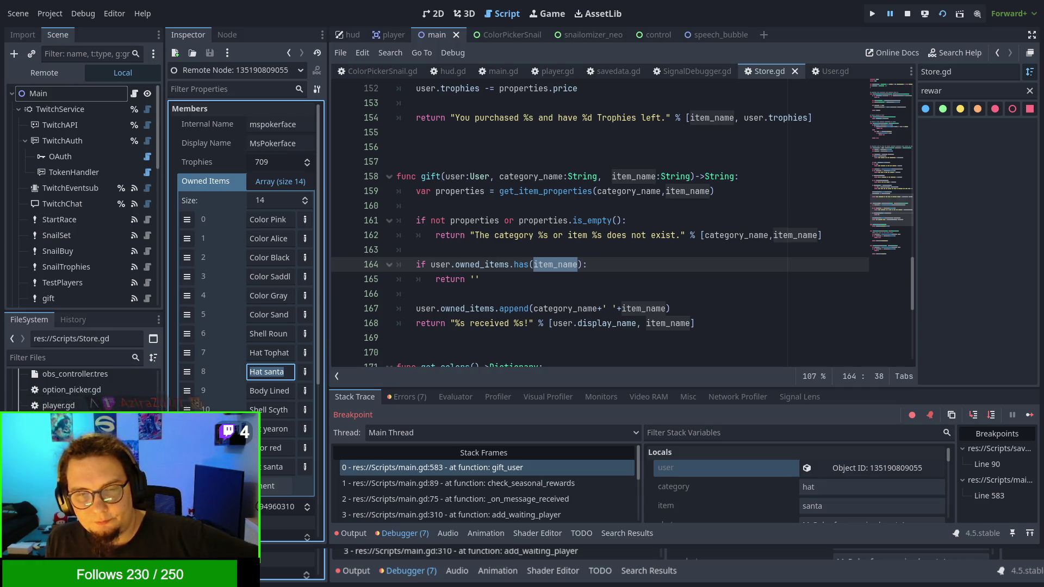
{"action": "double_click", "coordinate": [482, 264]}
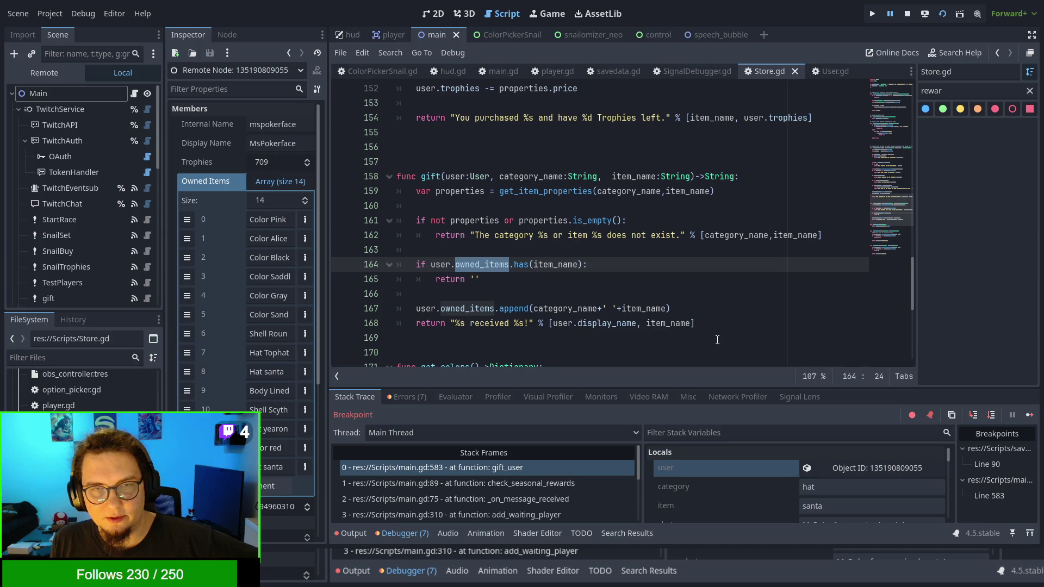
{"action": "scroll", "coordinate": [717, 337], "scroll_direction": "down", "scroll_amount": 2}
{"action": "scroll", "coordinate": [717, 337], "scroll_direction": "down", "scroll_amount": 2}
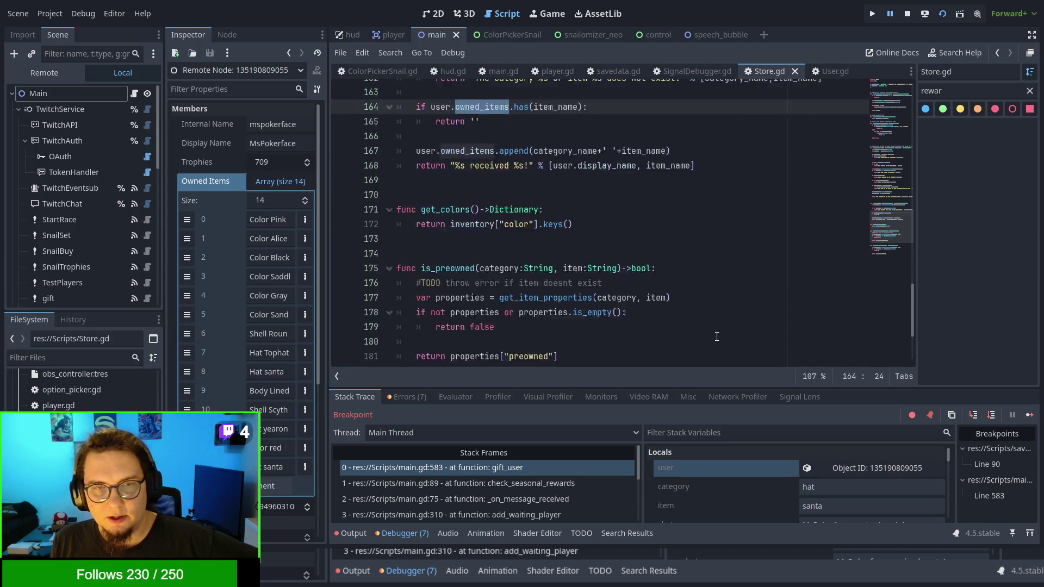
{"action": "scroll", "coordinate": [717, 337], "scroll_direction": "up", "scroll_amount": 4}
{"action": "scroll", "coordinate": [717, 337], "scroll_direction": "up", "scroll_amount": 10}
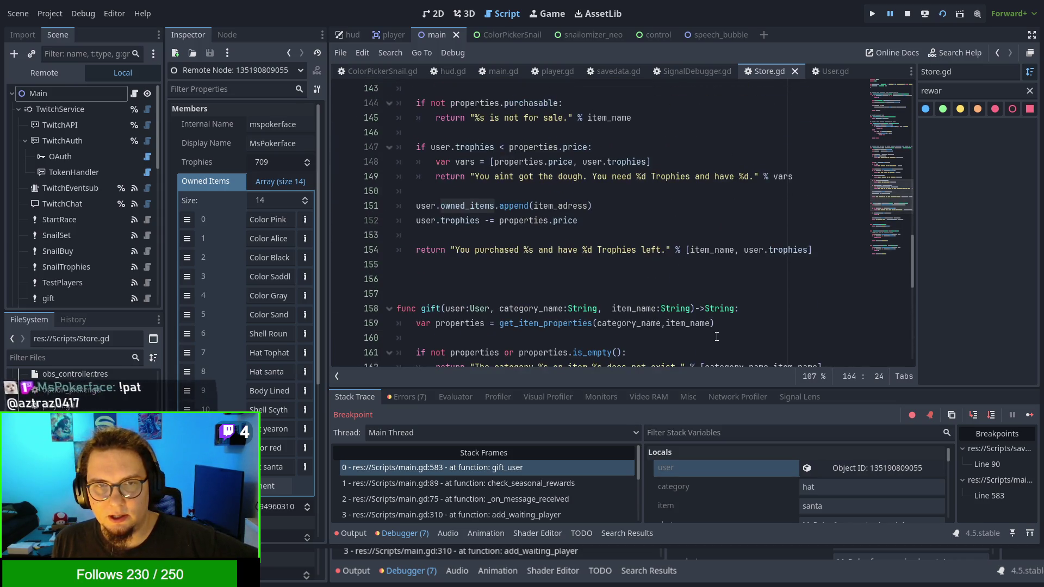
{"action": "scroll", "coordinate": [717, 337], "scroll_direction": "up", "scroll_amount": 8}
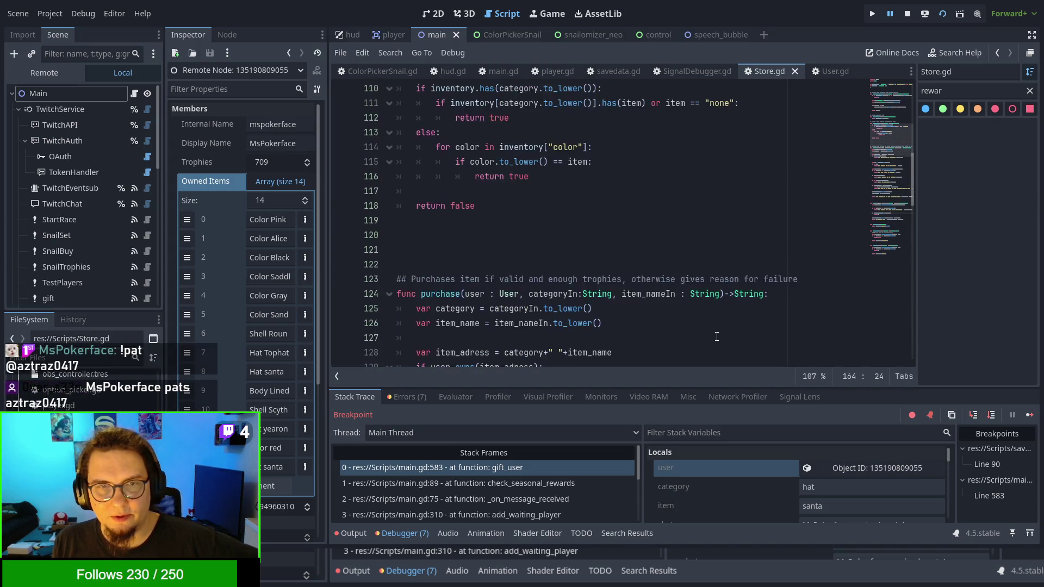
{"action": "scroll", "coordinate": [716, 336], "scroll_direction": "up", "scroll_amount": 4}
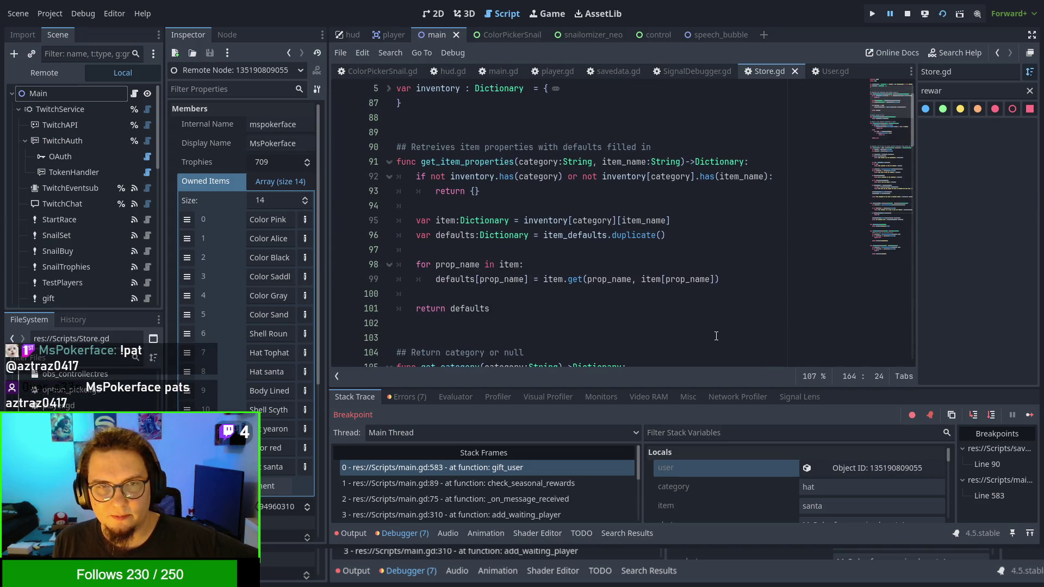
{"action": "scroll", "coordinate": [717, 336], "scroll_direction": "up", "scroll_amount": 2}
{"action": "scroll", "coordinate": [717, 336], "scroll_direction": "down", "scroll_amount": 12}
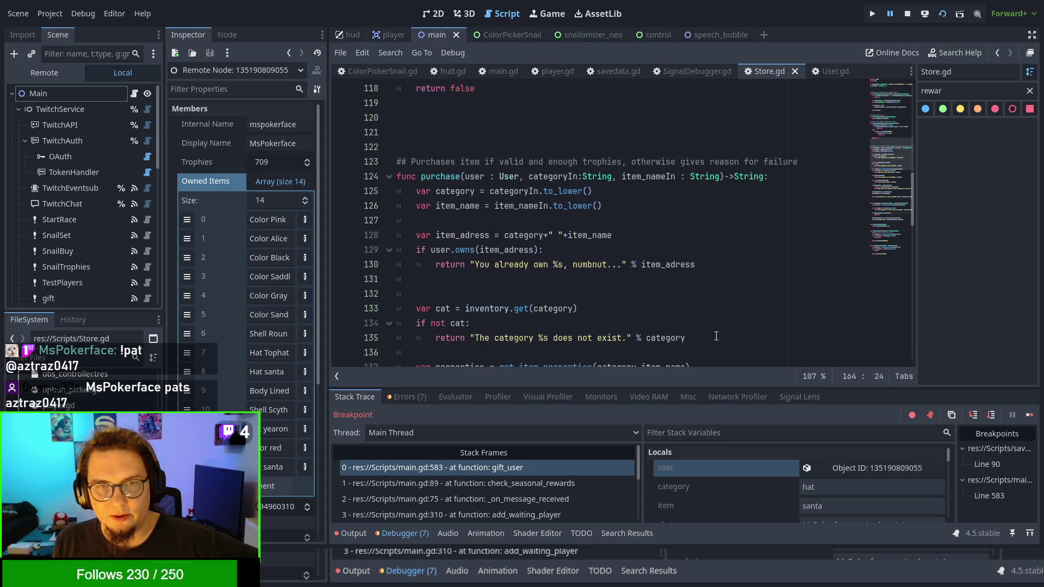
{"action": "scroll", "coordinate": [716, 336], "scroll_direction": "down", "scroll_amount": 10}
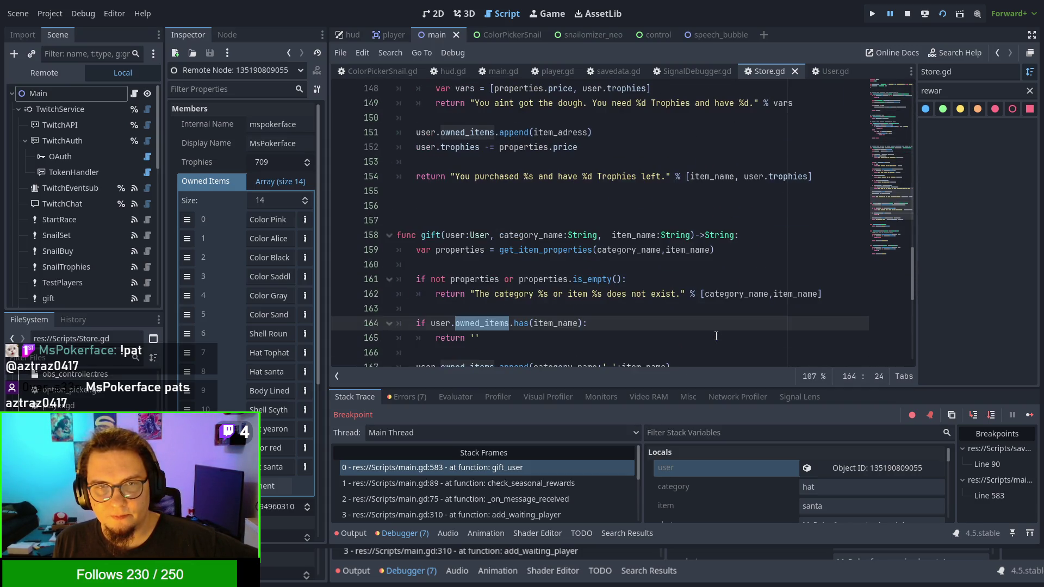
{"action": "scroll", "coordinate": [716, 336], "scroll_direction": "up", "scroll_amount": 1}
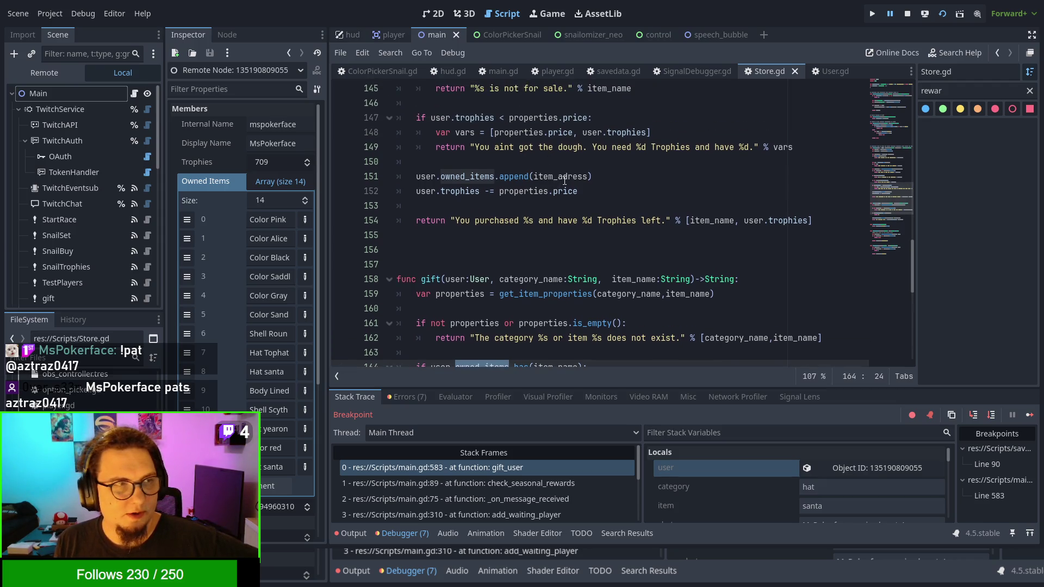
{"action": "scroll", "coordinate": [559, 308], "scroll_direction": "up", "scroll_amount": 3}
{"action": "scroll", "coordinate": [558, 305], "scroll_direction": "up", "scroll_amount": 3}
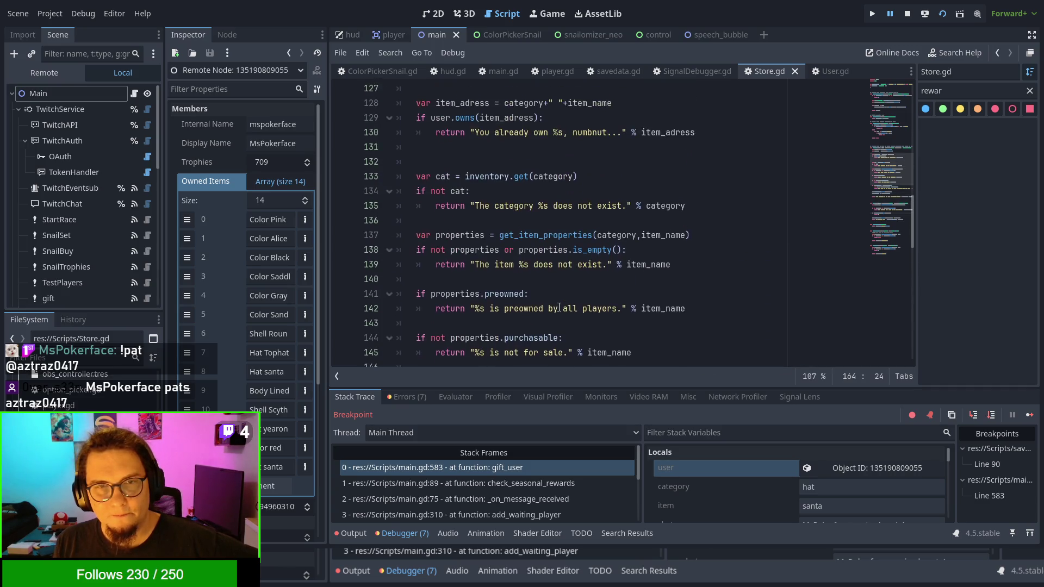
{"action": "scroll", "coordinate": [557, 299], "scroll_direction": "down", "scroll_amount": 11}
{"action": "scroll", "coordinate": [557, 298], "scroll_direction": "down", "scroll_amount": 4}
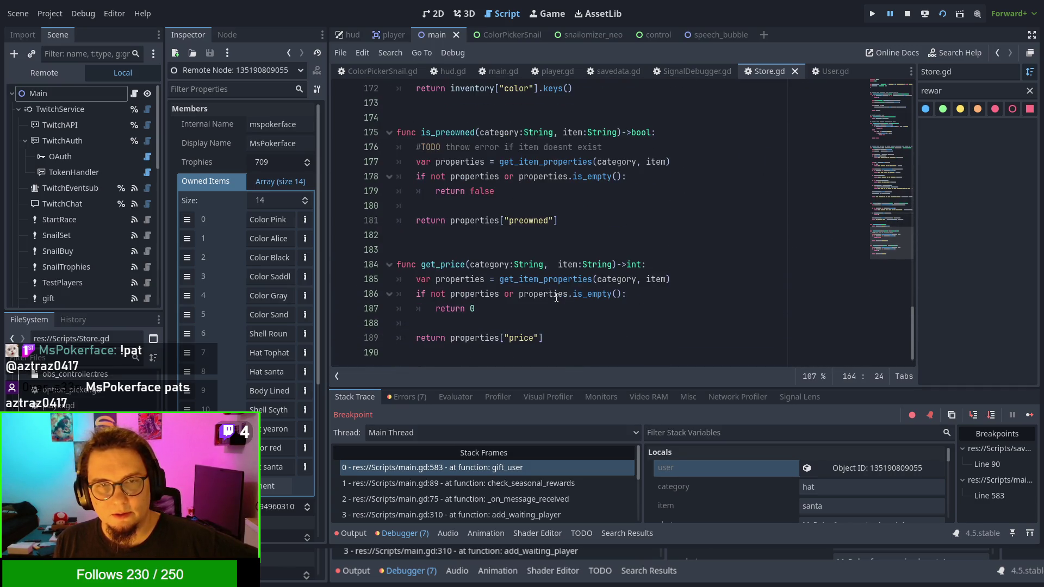
{"action": "scroll", "coordinate": [556, 297], "scroll_direction": "down", "scroll_amount": 1}
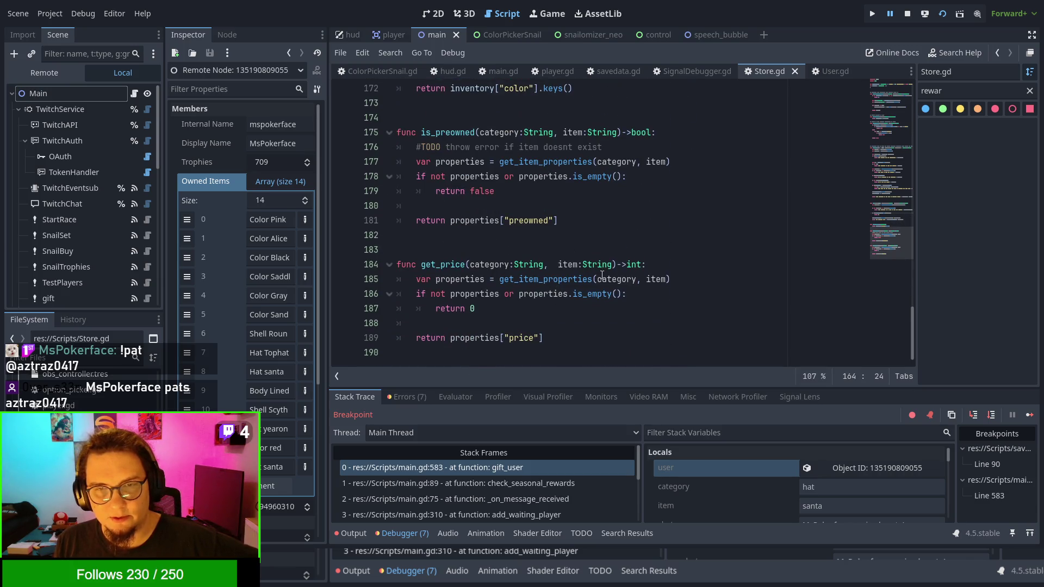
{"action": "scroll", "coordinate": [609, 283], "scroll_direction": "up", "scroll_amount": 20}
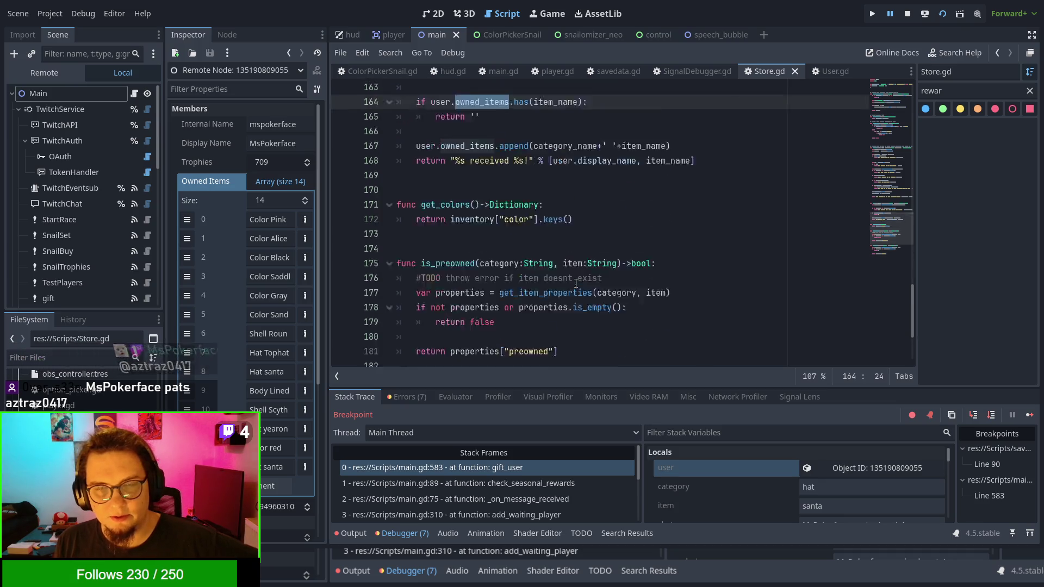
{"action": "scroll", "coordinate": [577, 284], "scroll_direction": "down", "scroll_amount": 2}
{"action": "scroll", "coordinate": [577, 284], "scroll_direction": "up", "scroll_amount": 5}
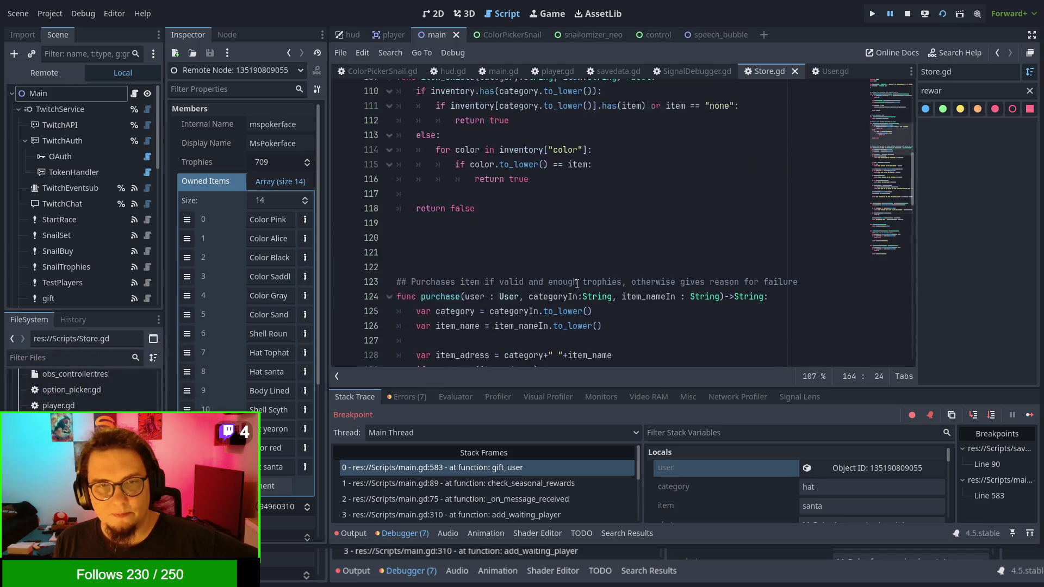
{"action": "scroll", "coordinate": [454, 204], "scroll_direction": "up", "scroll_amount": 4}
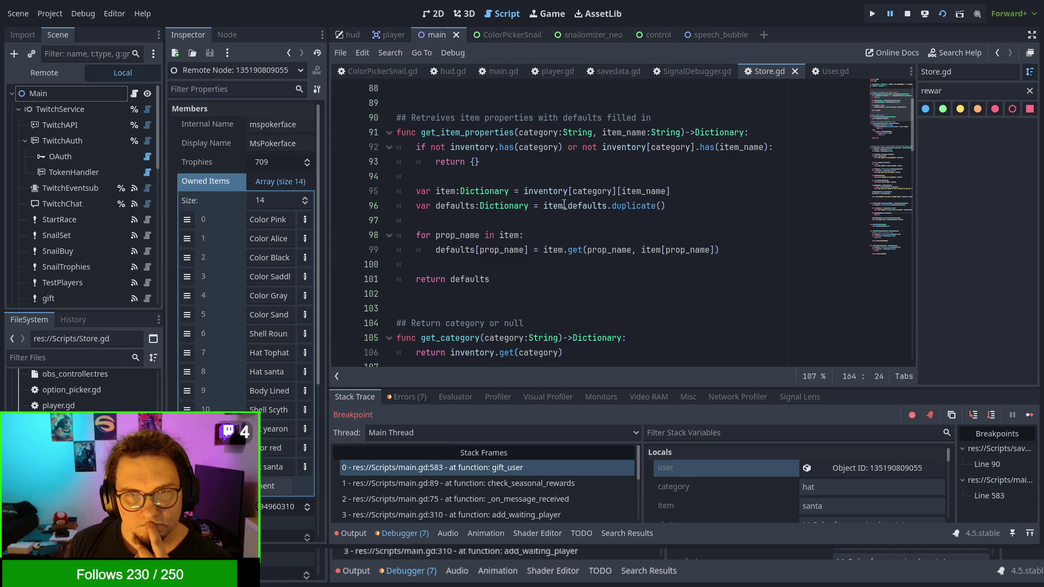
{"action": "scroll", "coordinate": [564, 200], "scroll_direction": "down", "scroll_amount": 5}
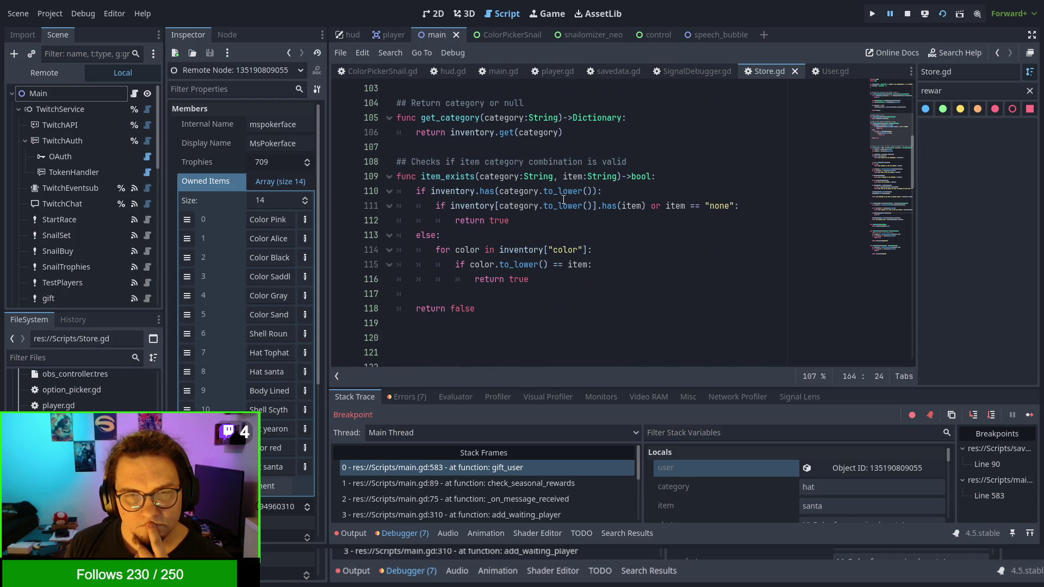
{"action": "scroll", "coordinate": [564, 200], "scroll_direction": "down", "scroll_amount": 16}
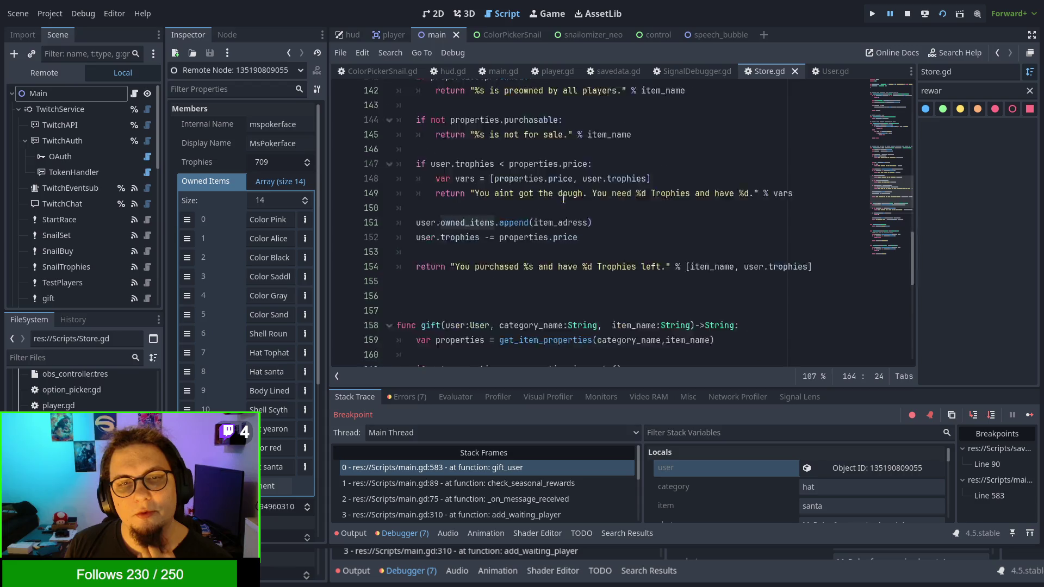
{"action": "scroll", "coordinate": [563, 199], "scroll_direction": "down", "scroll_amount": 2}
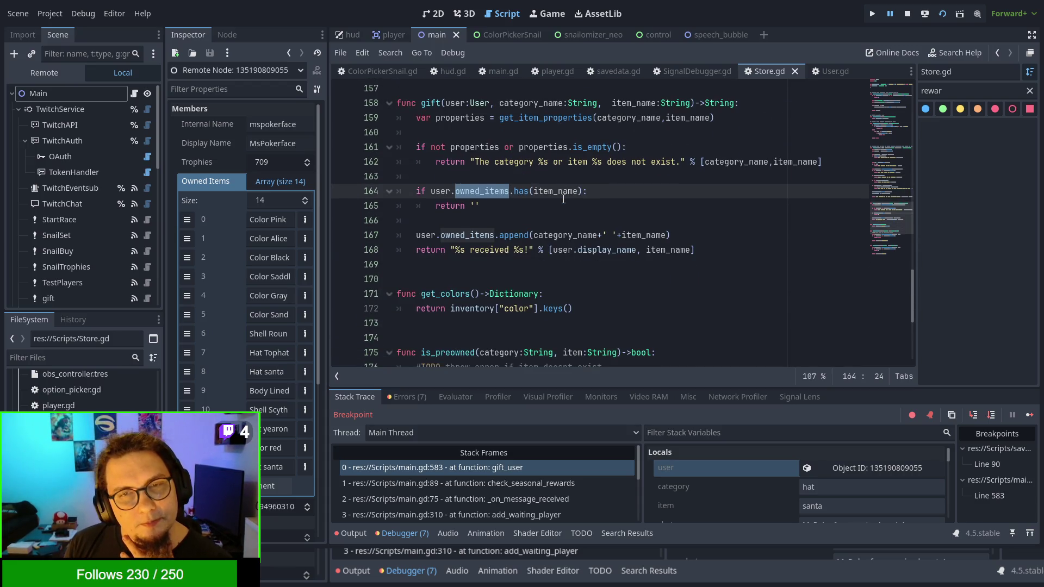
Step: Rewrite line 164's has() argument as category_name + item_name without the stray space
{"action": "left_click", "coordinate": [534, 190]}
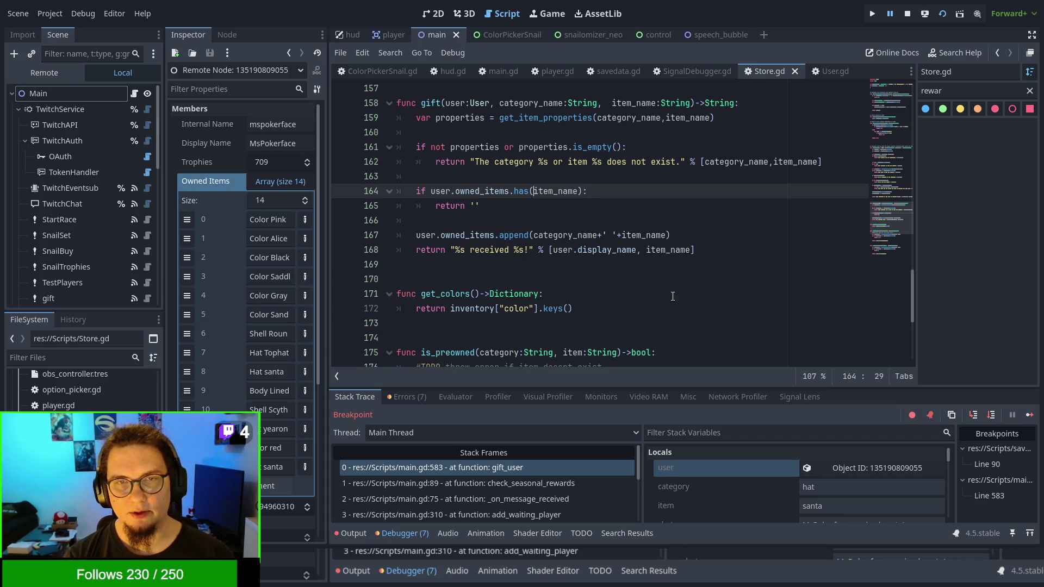
{"action": "type", "text": "category"}
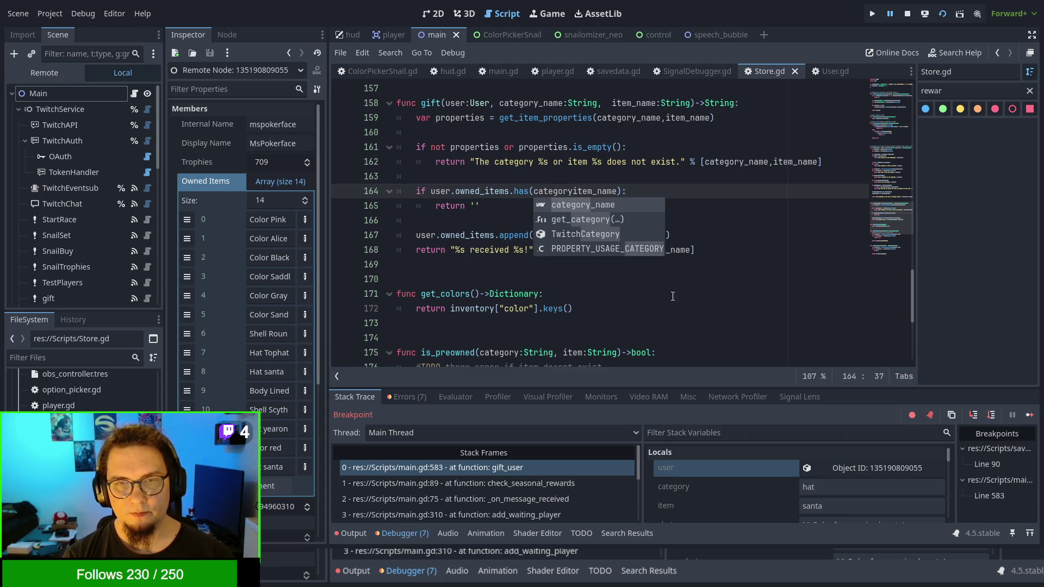
{"action": "type", "text": "_name"}
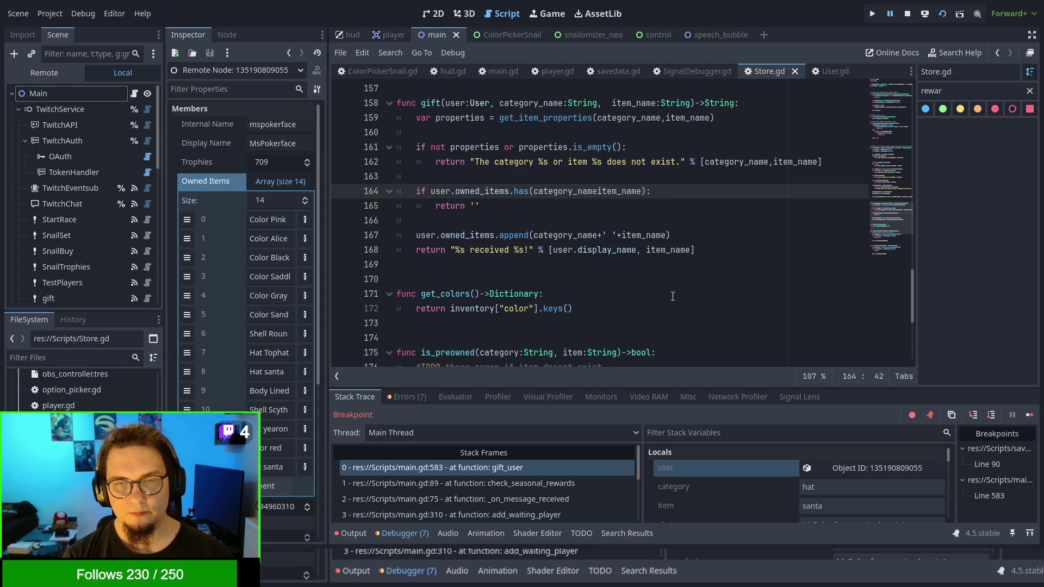
{"action": "key", "text": "BackSpace"}
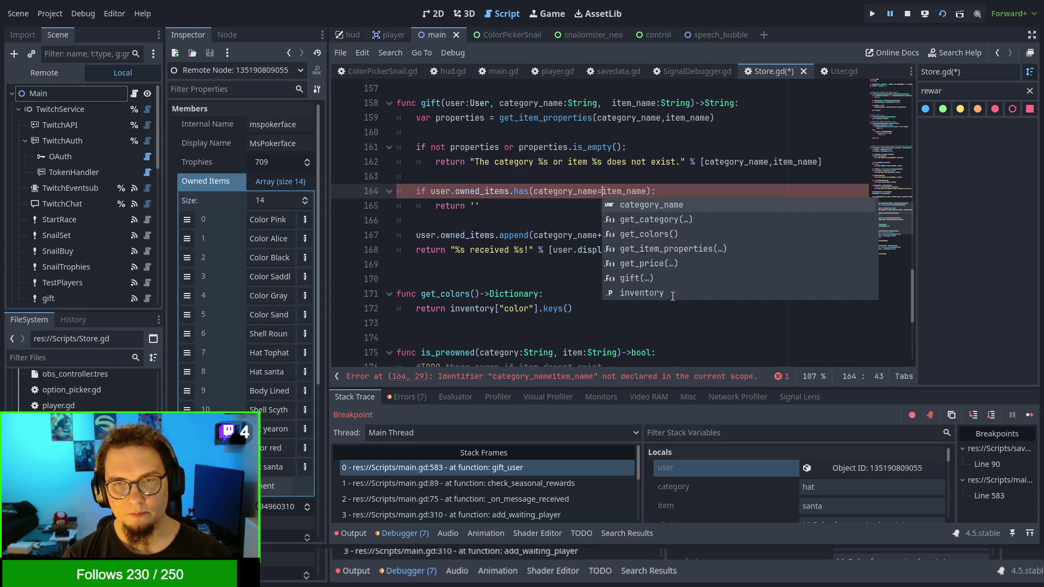
{"action": "type", "text": "+"}
{"action": "key", "text": "Left"}
{"action": "type", "text": "e"}
{"action": "key", "text": "Right"}
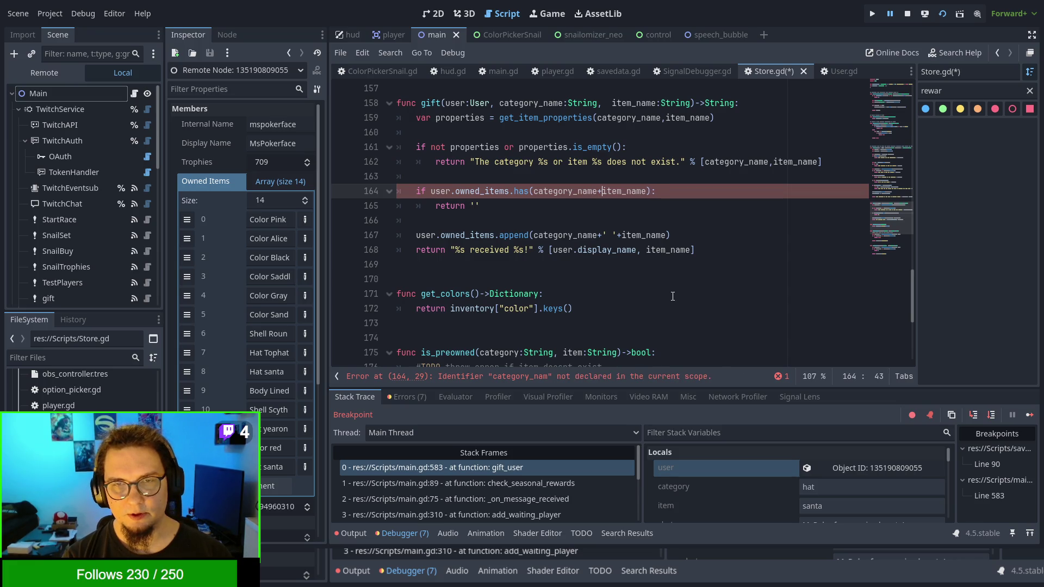
{"action": "type", "text": "\" \" +"}
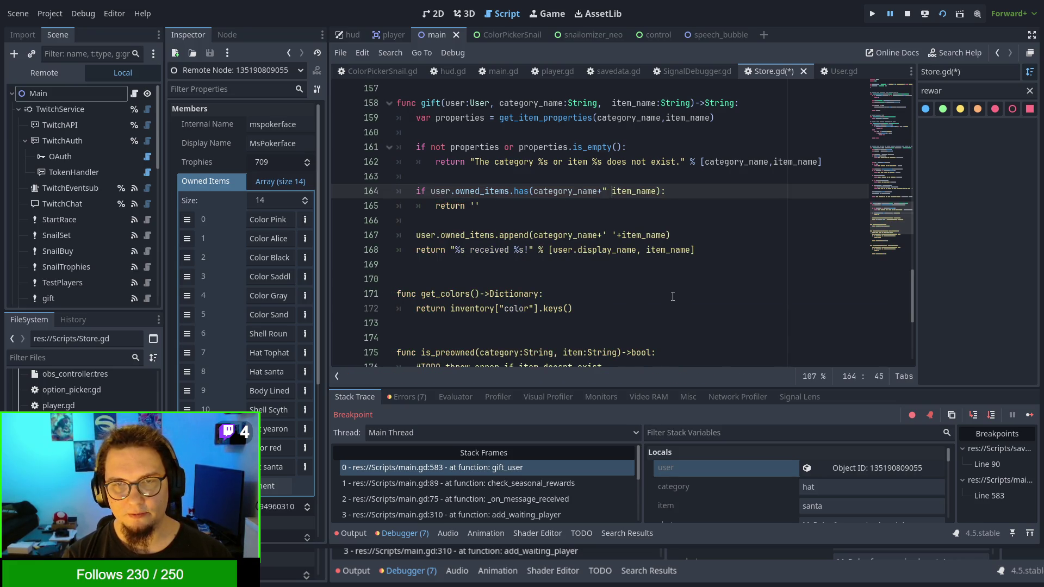
{"action": "key", "text": "BackSpace"}
{"action": "key", "text": "BackSpace"}
{"action": "type", "text": "+"}
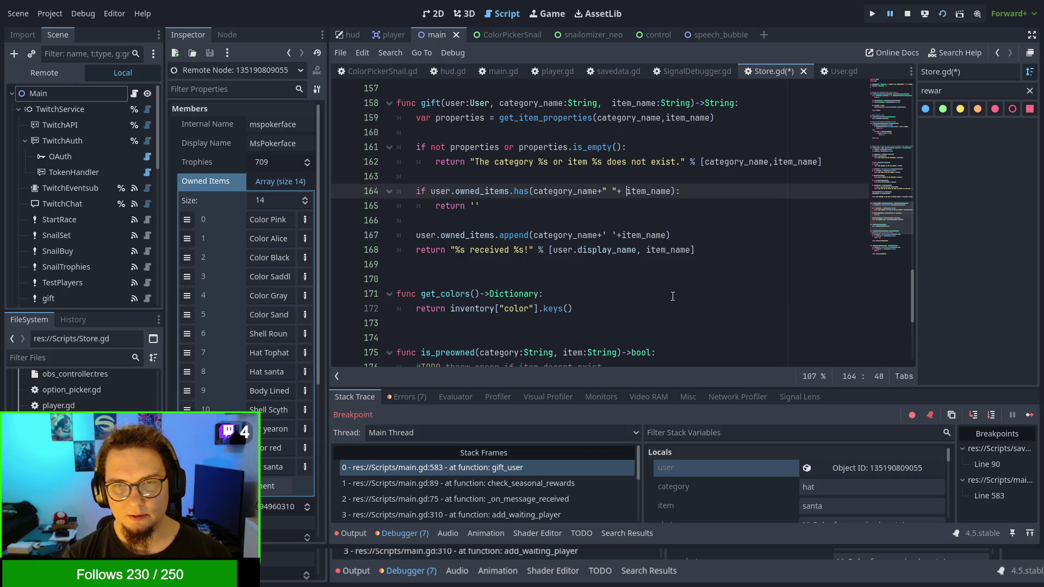
{"action": "key", "text": "BackSpace"}
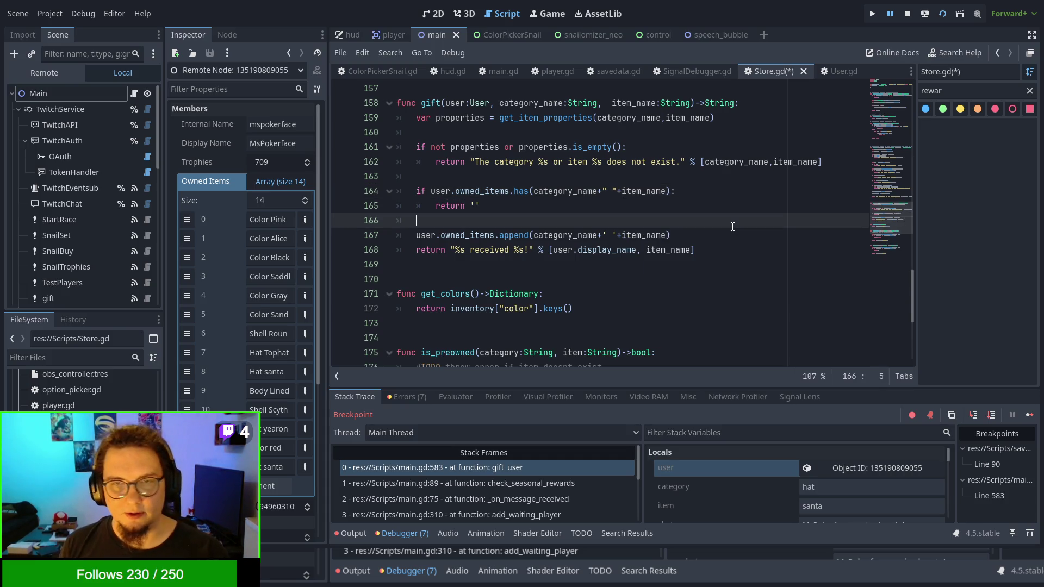
Step: Move through lines 166 and 168 to the gift message's second placeholder
{"action": "left_click", "coordinate": [732, 226]}
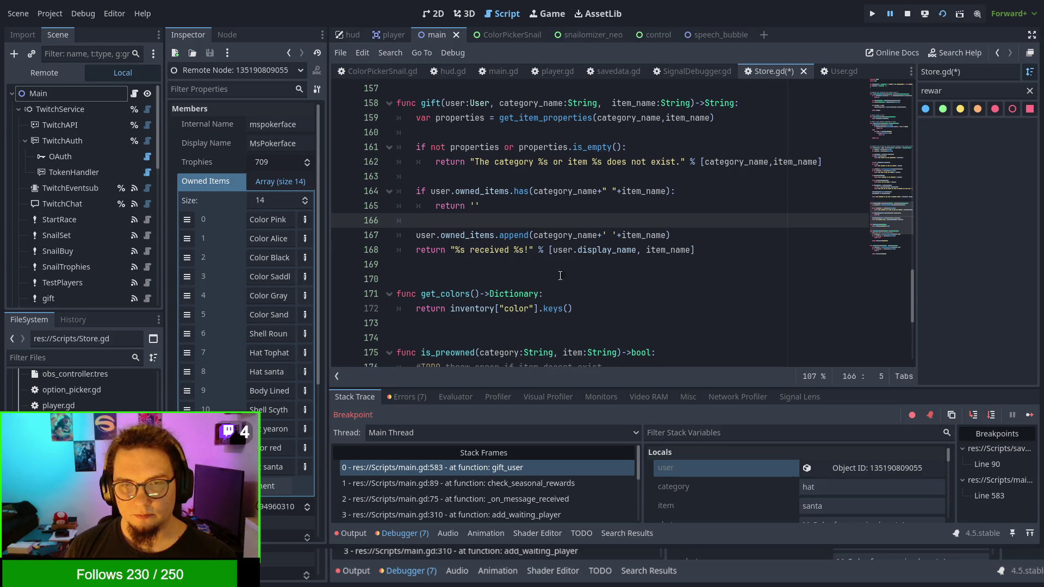
{"action": "left_click", "coordinate": [454, 250]}
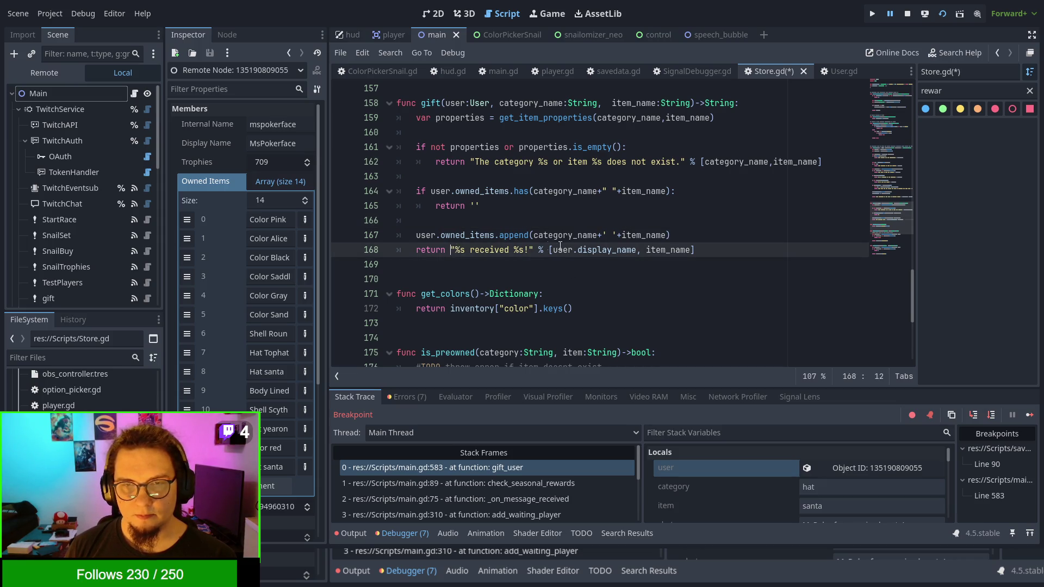
{"action": "left_click", "coordinate": [515, 250]}
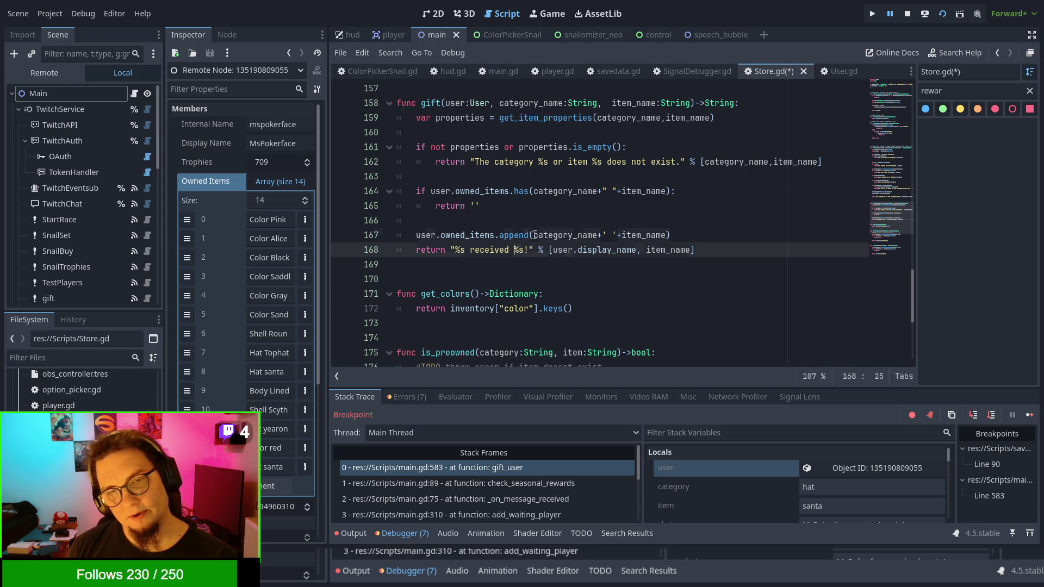
Step: Declare var item_adress = category_name+' '+item_name above the ownership check, cutting the append expression
{"action": "left_click_drag", "start_coordinate": [534, 235], "coordinate": [665, 236]}
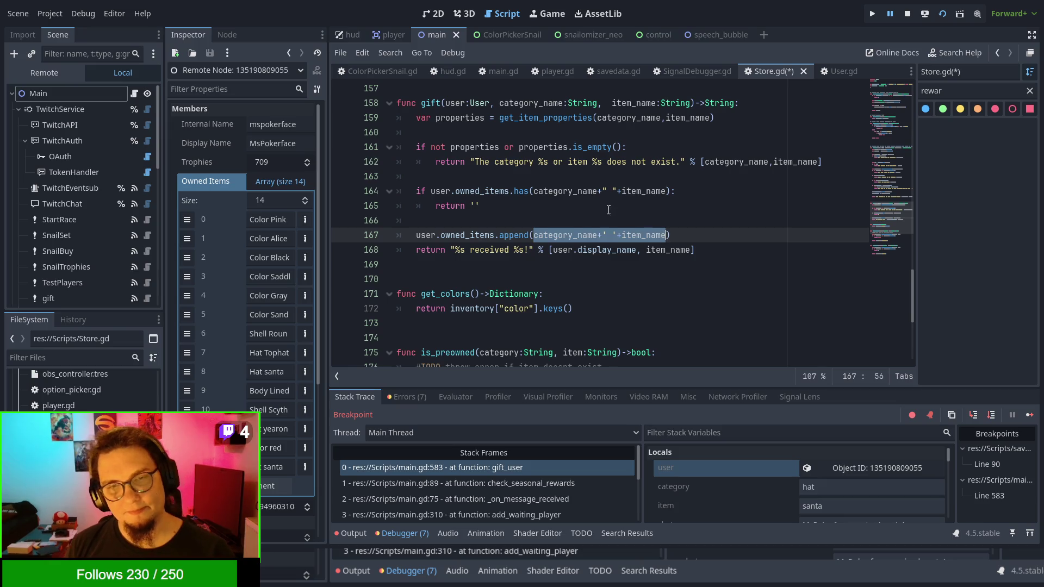
{"action": "key", "text": "ctrl+x"}
{"action": "left_click", "coordinate": [453, 179]}
{"action": "key", "text": "Return"}
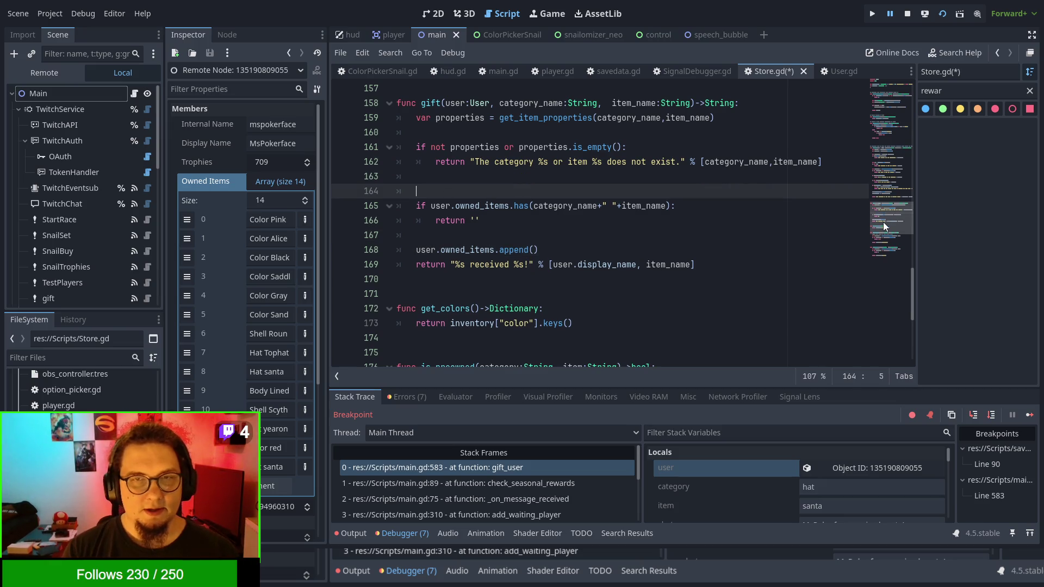
{"action": "key", "text": "BackSpace"}
{"action": "key", "text": "BackSpace"}
{"action": "key", "text": "BackSpace"}
{"action": "key", "text": "Tab"}
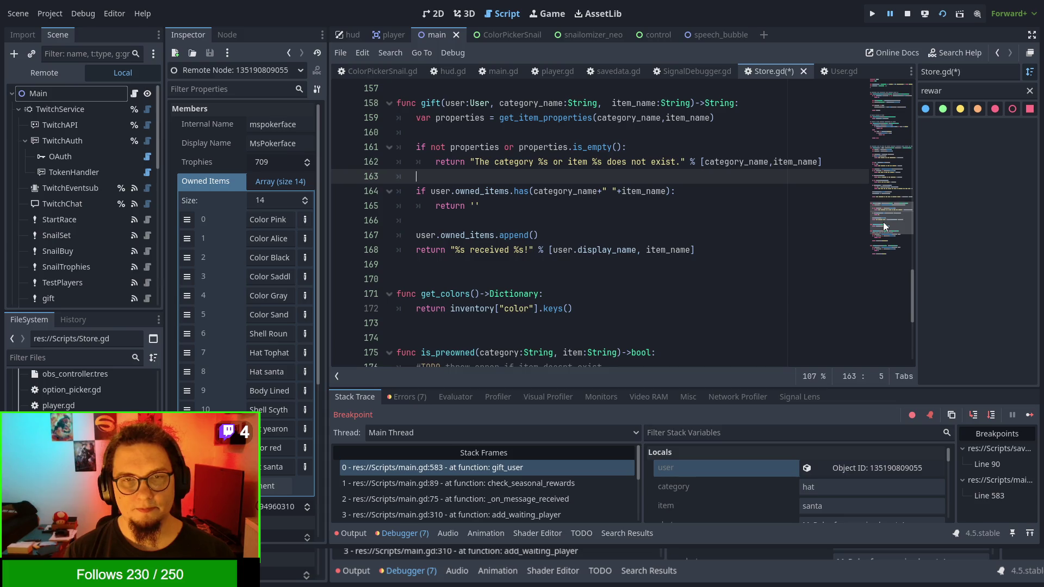
{"action": "key", "text": "Return"}
{"action": "type", "text": "var item"}
{"action": "type", "text": "_adree"}
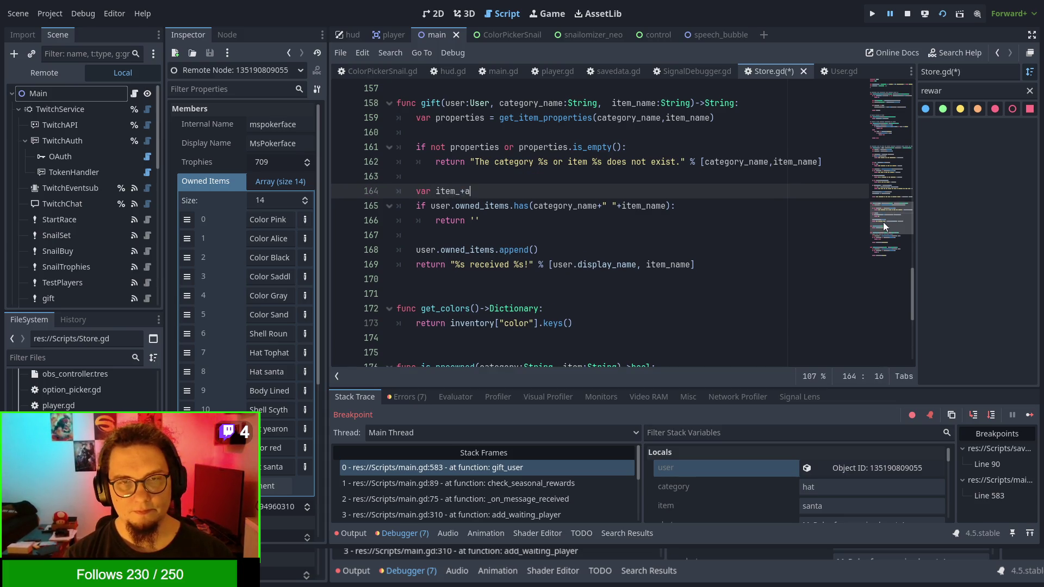
{"action": "key", "text": "BackSpace"}
{"action": "type", "text": "ss = category_name+' '+item_name"}
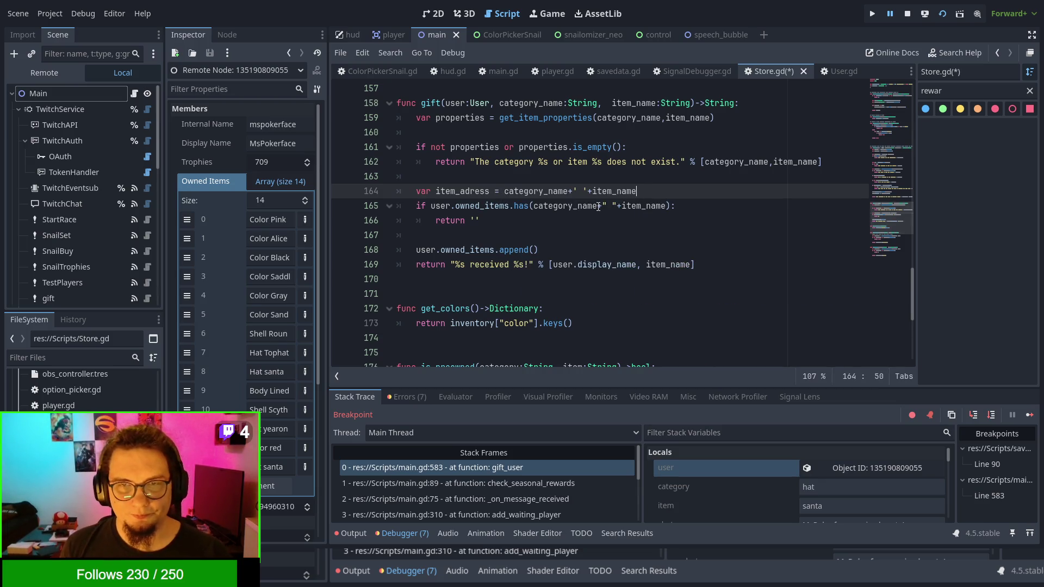
Step: Use item_adress in has(), append() and the reply message, then save Store.gd
{"action": "double_click", "coordinate": [457, 191]}
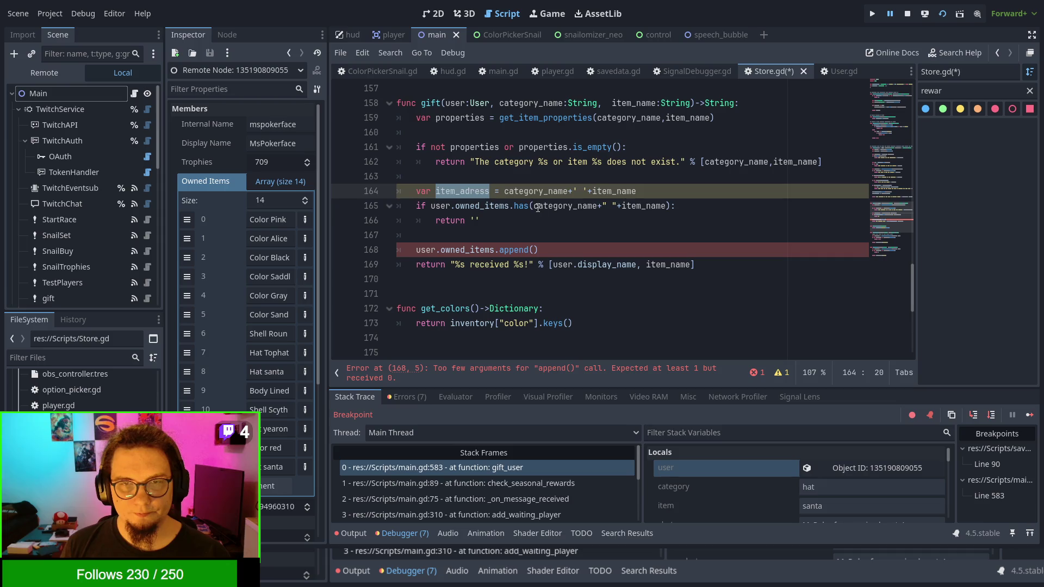
{"action": "key", "text": "ctrl+c"}
{"action": "left_click_drag", "start_coordinate": [535, 205], "coordinate": [667, 206]}
{"action": "key", "text": "ctrl+v"}
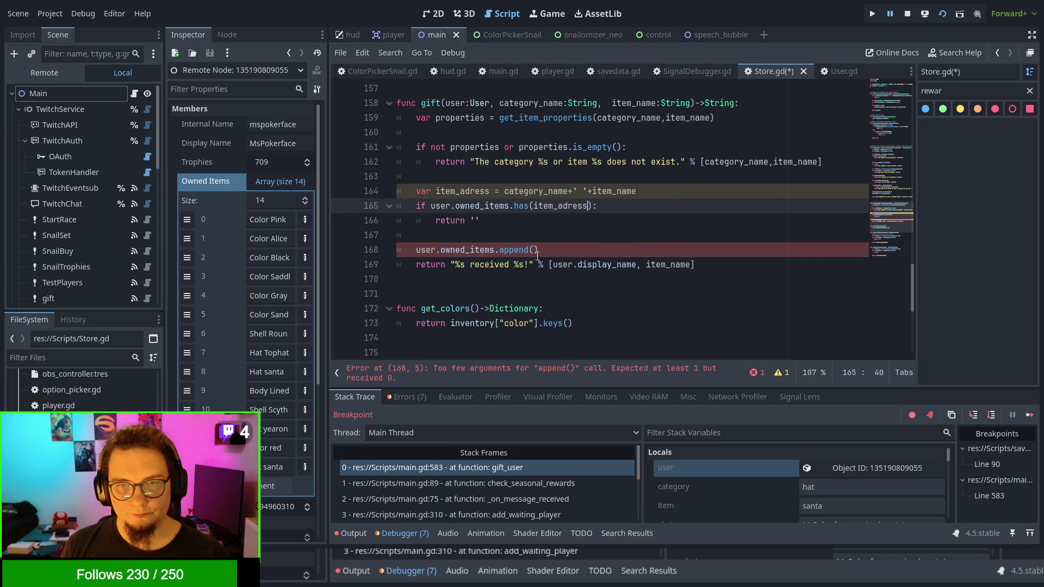
{"action": "left_click", "coordinate": [535, 251]}
{"action": "key", "text": "ctrl+v"}
{"action": "left_click", "coordinate": [655, 222]}
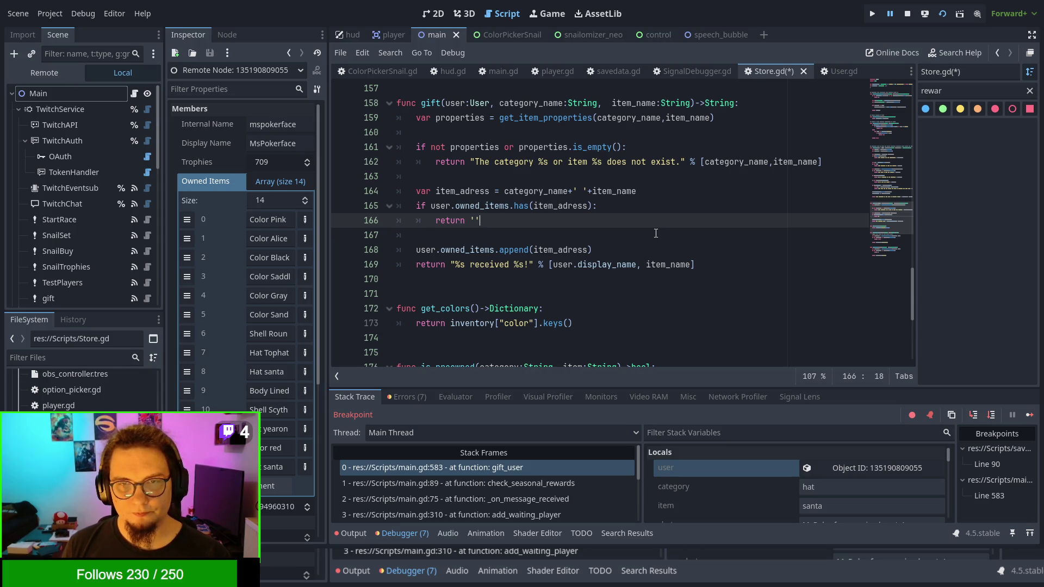
{"action": "double_click", "coordinate": [674, 264]}
{"action": "key", "text": "ctrl+v"}
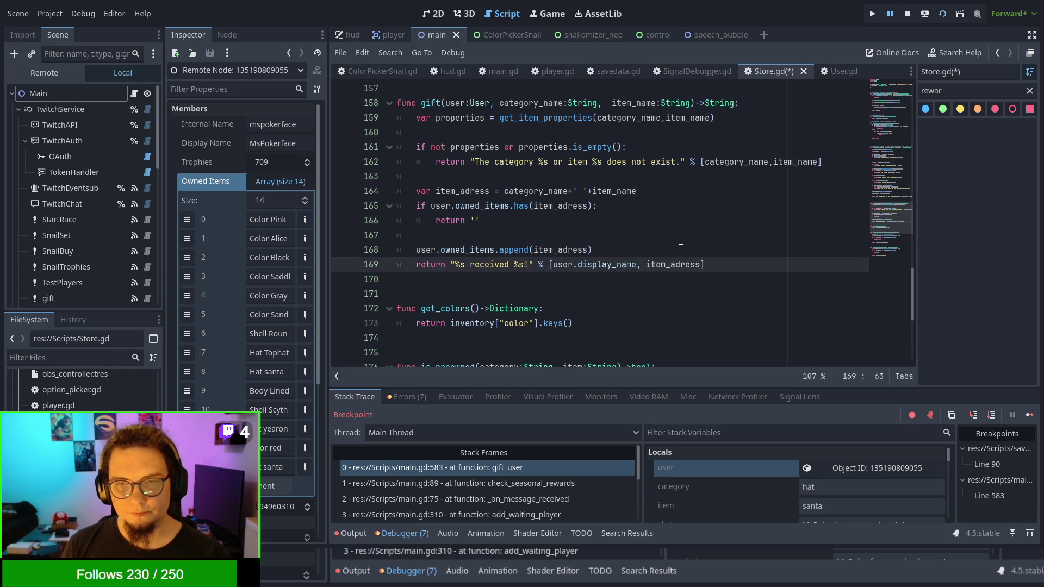
{"action": "left_click", "coordinate": [680, 236]}
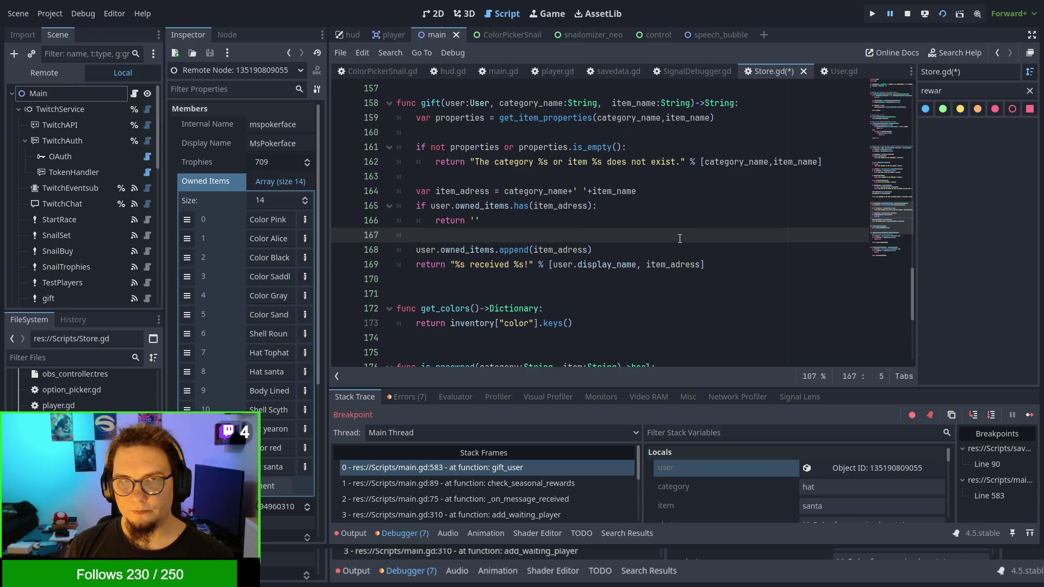
{"action": "key", "text": "ctrl+s"}
{"action": "key", "text": "F8"}
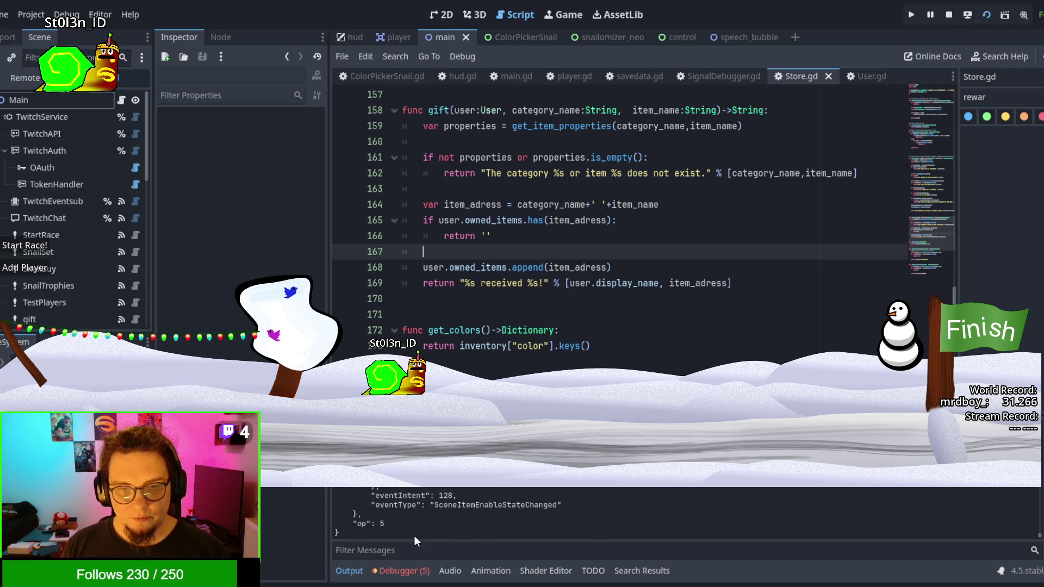
Step: Show the Debugger panel until execution stops at main.gd line 583 with hat santa
{"action": "left_click", "coordinate": [404, 570]}
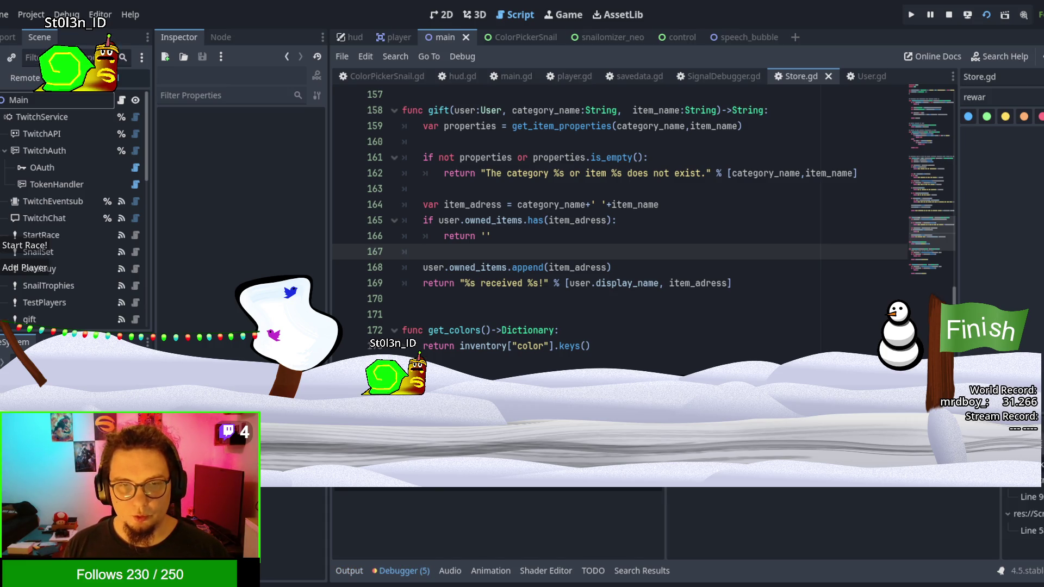
{"action": "left_click", "coordinate": [592, 237]}
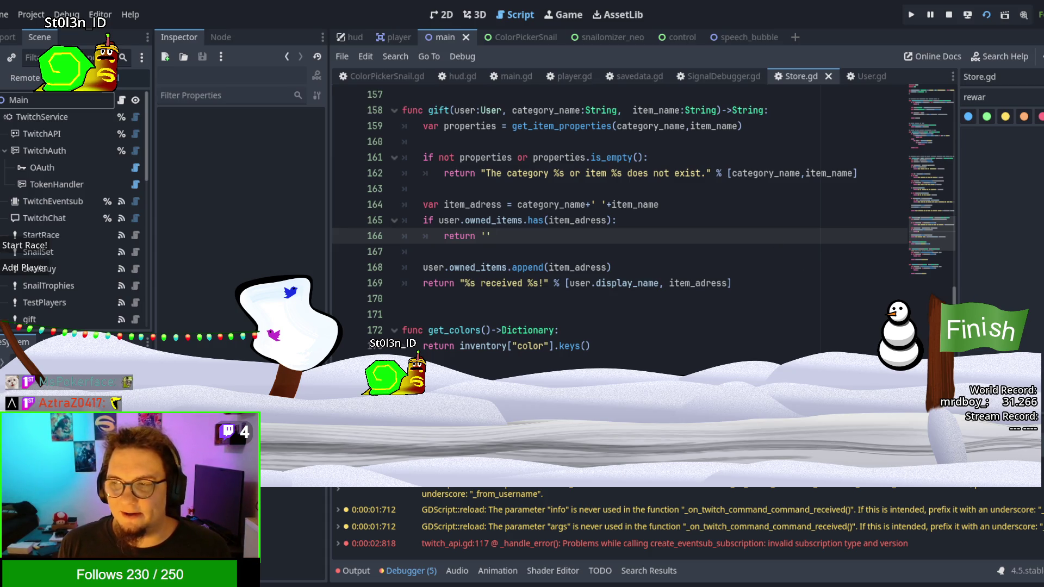
{"action": "left_click", "coordinate": [675, 271]}
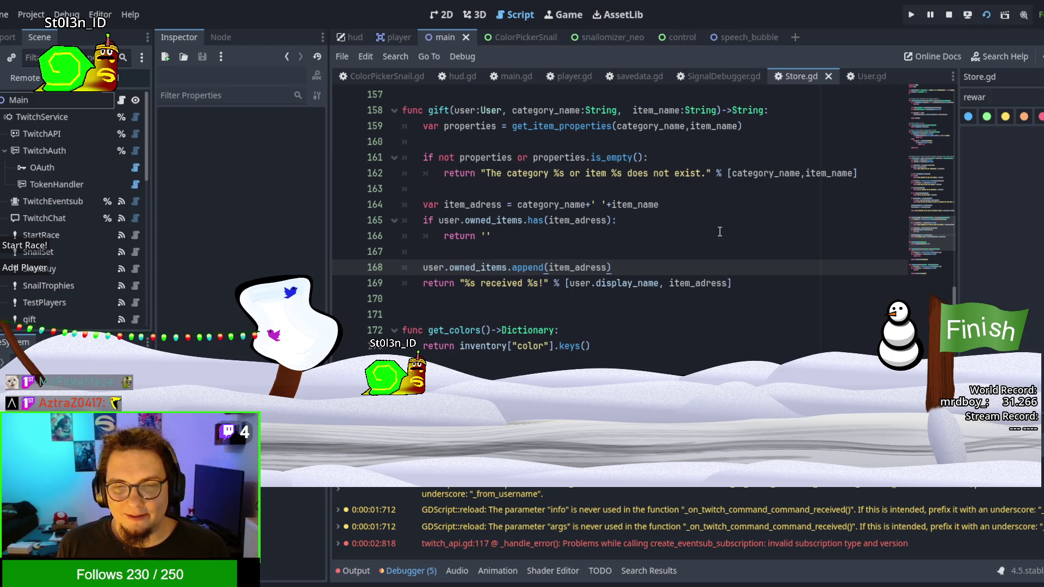
{"action": "scroll", "coordinate": [719, 233], "scroll_direction": "down", "scroll_amount": 5}
{"action": "scroll", "coordinate": [719, 232], "scroll_direction": "down", "scroll_amount": 1}
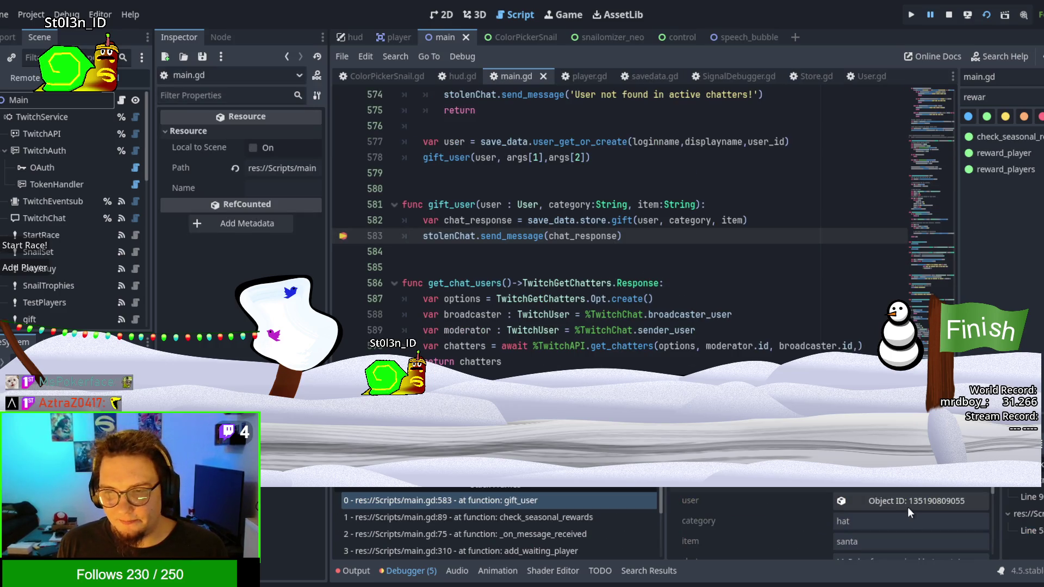
Step: Select and read the full chat_response text in the debugger Locals
{"action": "scroll", "coordinate": [911, 514], "scroll_direction": "down", "scroll_amount": 2}
{"action": "left_click", "coordinate": [903, 532]}
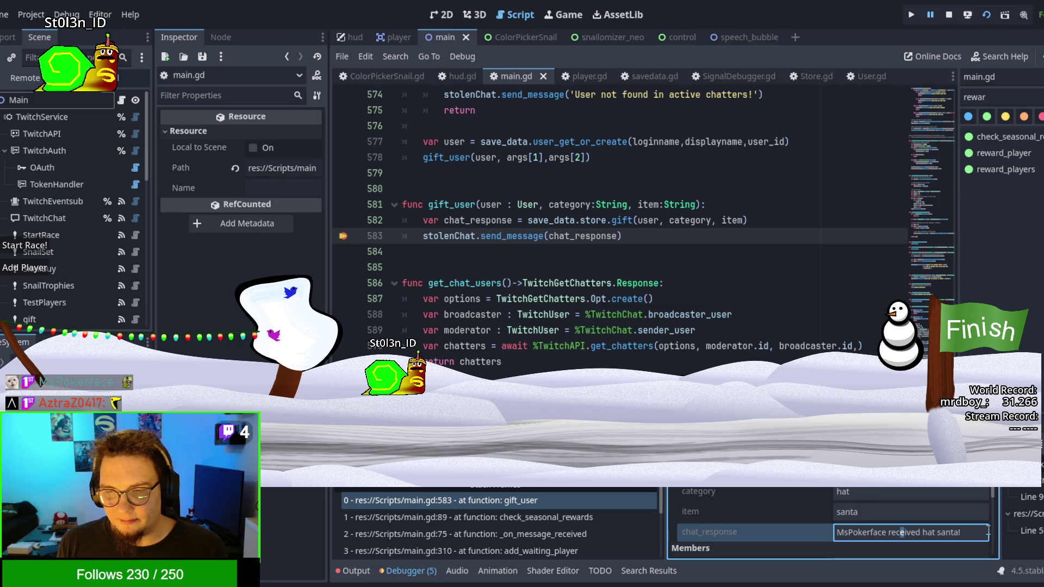
{"action": "left_click_drag", "start_coordinate": [971, 532], "coordinate": [710, 514]}
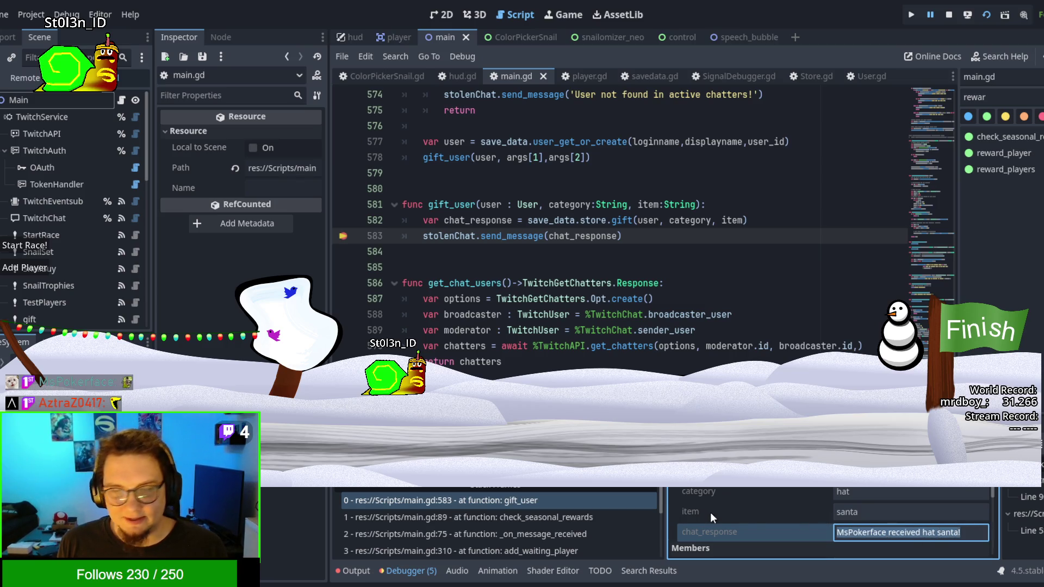
{"action": "scroll", "coordinate": [913, 528], "scroll_direction": "up", "scroll_amount": 1}
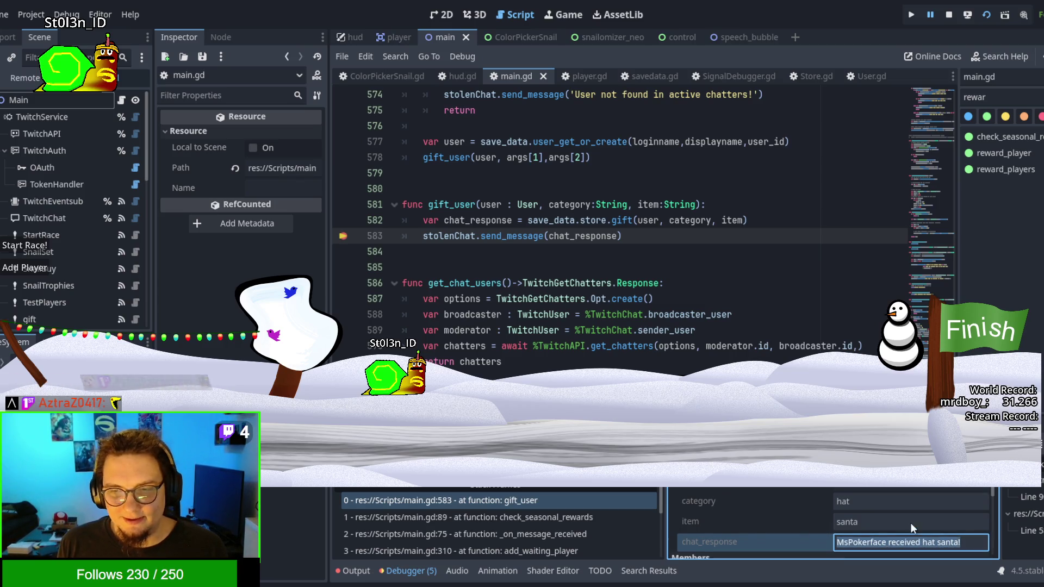
{"action": "scroll", "coordinate": [912, 528], "scroll_direction": "up", "scroll_amount": 1}
Step: Expand the gifted user's Owned Items in the Inspector, then stop the game
{"action": "left_click", "coordinate": [911, 501]}
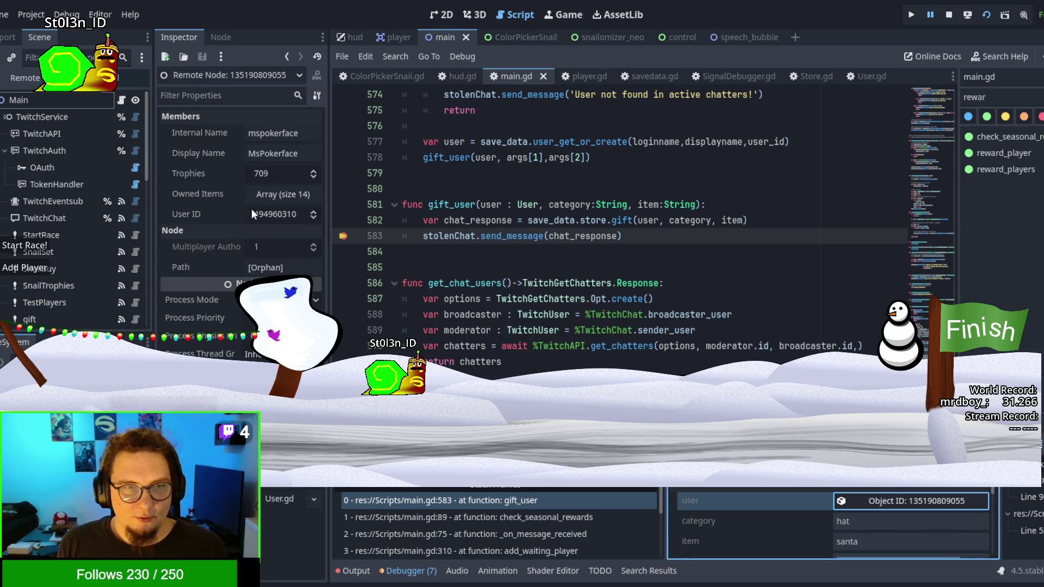
{"action": "left_click", "coordinate": [266, 195]}
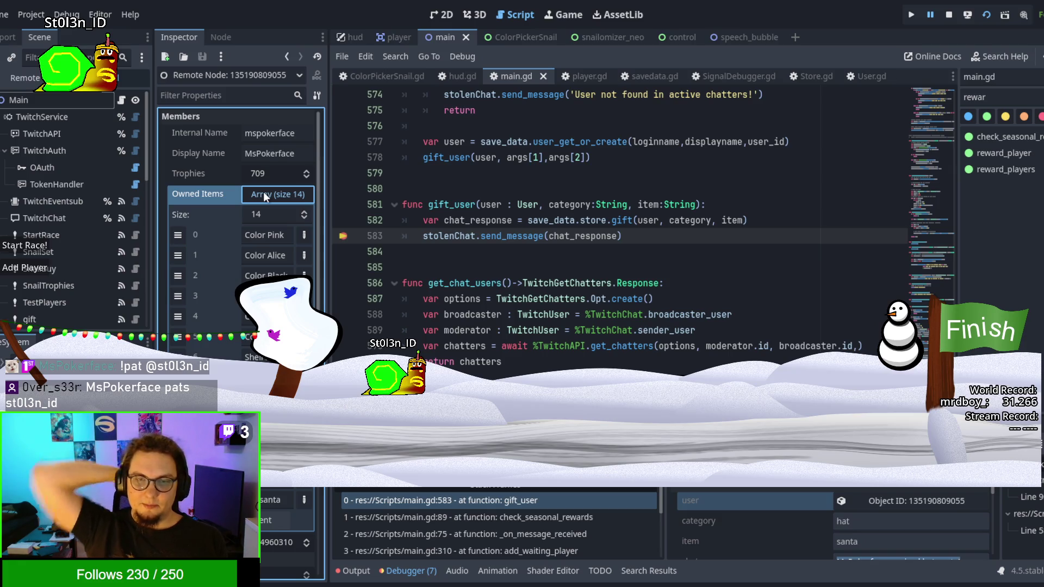
{"action": "left_click", "coordinate": [951, 22]}
{"action": "scroll", "coordinate": [638, 254], "scroll_direction": "up", "scroll_amount": 2}
{"action": "scroll", "coordinate": [638, 254], "scroll_direction": "up", "scroll_amount": 10}
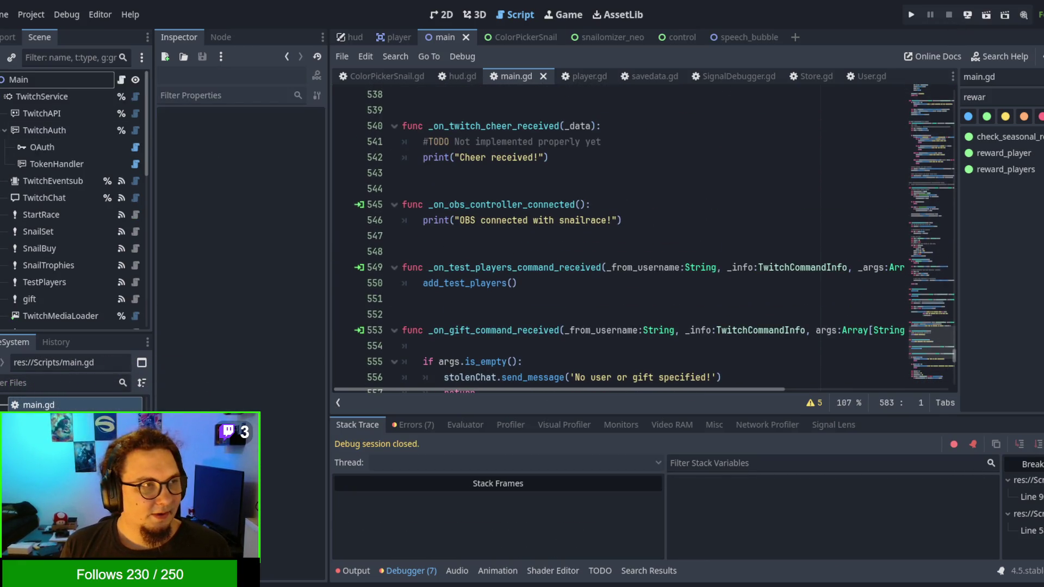
{"action": "scroll", "coordinate": [638, 254], "scroll_direction": "up", "scroll_amount": 8}
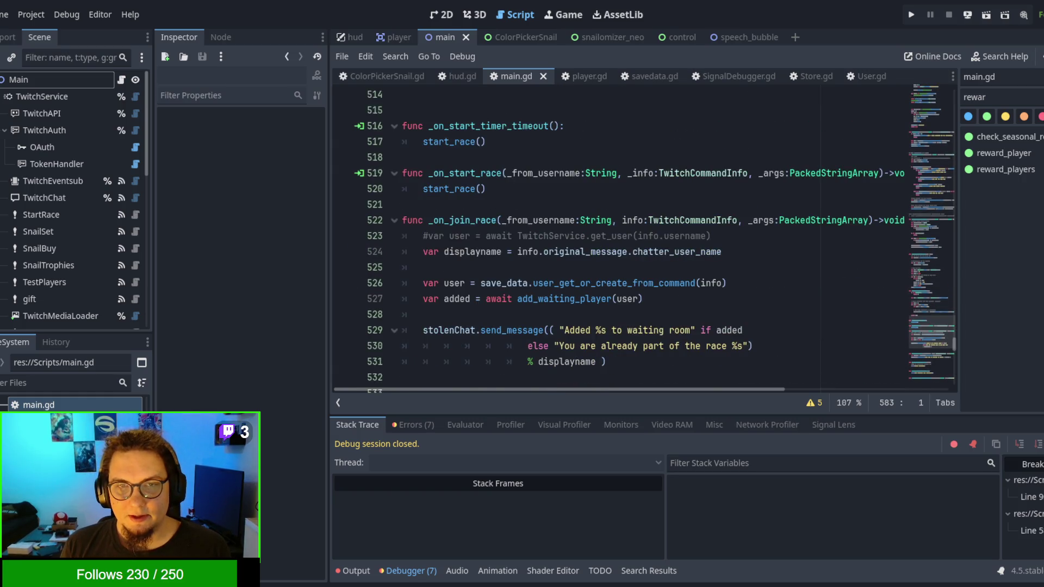
{"action": "scroll", "coordinate": [638, 254], "scroll_direction": "down", "scroll_amount": 15}
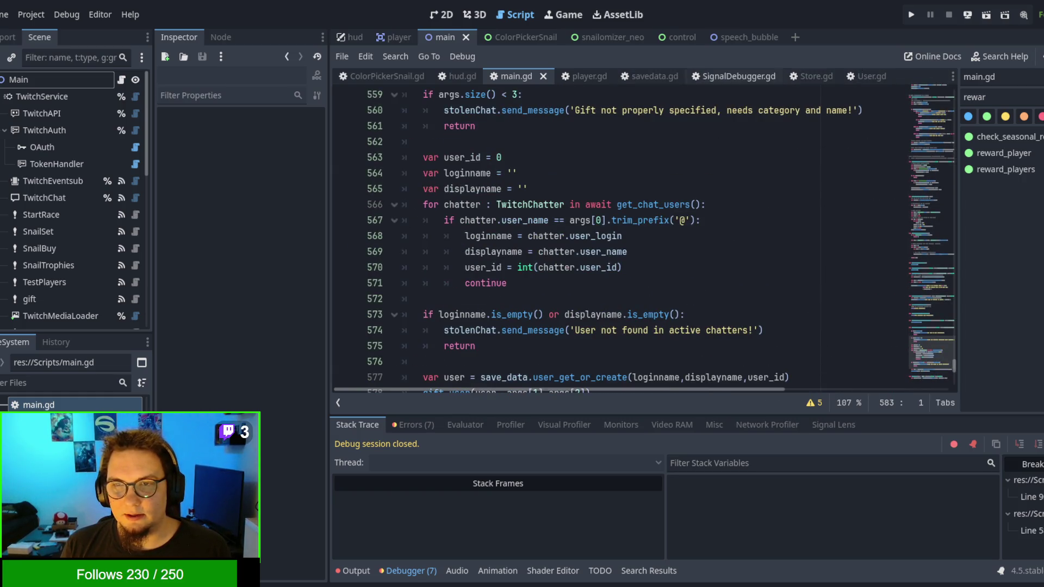
{"action": "left_click", "coordinate": [805, 76]}
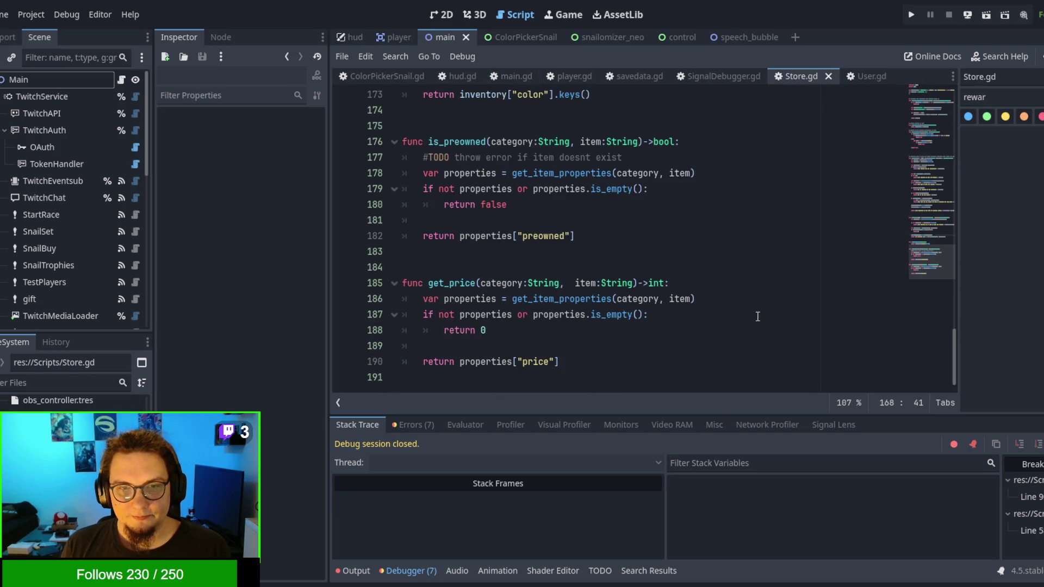
{"action": "scroll", "coordinate": [758, 317], "scroll_direction": "up", "scroll_amount": 8}
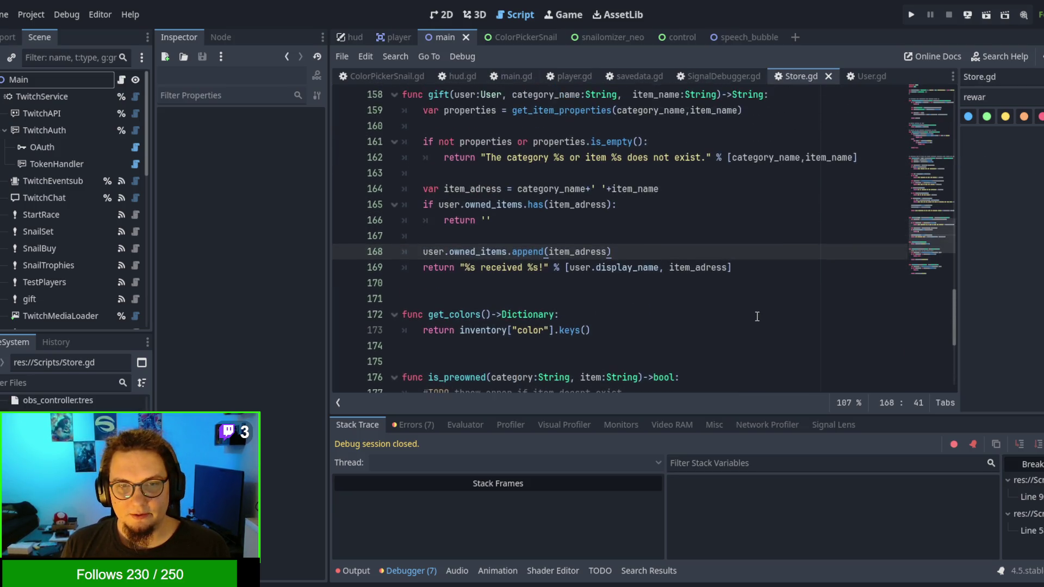
{"action": "scroll", "coordinate": [757, 316], "scroll_direction": "down", "scroll_amount": 3}
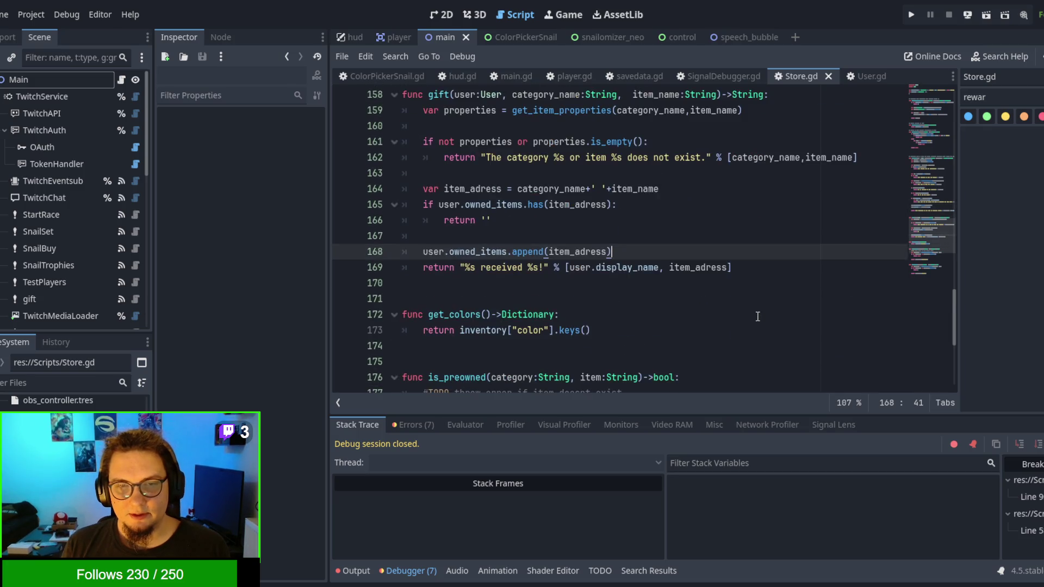
{"action": "scroll", "coordinate": [758, 317], "scroll_direction": "up", "scroll_amount": 1}
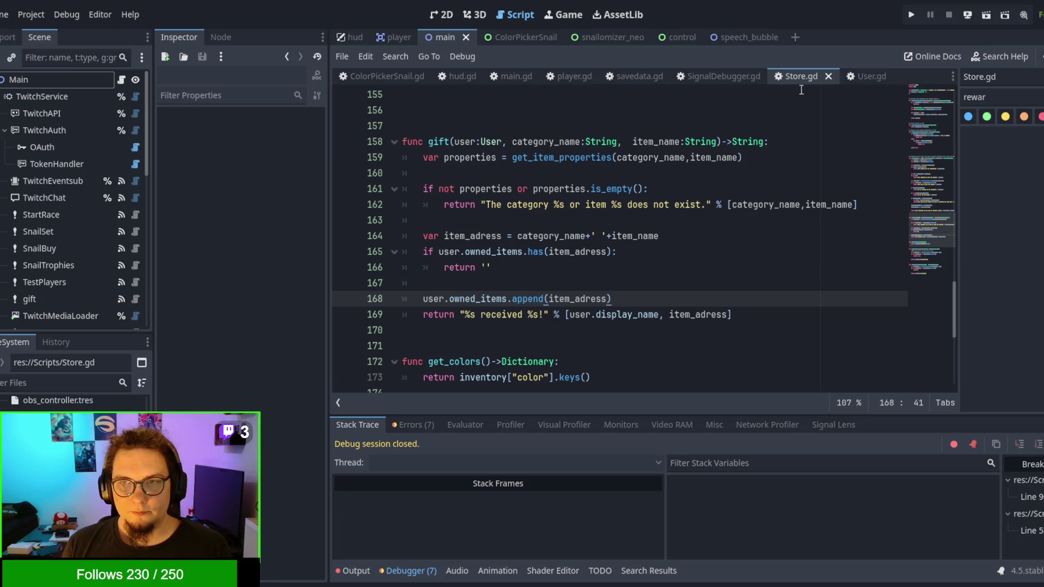
{"action": "left_click", "coordinate": [869, 77]}
{"action": "scroll", "coordinate": [735, 286], "scroll_direction": "up", "scroll_amount": 3}
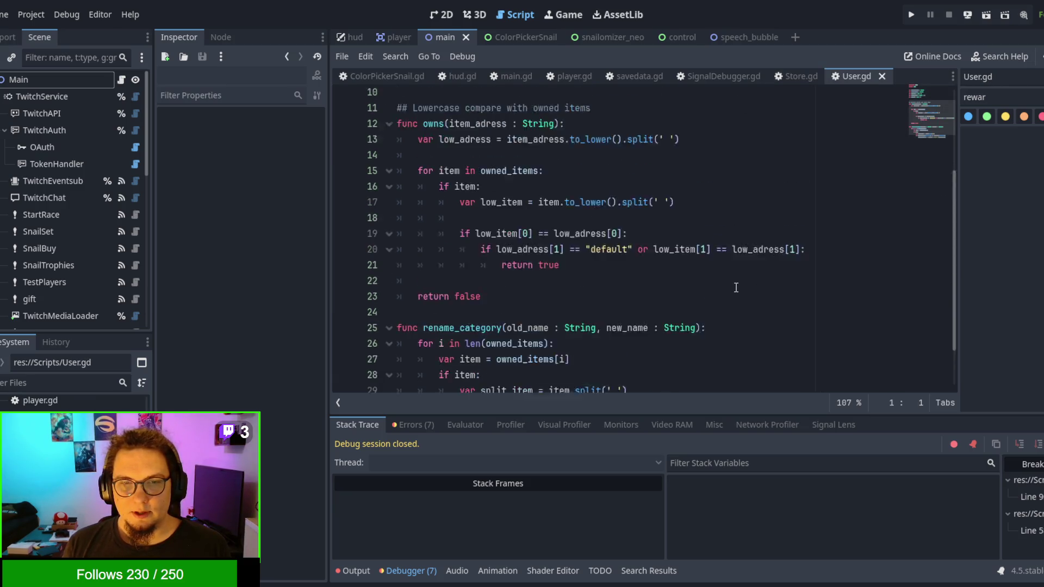
{"action": "scroll", "coordinate": [735, 287], "scroll_direction": "up", "scroll_amount": 2}
{"action": "scroll", "coordinate": [735, 286], "scroll_direction": "down", "scroll_amount": 3}
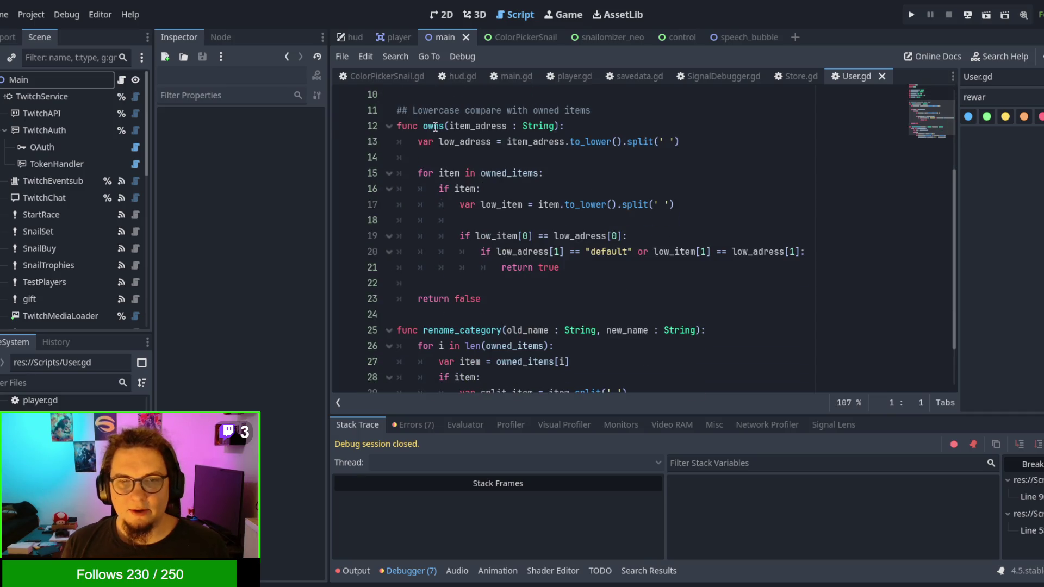
{"action": "double_click", "coordinate": [433, 126]}
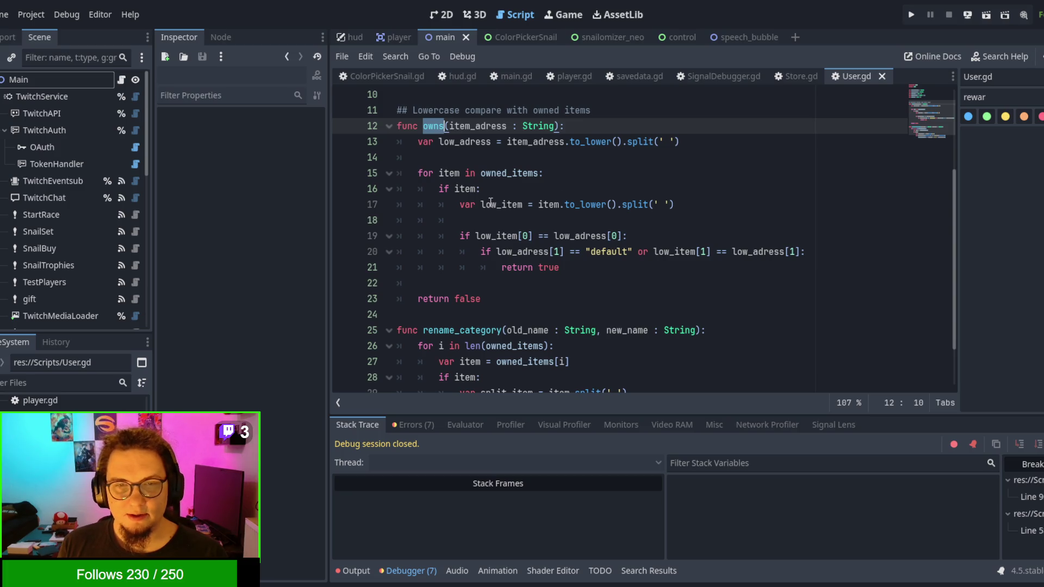
{"action": "double_click", "coordinate": [492, 205]}
{"action": "scroll", "coordinate": [498, 163], "scroll_direction": "up", "scroll_amount": 1}
{"action": "double_click", "coordinate": [511, 220]}
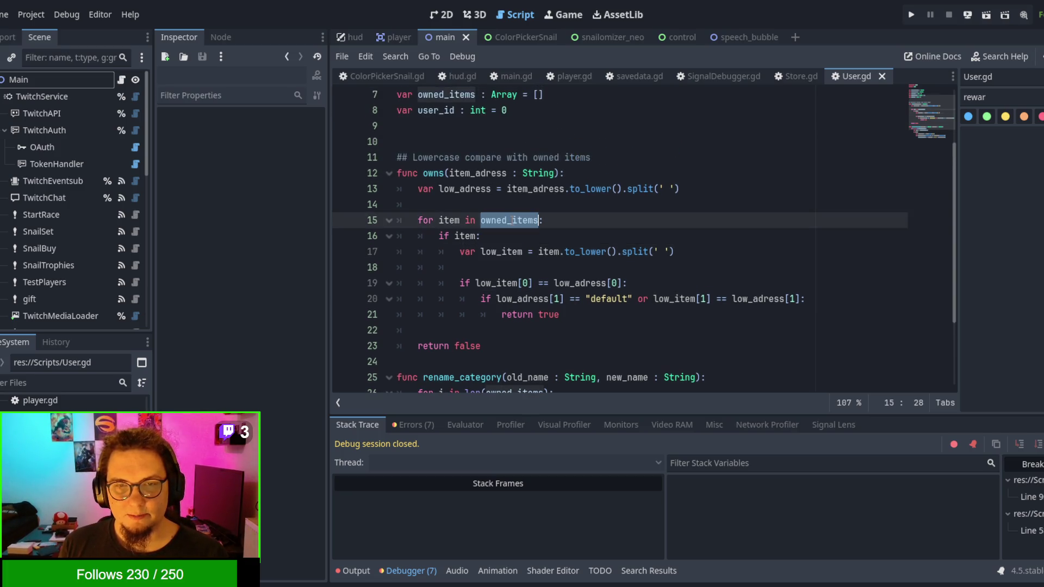
{"action": "left_click", "coordinate": [492, 252]}
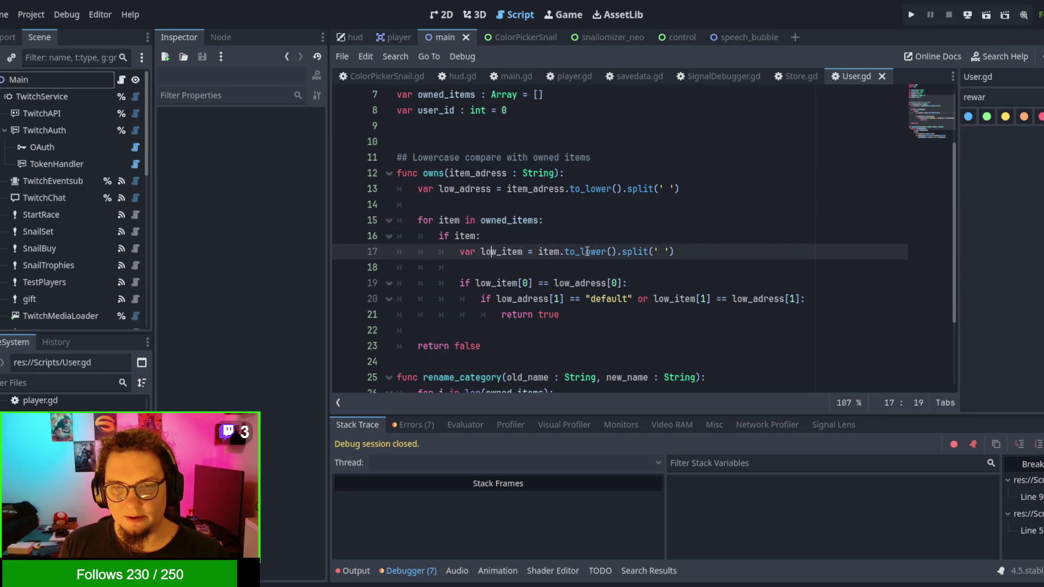
{"action": "left_click", "coordinate": [785, 74]}
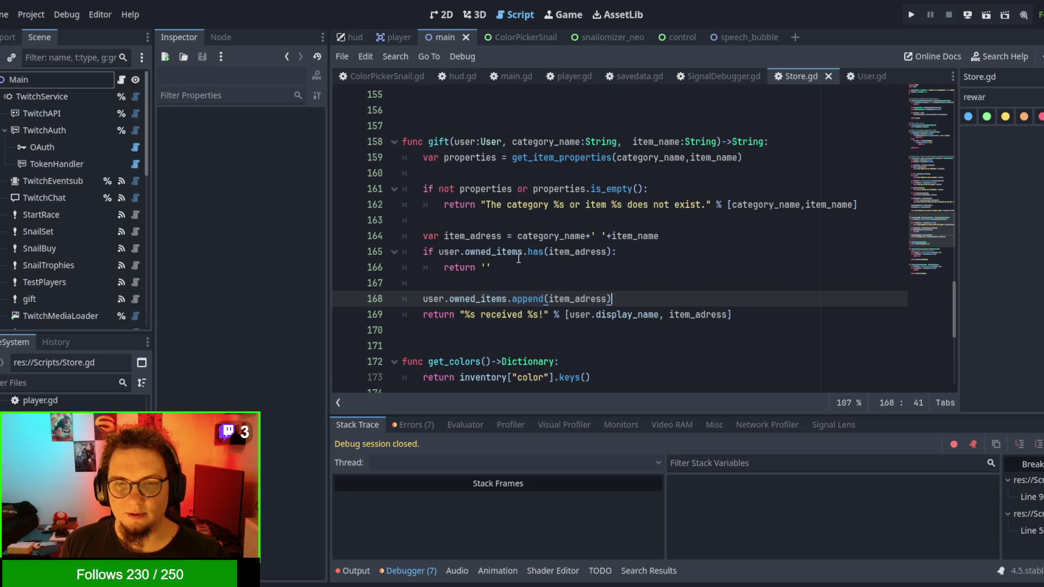
Step: Undo a mistaken owns edit on line 168 and review User.gd before returning to Store.gd
{"action": "double_click", "coordinate": [482, 299]}
{"action": "type", "text": "owns"}
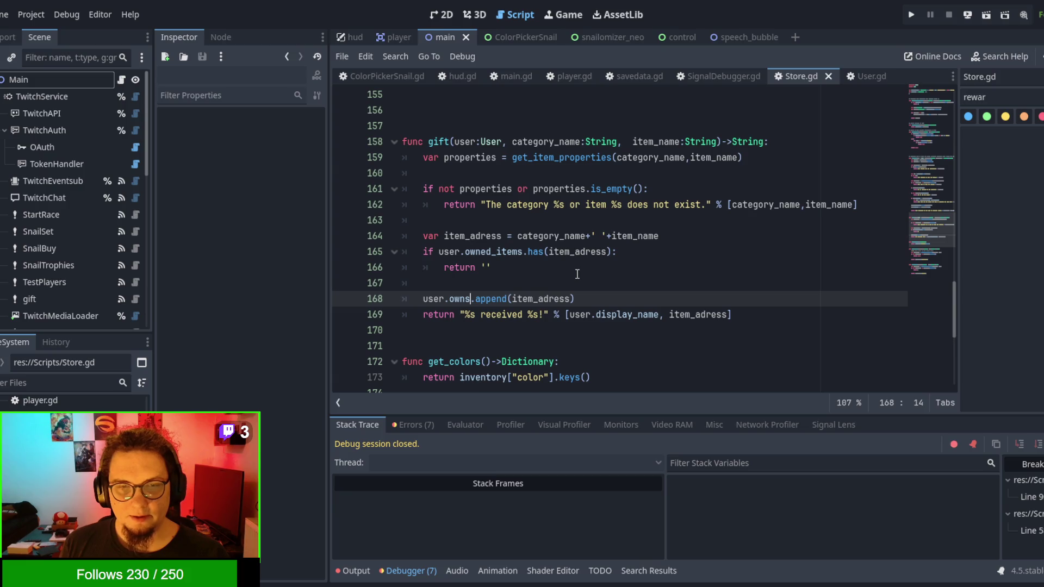
{"action": "key", "text": "ctrl+z"}
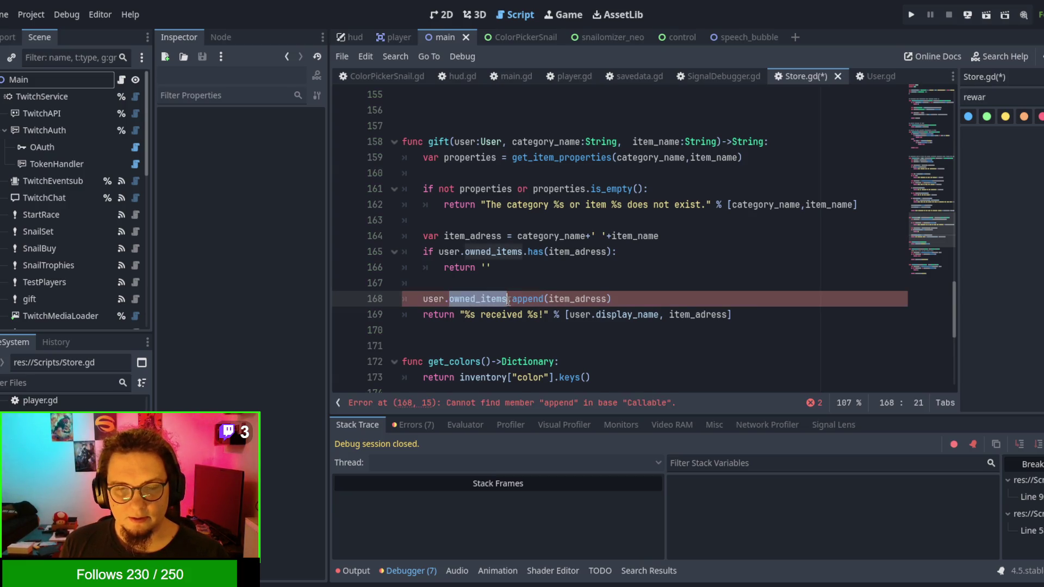
{"action": "left_click", "coordinate": [481, 267]}
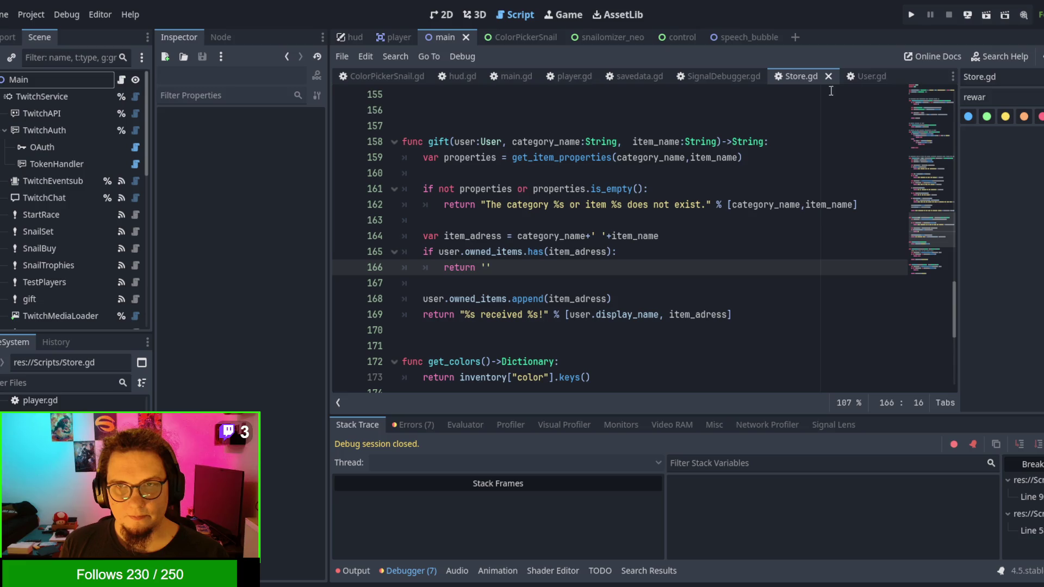
{"action": "left_click", "coordinate": [866, 74]}
{"action": "scroll", "coordinate": [793, 184], "scroll_direction": "up", "scroll_amount": 2}
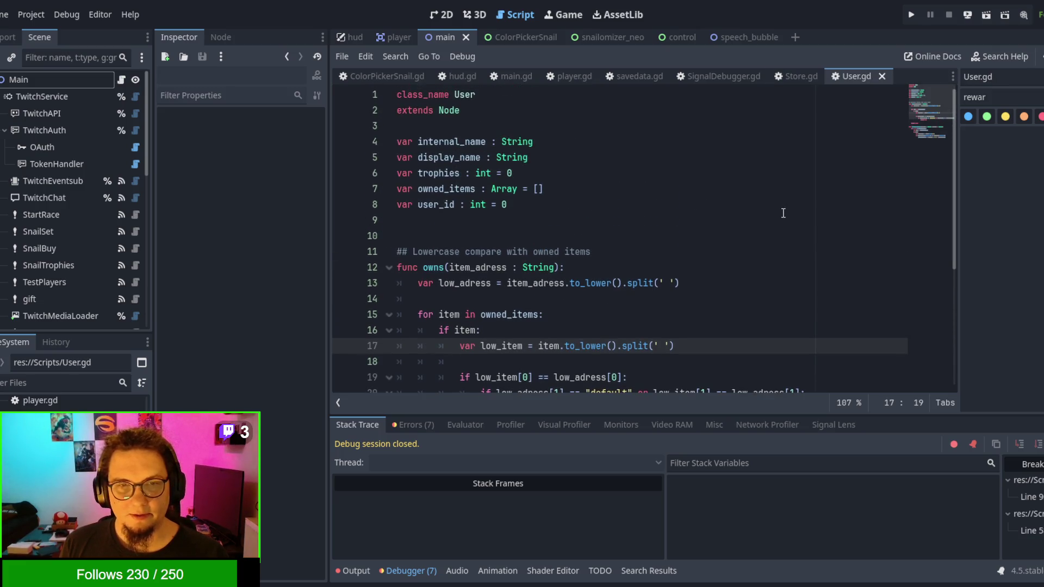
{"action": "scroll", "coordinate": [788, 196], "scroll_direction": "down", "scroll_amount": 5}
{"action": "scroll", "coordinate": [783, 213], "scroll_direction": "up", "scroll_amount": 5}
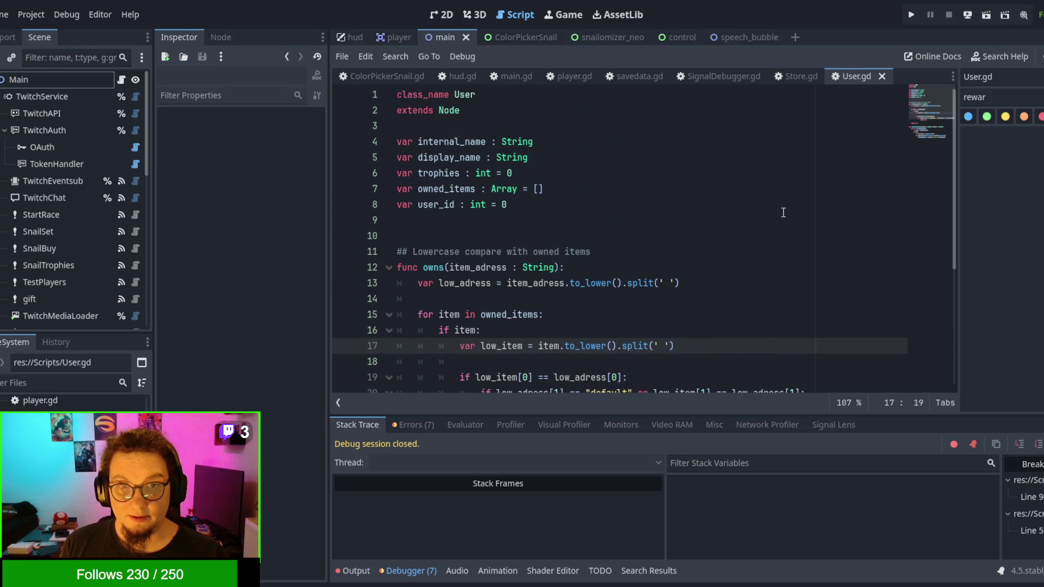
{"action": "left_click", "coordinate": [797, 75]}
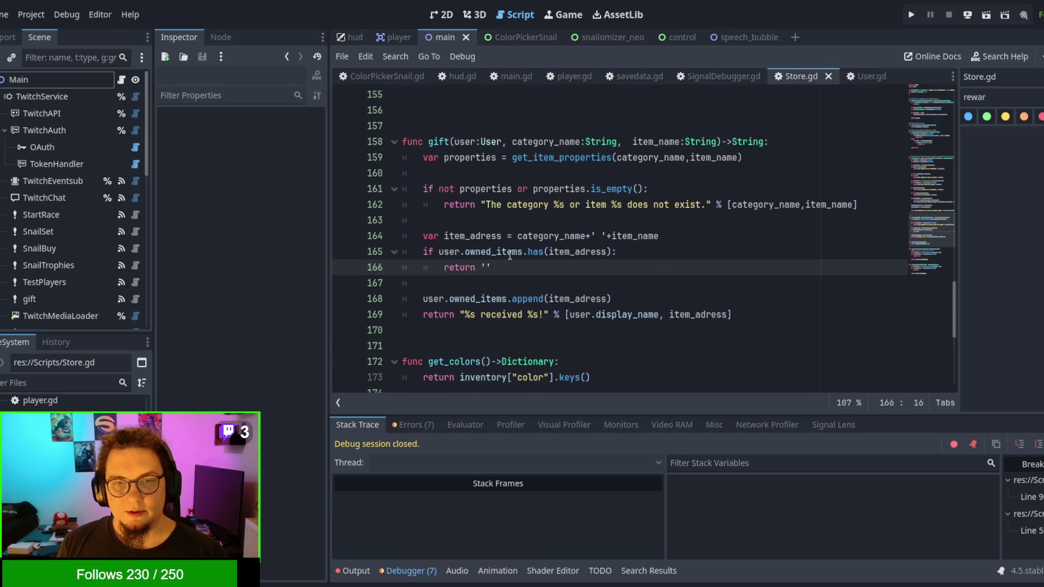
Step: Replace owned_items.has with owns on line 165, then save and run with F5
{"action": "key", "text": "shift+Up"}
{"action": "key", "text": "shift+Up"}
{"action": "key", "text": "shift+Down"}
{"action": "key", "text": "shift+Down"}
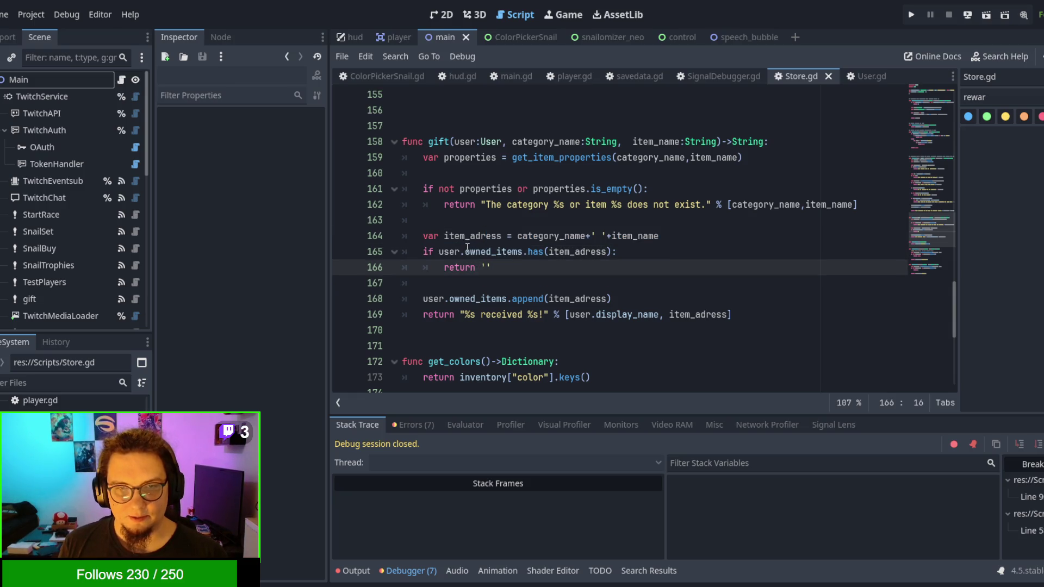
{"action": "left_click_drag", "start_coordinate": [467, 251], "coordinate": [535, 251]}
{"action": "type", "text": "owns"}
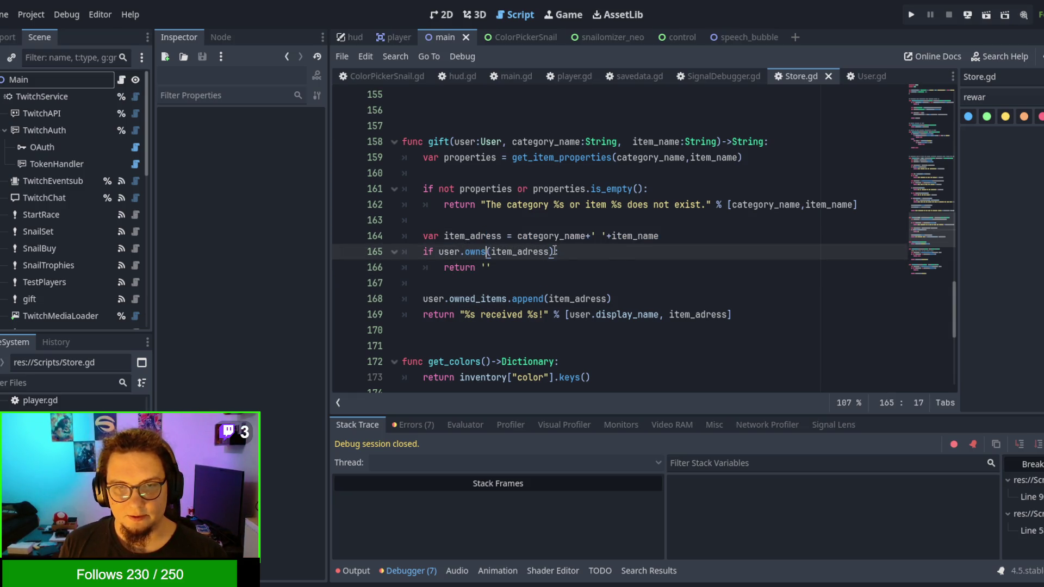
{"action": "left_click", "coordinate": [596, 251]}
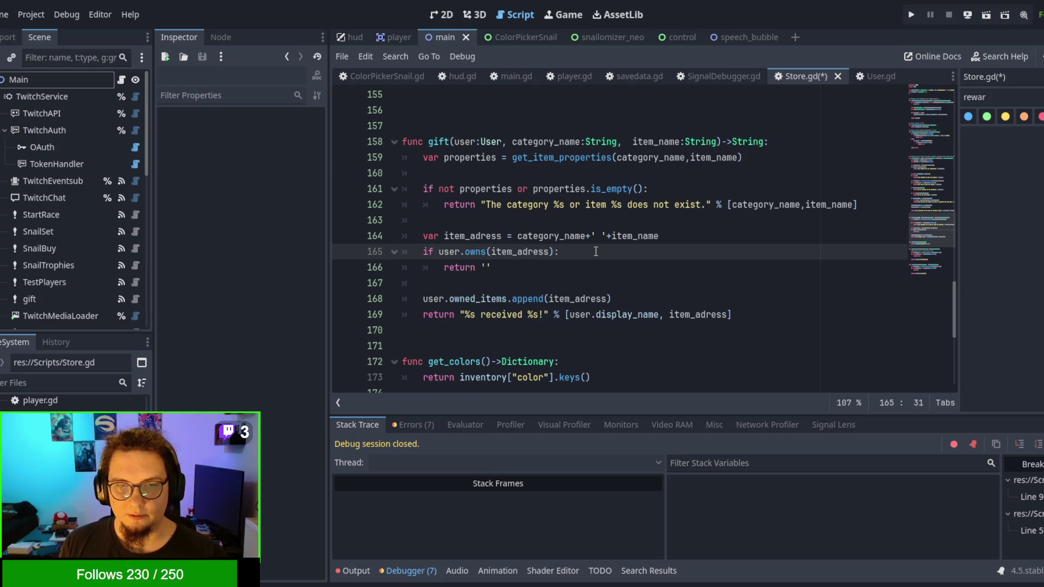
{"action": "left_click", "coordinate": [607, 291]}
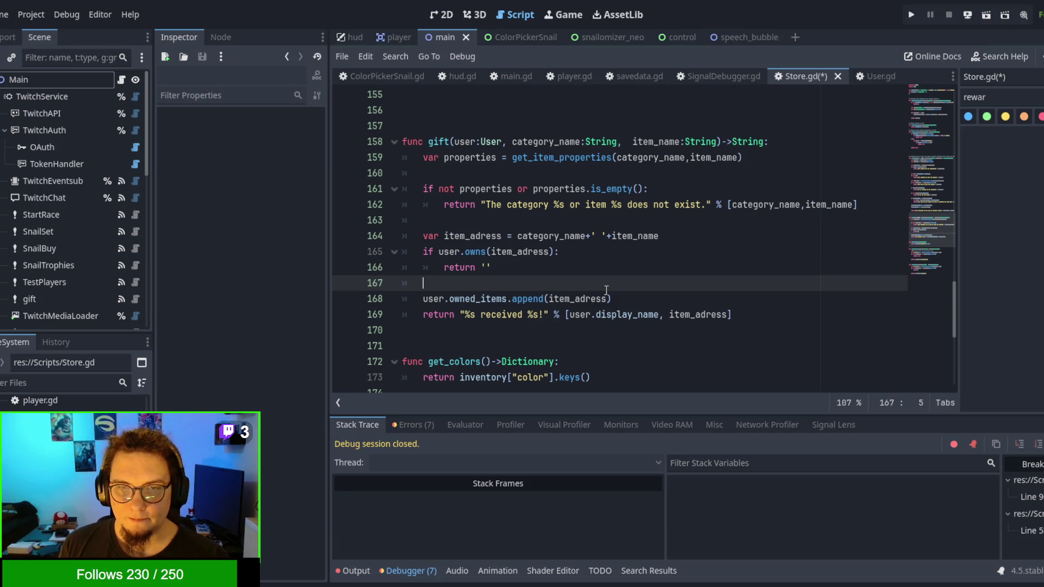
{"action": "key", "text": "F5"}
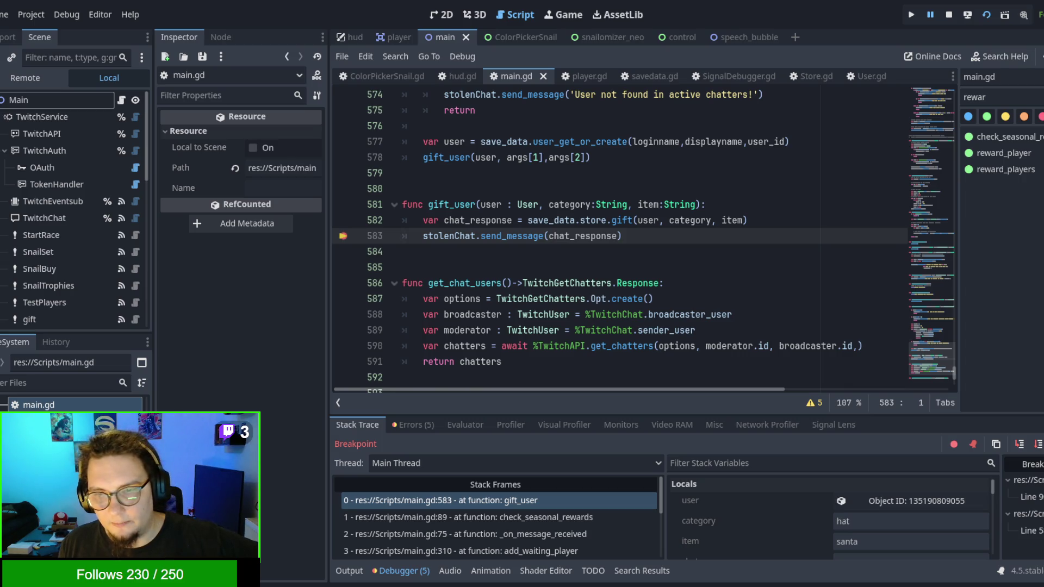
Step: Confirm chat_response is empty at the breakpoint, then resume with F12
{"action": "scroll", "coordinate": [870, 539], "scroll_direction": "down", "scroll_amount": 2}
{"action": "left_click", "coordinate": [886, 530]}
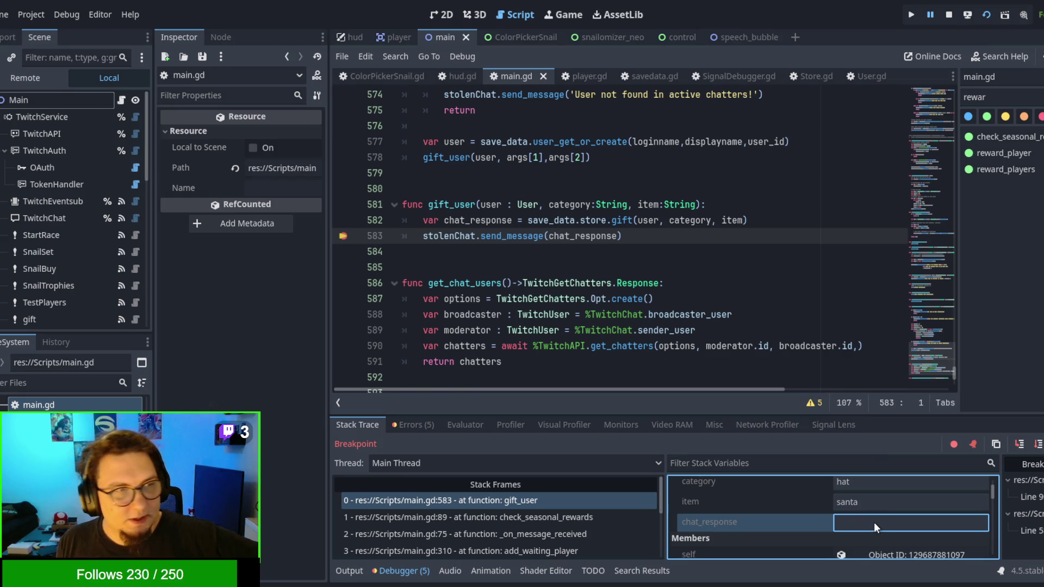
{"action": "scroll", "coordinate": [873, 522], "scroll_direction": "up", "scroll_amount": 2}
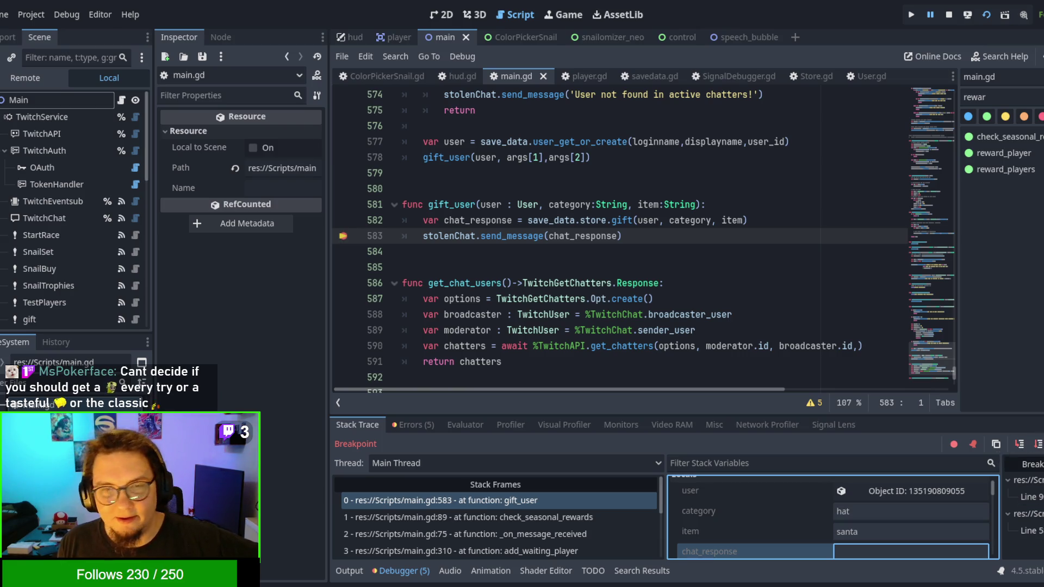
{"action": "key", "text": "F12"}
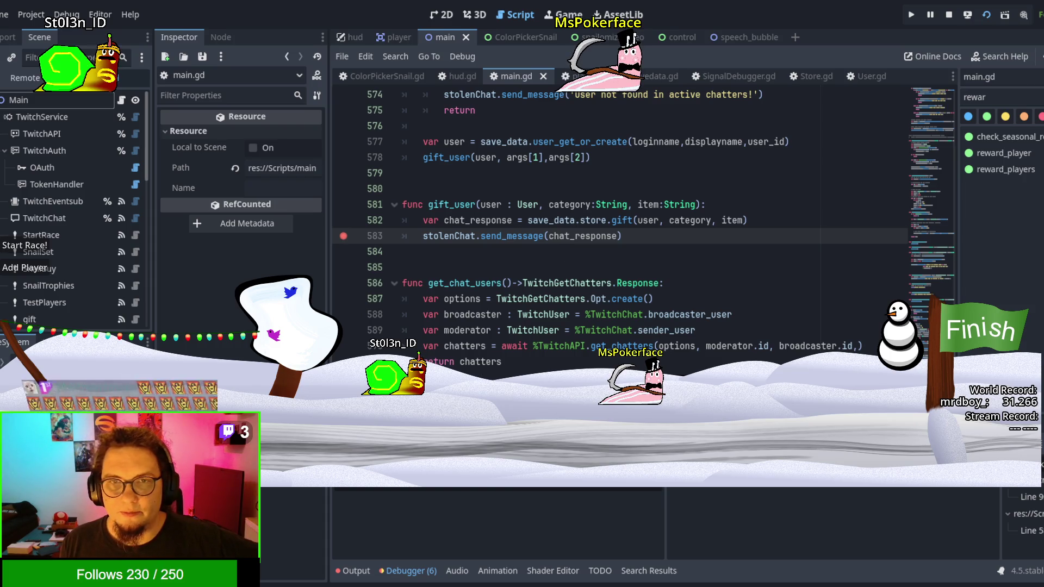
Step: Return to main.gd by way of player.gd and stop the running snail race game
{"action": "left_click", "coordinate": [522, 205]}
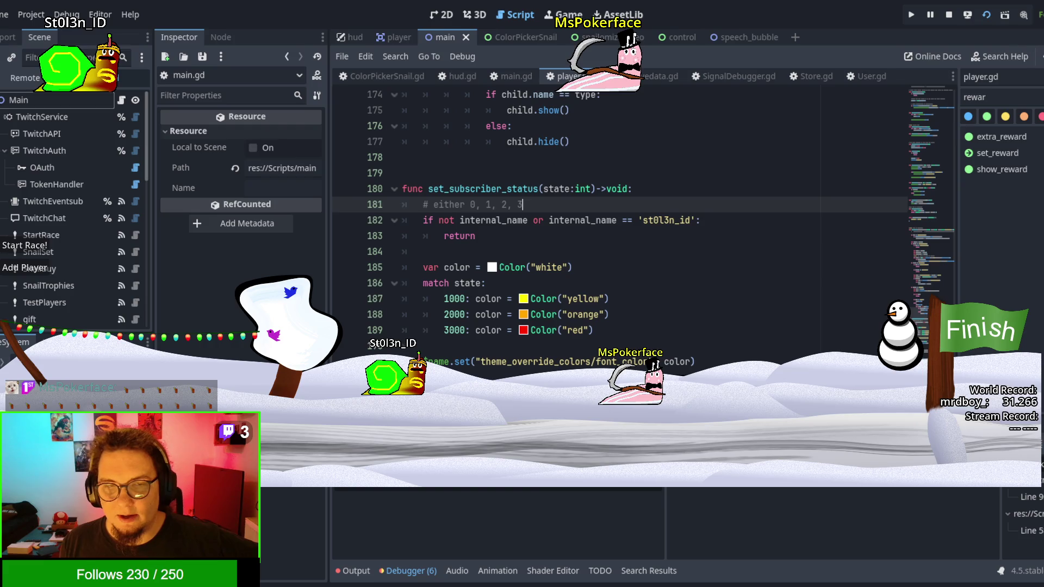
{"action": "left_click", "coordinate": [508, 76]}
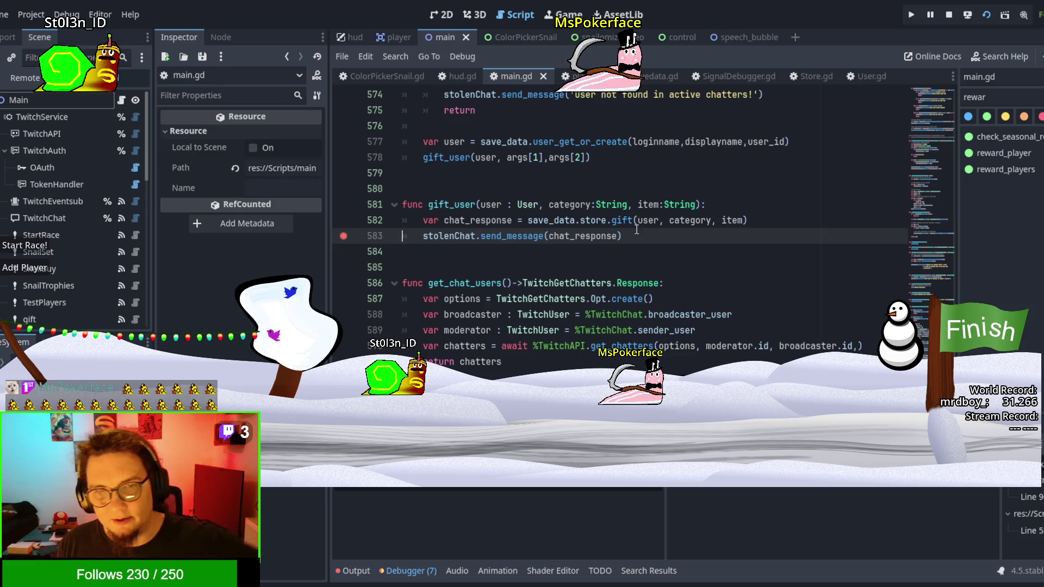
{"action": "scroll", "coordinate": [490, 245], "scroll_direction": "down", "scroll_amount": 4}
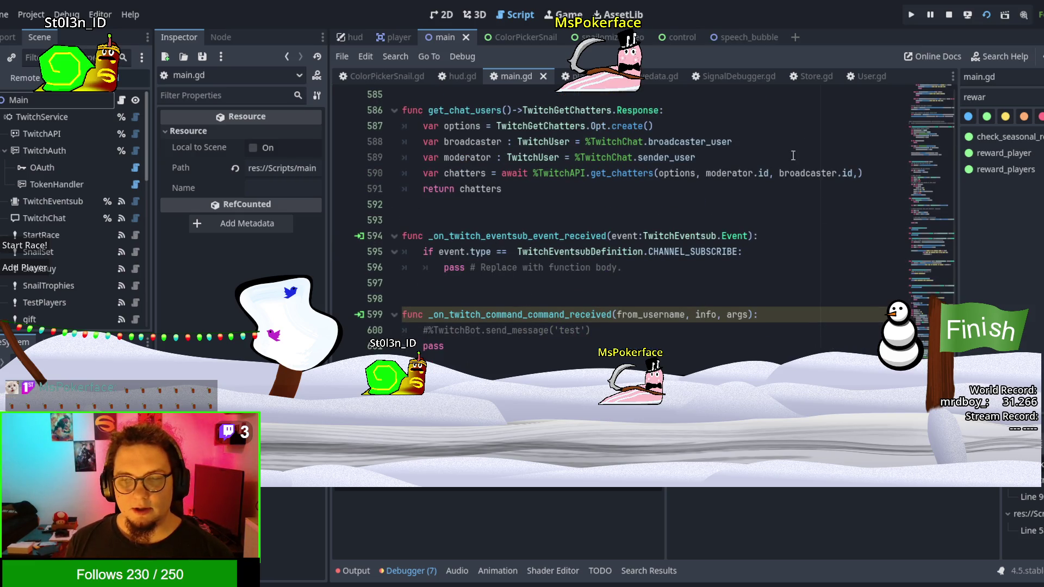
{"action": "left_click", "coordinate": [953, 20]}
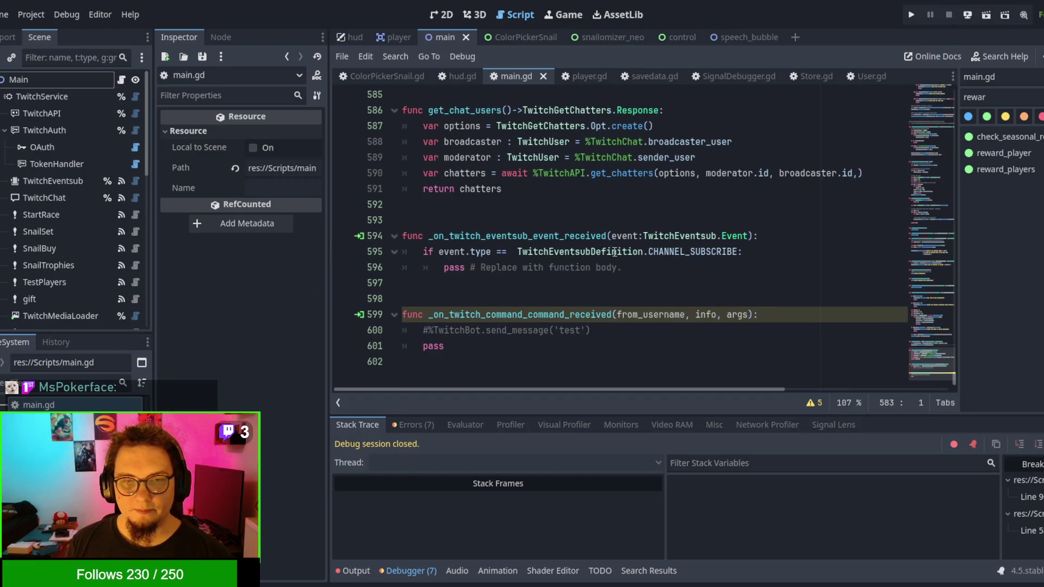
Step: Jump to the check_seasonal_rewards function in main.gd using the method list
{"action": "left_click", "coordinate": [993, 158]}
{"action": "left_click", "coordinate": [1004, 136]}
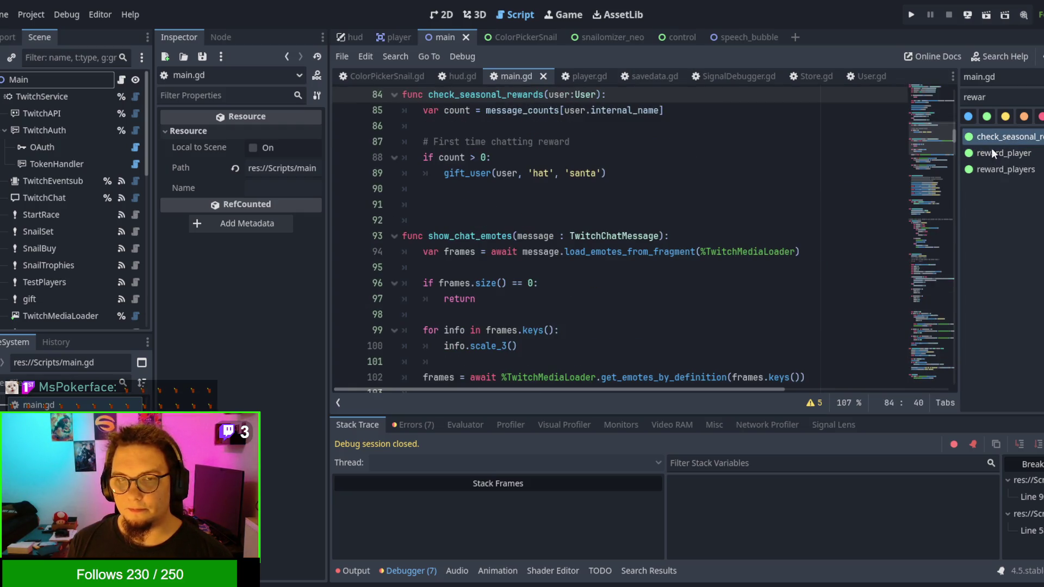
{"action": "scroll", "coordinate": [687, 210], "scroll_direction": "down", "scroll_amount": 2}
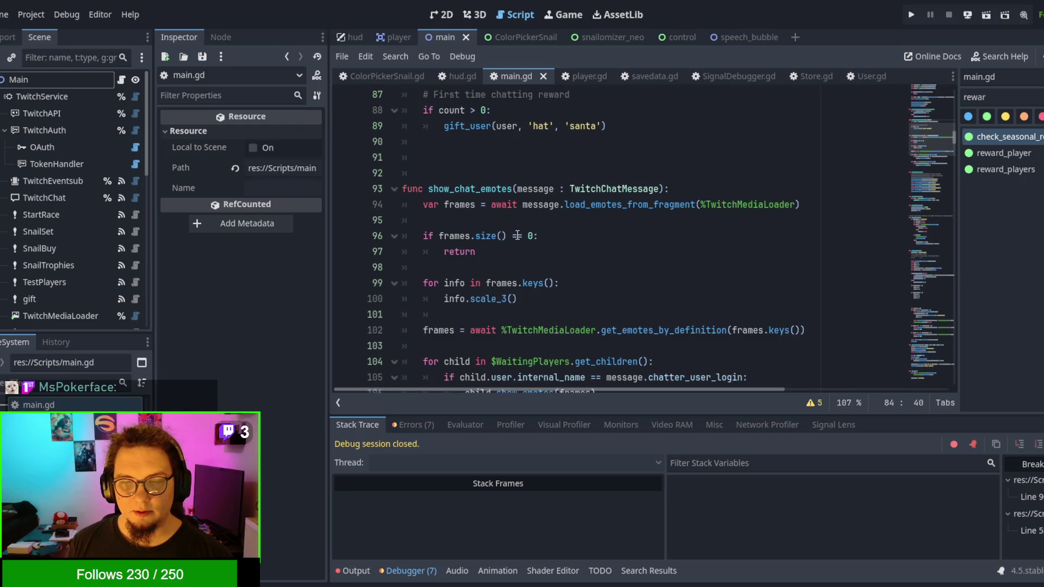
{"action": "scroll", "coordinate": [517, 234], "scroll_direction": "up", "scroll_amount": 5}
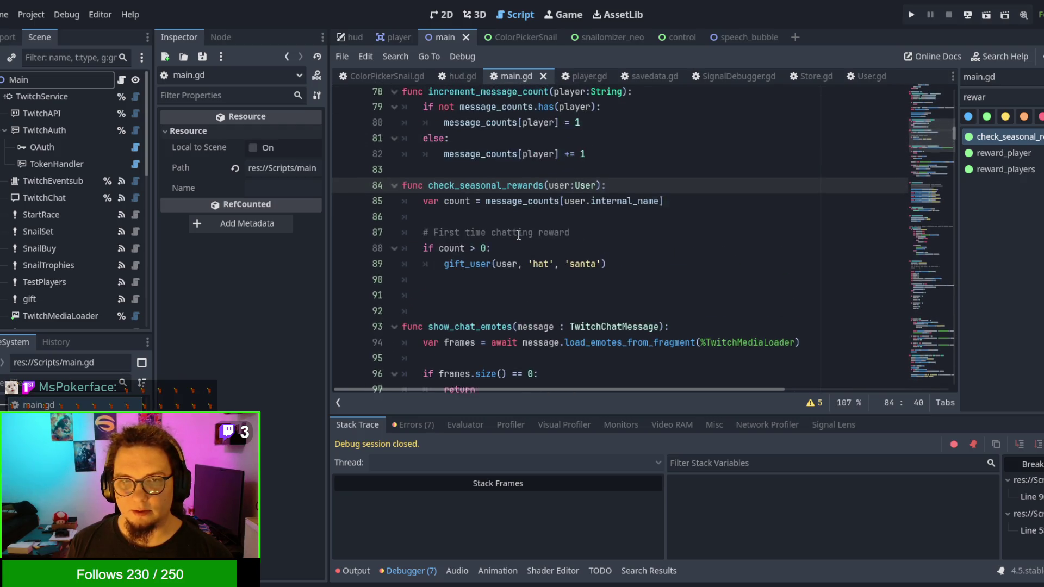
{"action": "left_click", "coordinate": [1008, 169]}
{"action": "left_click", "coordinate": [1007, 154]}
{"action": "left_click", "coordinate": [1007, 138]}
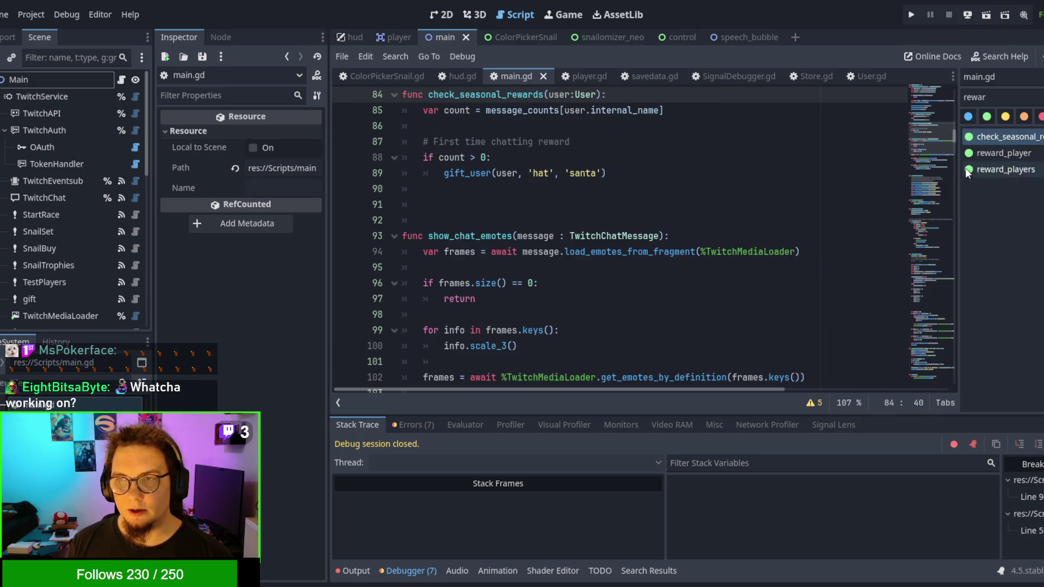
{"action": "scroll", "coordinate": [662, 219], "scroll_direction": "up", "scroll_amount": 1}
{"action": "scroll", "coordinate": [662, 219], "scroll_direction": "up", "scroll_amount": 3}
Step: Change the condition to 'if count > 0 and count < 3:' and save main.gd
{"action": "left_click", "coordinate": [483, 298]}
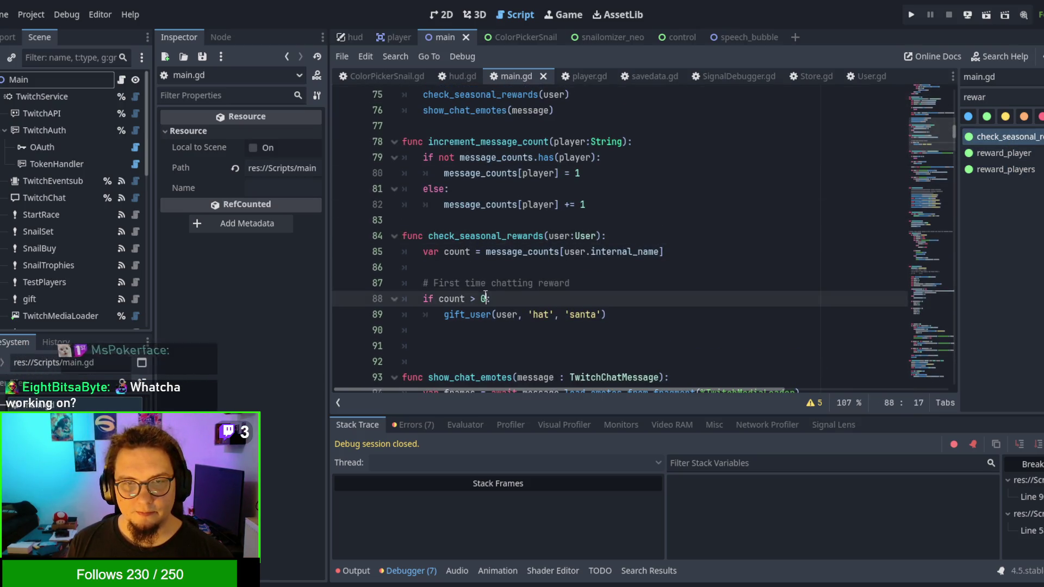
{"action": "key", "text": "BackSpace"}
{"action": "key", "text": "BackSpace"}
{"action": "key", "text": "BackSpace"}
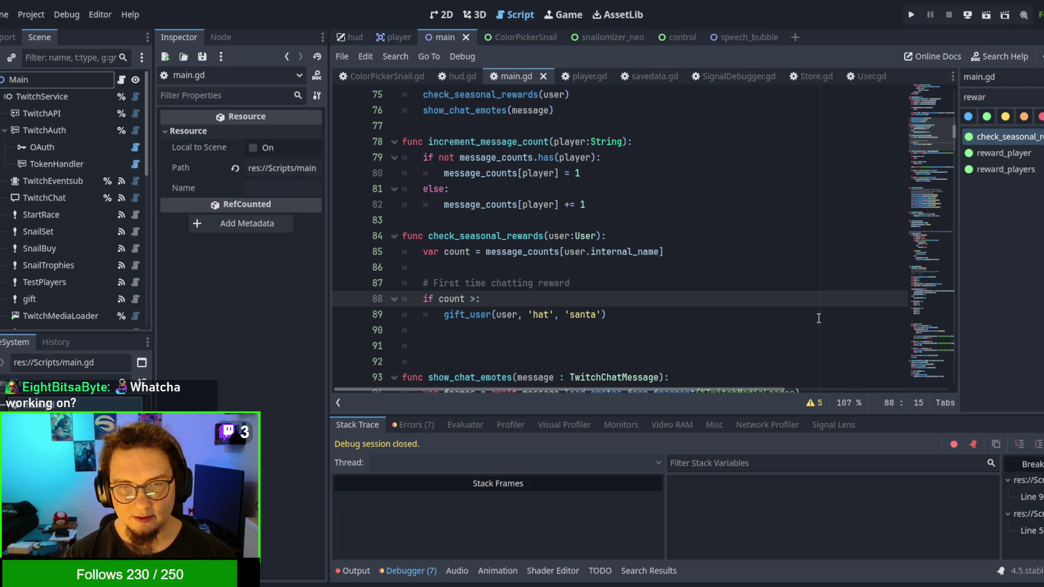
{"action": "type", "text": "0"}
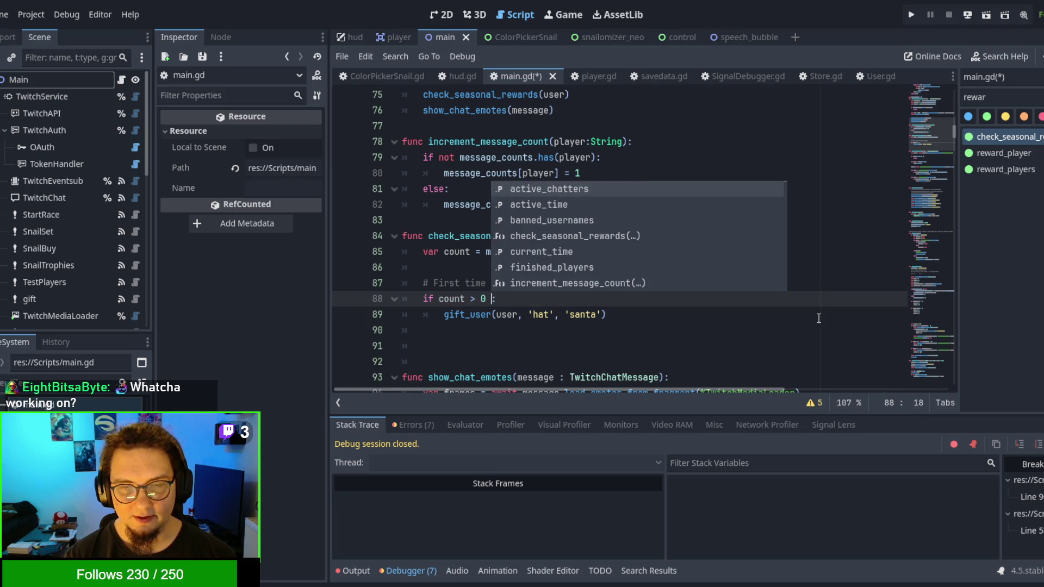
{"action": "type", "text": " a"}
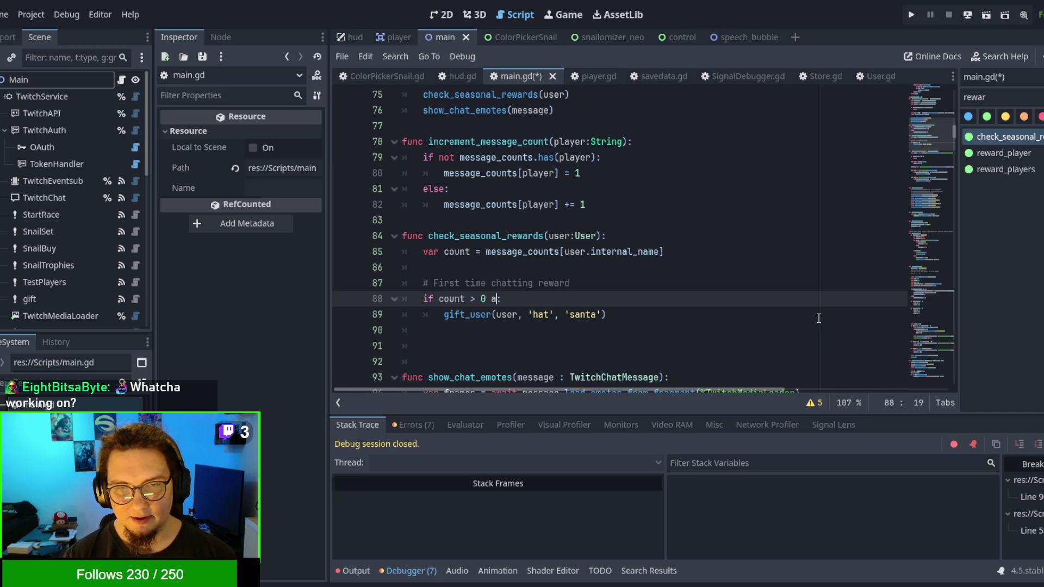
{"action": "type", "text": "nd count "}
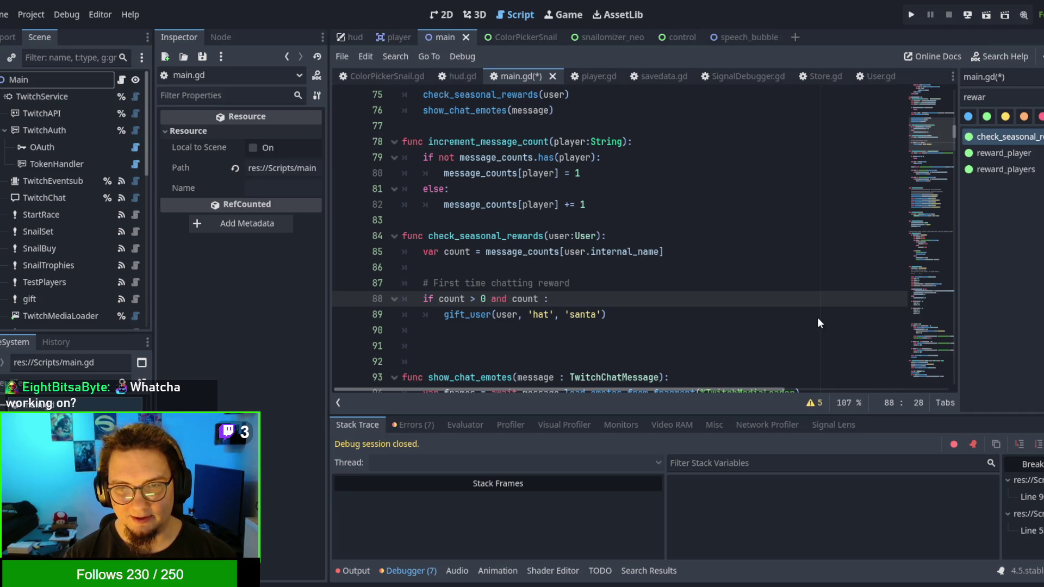
{"action": "type", "text": "< 3"}
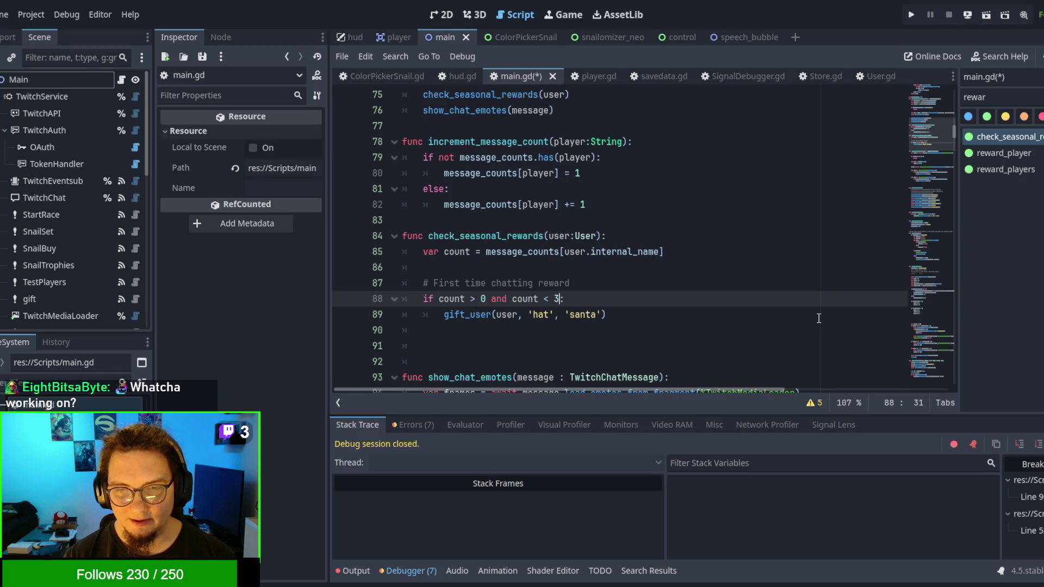
{"action": "left_click", "coordinate": [819, 318]}
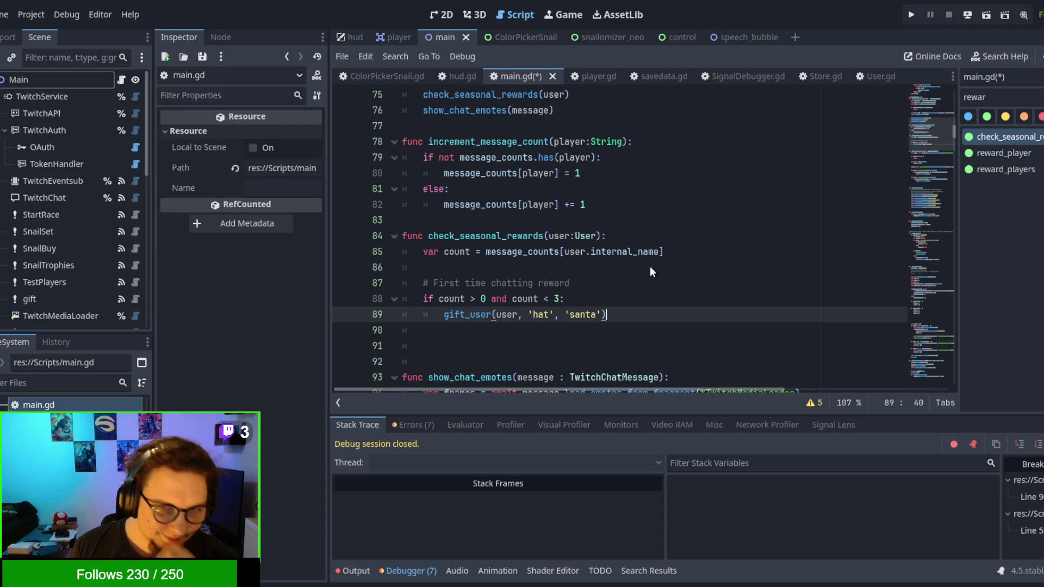
{"action": "key", "text": "ctrl+s"}
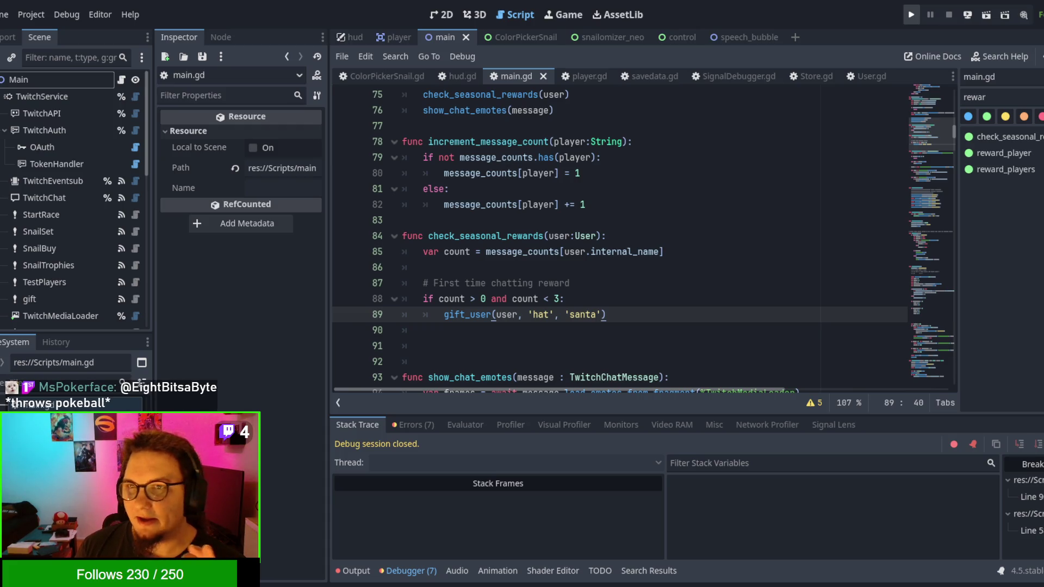
Step: Run the project so it halts at savedata.gd line 150 in user_get_or_create
{"action": "left_click", "coordinate": [850, 209]}
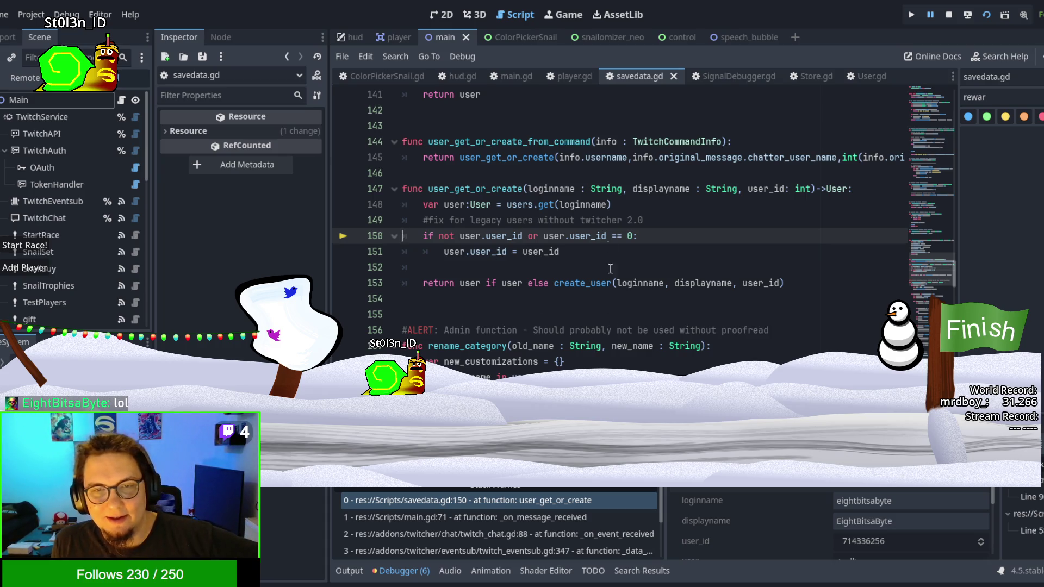
Step: Trace the loginname and user_id uses and toggle comments on the legacy user_id fix lines 150–151
{"action": "double_click", "coordinate": [573, 202]}
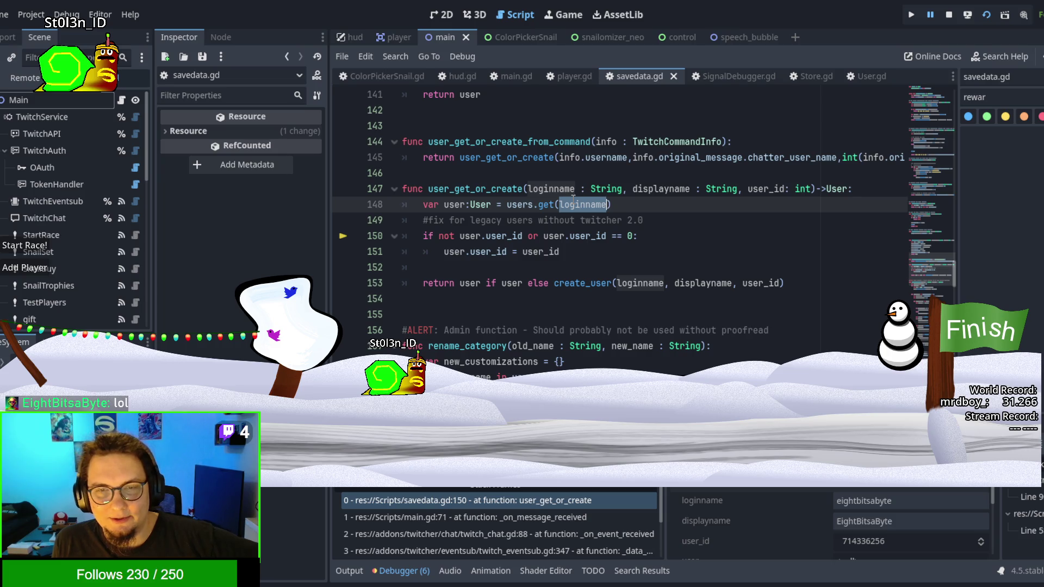
{"action": "left_click_drag", "start_coordinate": [576, 283], "coordinate": [613, 283]}
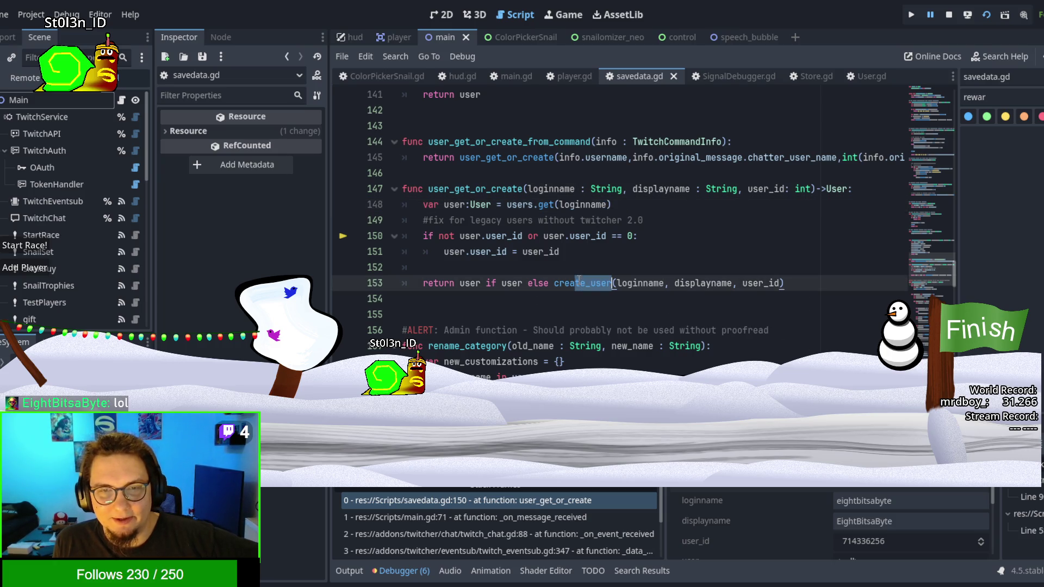
{"action": "double_click", "coordinate": [560, 189]}
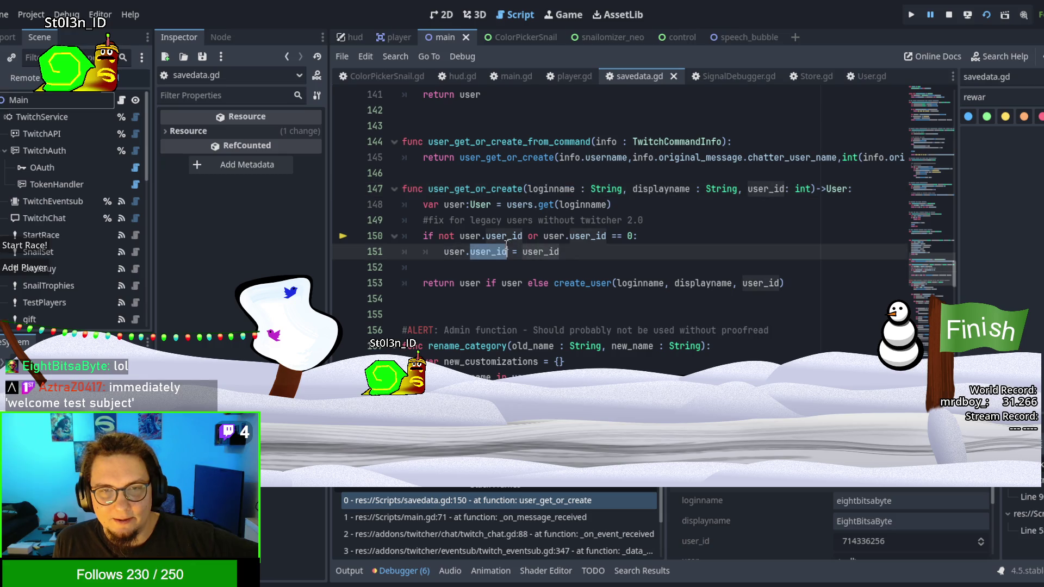
{"action": "double_click", "coordinate": [504, 250]}
{"action": "double_click", "coordinate": [503, 236]}
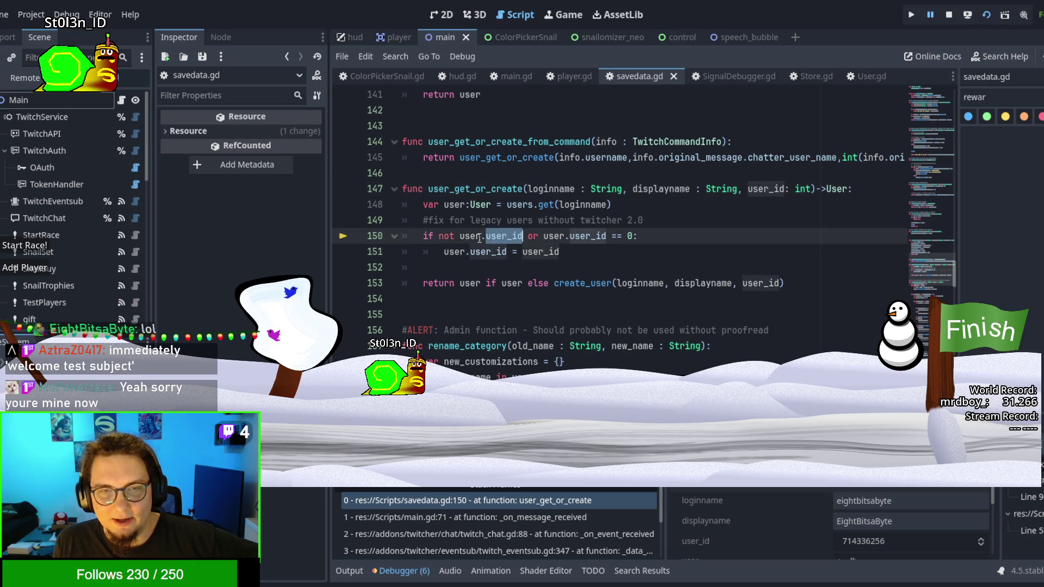
{"action": "key", "text": "ctrl+k"}
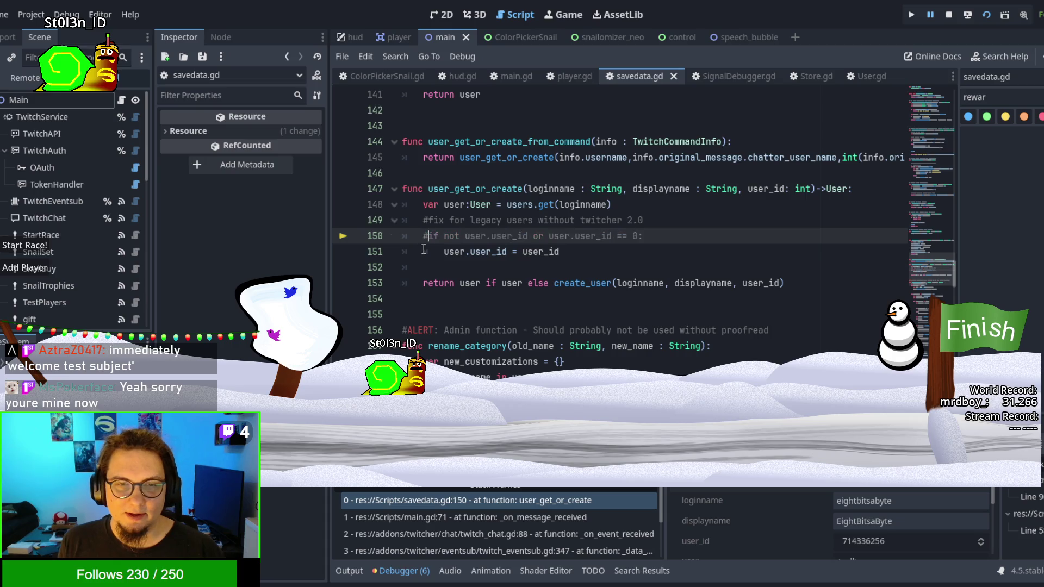
{"action": "left_click", "coordinate": [427, 251]}
{"action": "key", "text": "ctrl+k"}
{"action": "key", "text": "ctrl+k"}
{"action": "key", "text": "Up"}
{"action": "key", "text": "ctrl+k"}
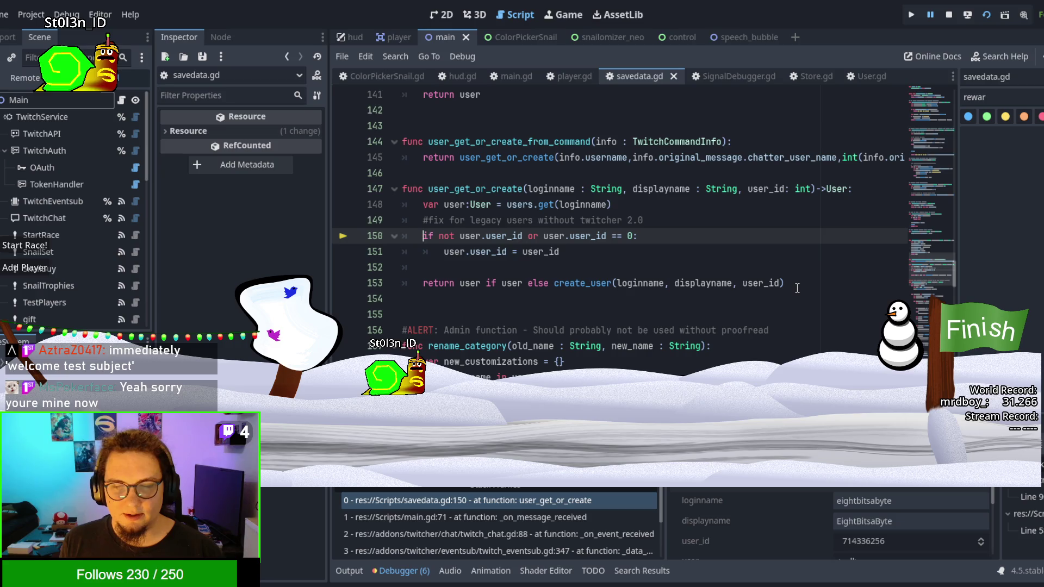
Step: Move the create-if-missing conditional into a user assignment under users.get and make the function return user
{"action": "mouse_move", "coordinate": [796, 288]}
{"action": "left_mouse_down"}
{"action": "mouse_move", "coordinate": [429, 284]}
{"action": "mouse_move", "coordinate": [460, 283]}
{"action": "left_mouse_up"}
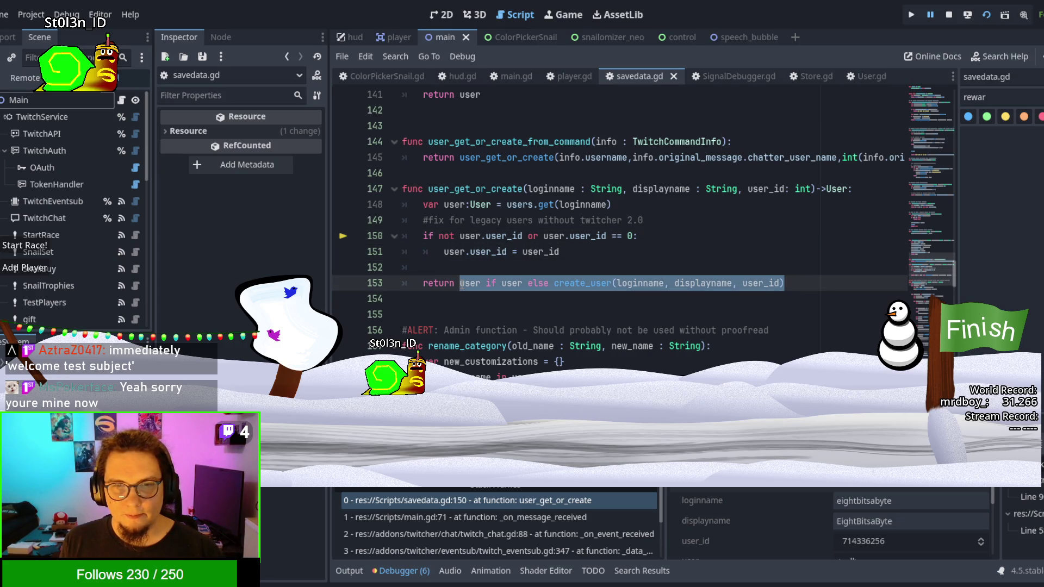
{"action": "key", "text": "ctrl+x"}
{"action": "left_click", "coordinate": [654, 220]}
{"action": "left_click", "coordinate": [653, 206]}
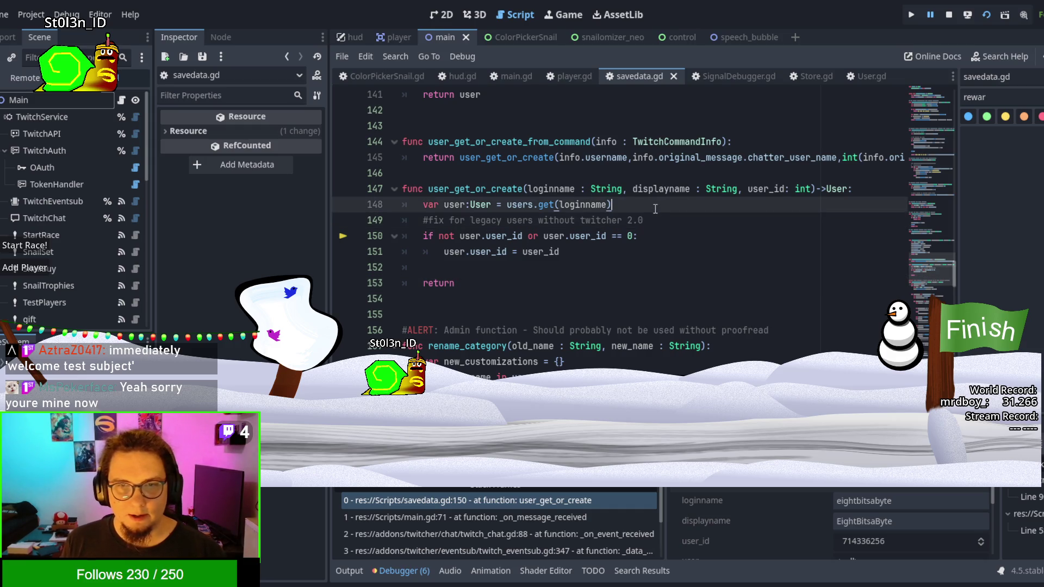
{"action": "key", "text": "Return"}
{"action": "type", "text": "user +"}
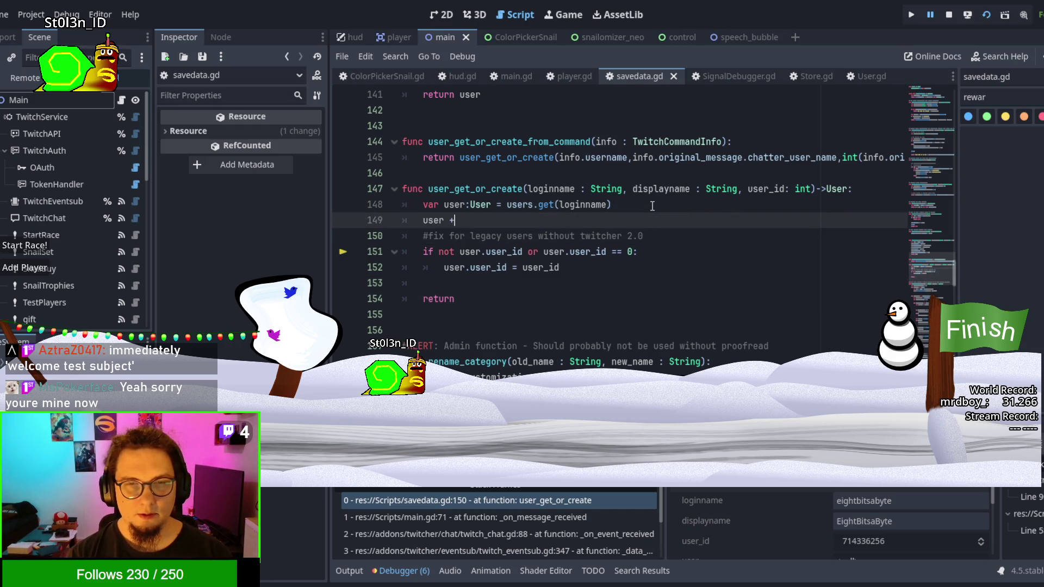
{"action": "key", "text": "BackSpace"}
{"action": "type", "text": "="}
{"action": "key", "text": "ctrl+v"}
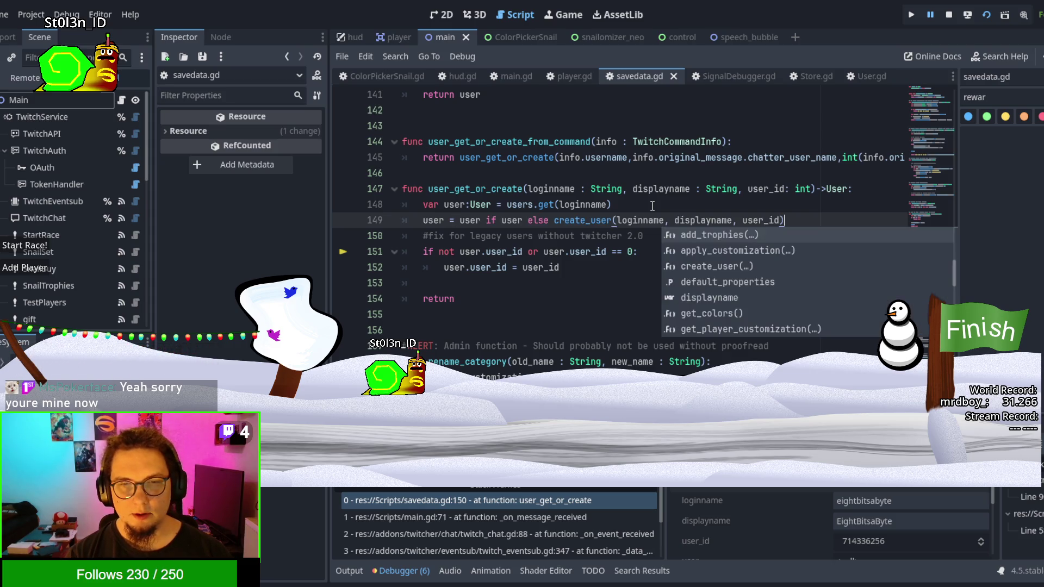
{"action": "left_click", "coordinate": [516, 300]}
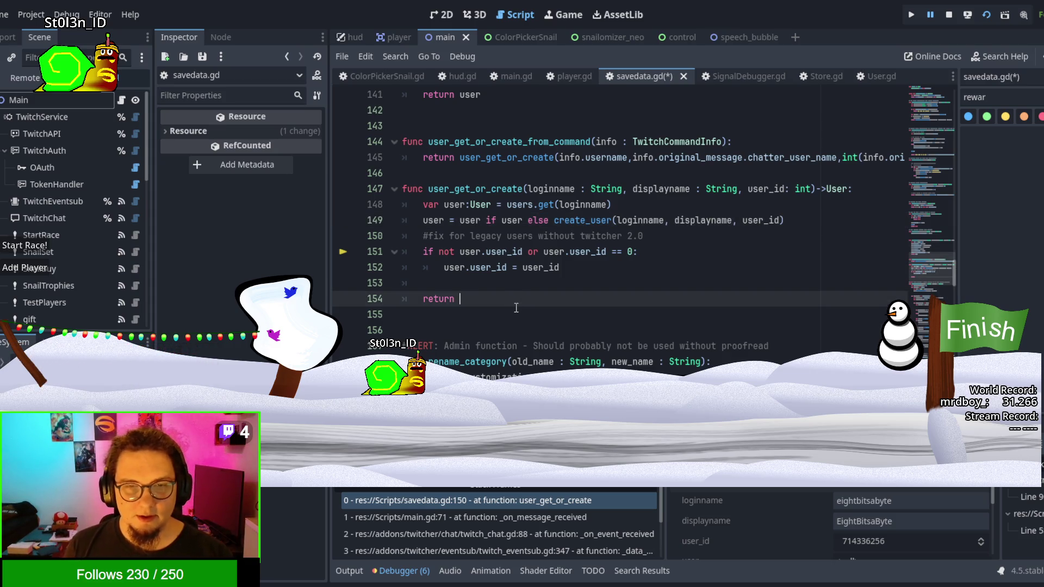
{"action": "type", "text": "user"}
{"action": "key", "text": "Return"}
{"action": "key", "text": "Return"}
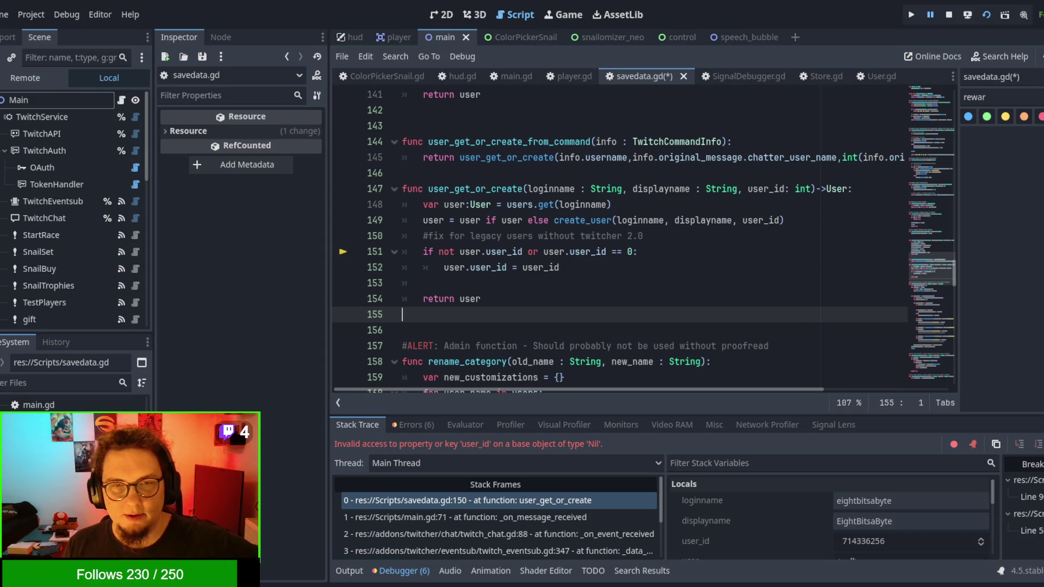
Step: Save savedata.gd, rerun the game with F5, and continue until it halts at main.gd line 583 in gift_user
{"action": "key", "text": "F5"}
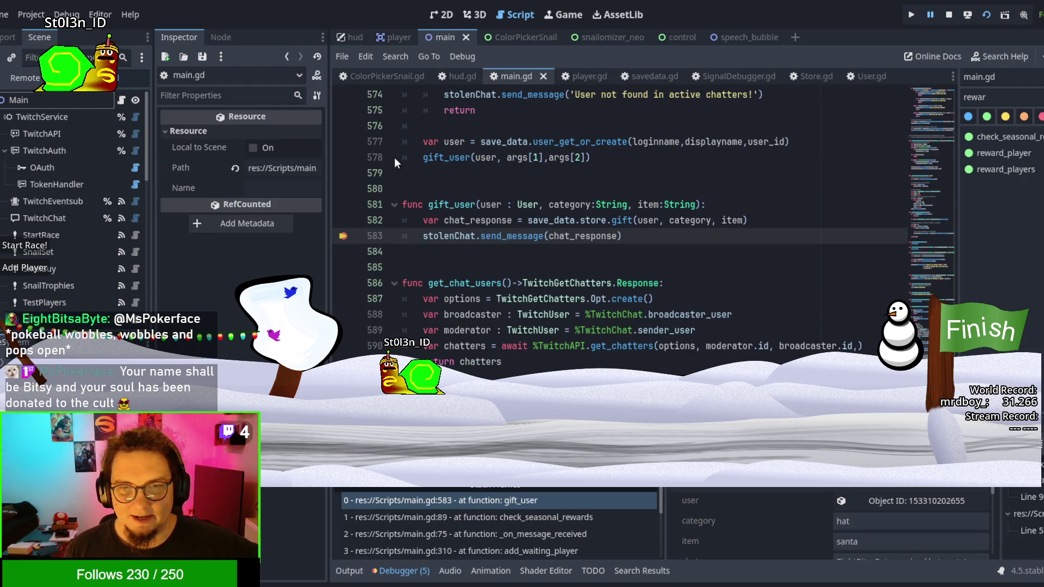
{"action": "scroll", "coordinate": [920, 529], "scroll_direction": "down", "scroll_amount": 1}
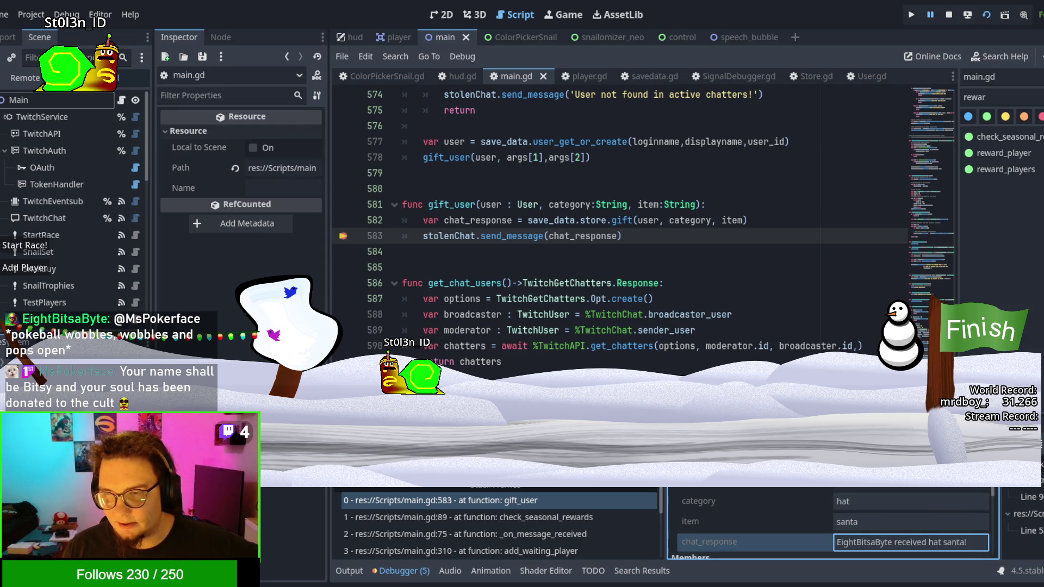
{"action": "key", "text": "F12"}
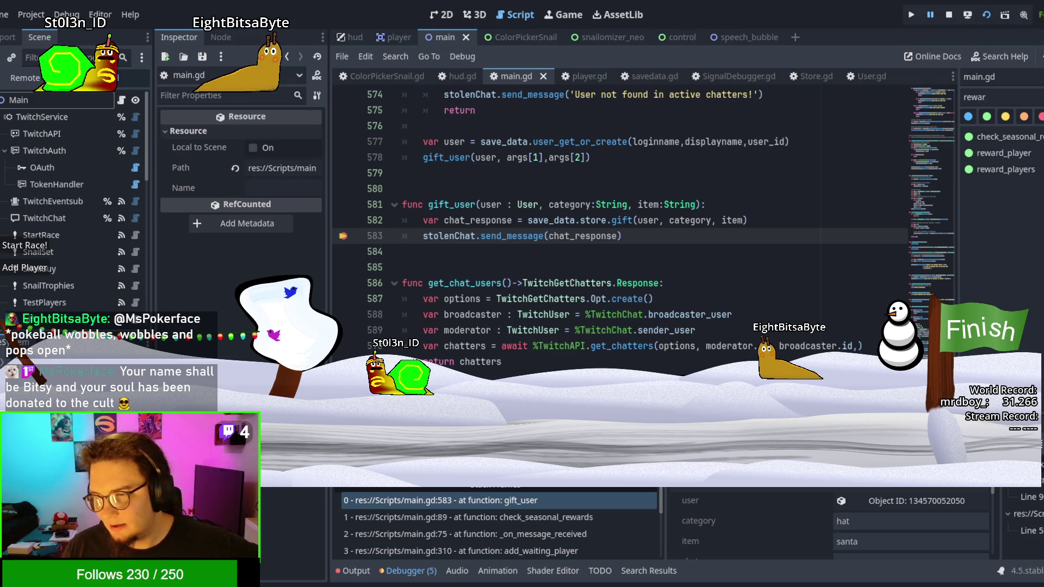
{"action": "scroll", "coordinate": [883, 528], "scroll_direction": "down", "scroll_amount": 1}
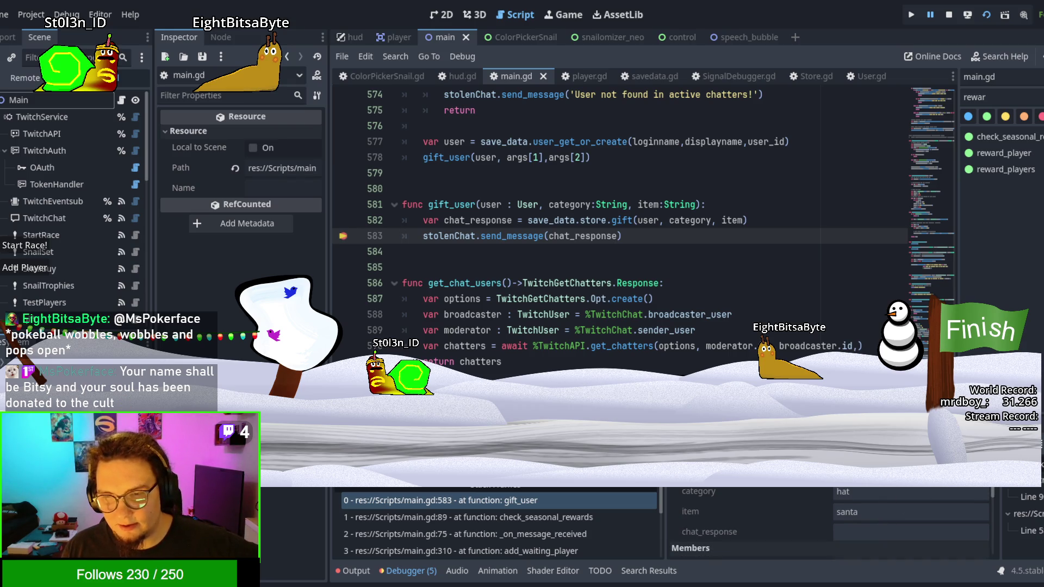
{"action": "key", "text": "F12"}
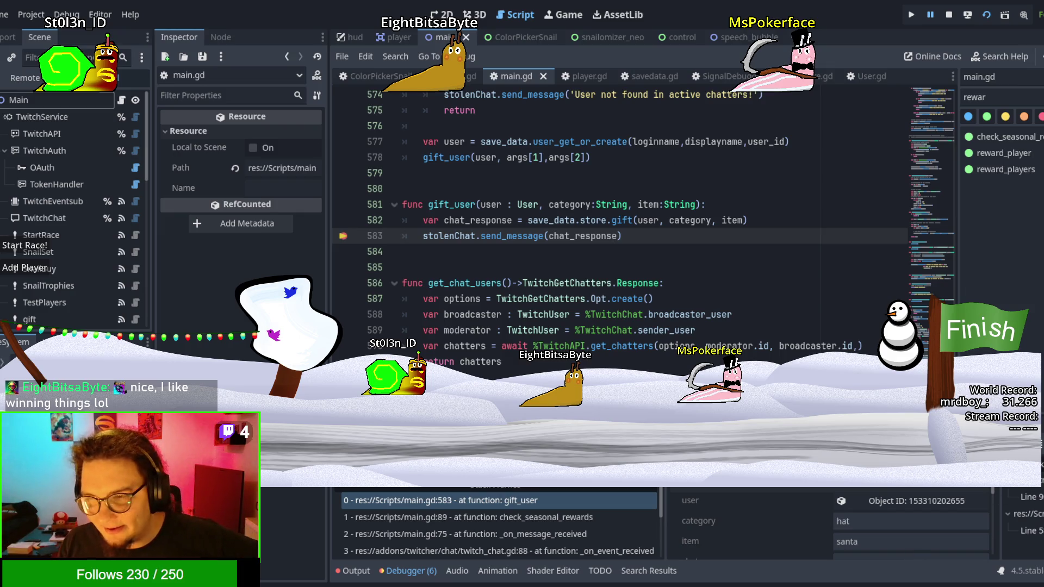
Step: Resume the game, remove the line 583 breakpoint, and look over line 590 and the gift_user declaration
{"action": "key", "text": "F12"}
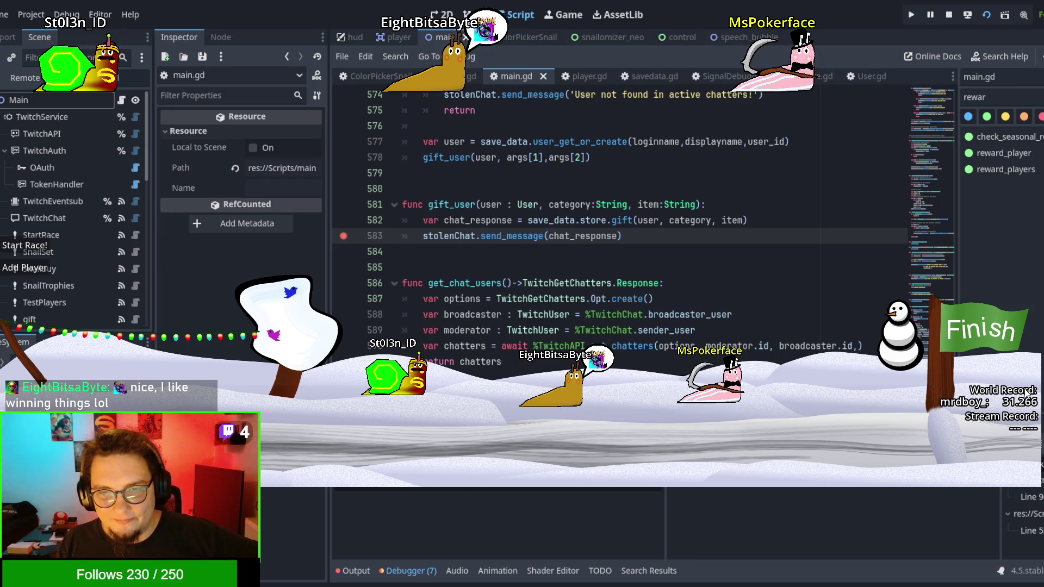
{"action": "left_click", "coordinate": [343, 236]}
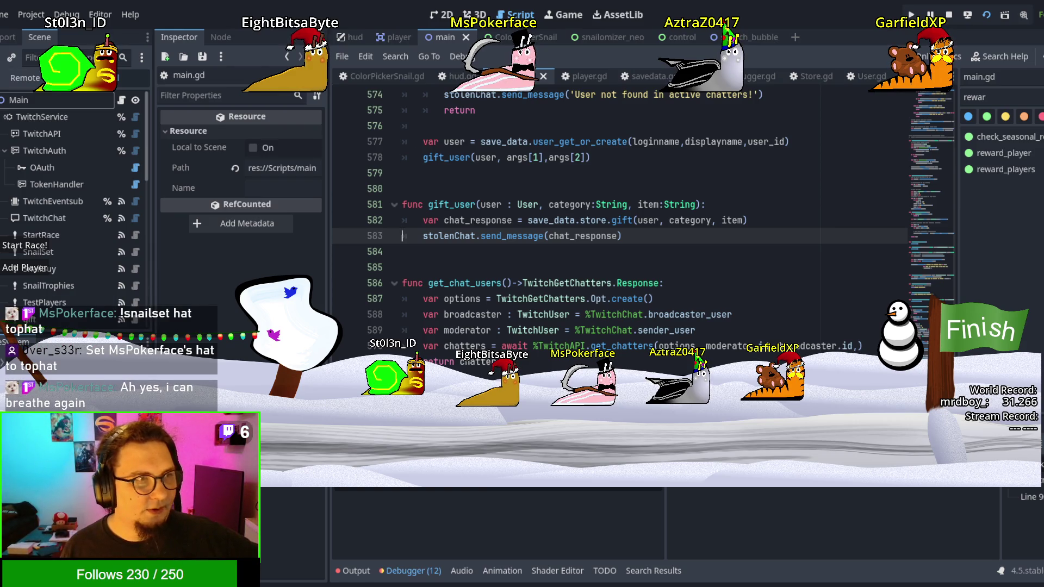
{"action": "left_click", "coordinate": [684, 341]}
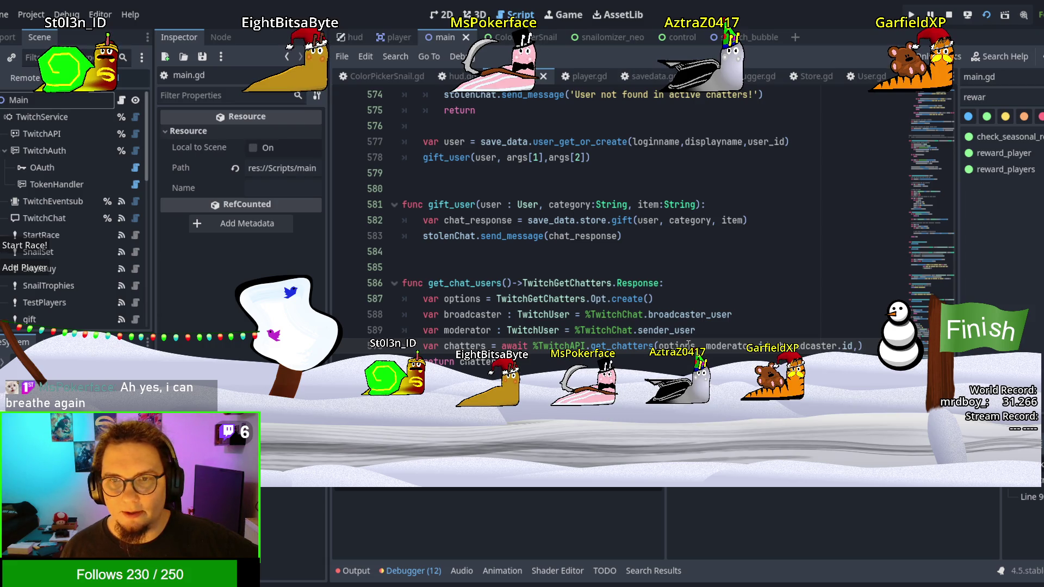
{"action": "left_click", "coordinate": [560, 205]}
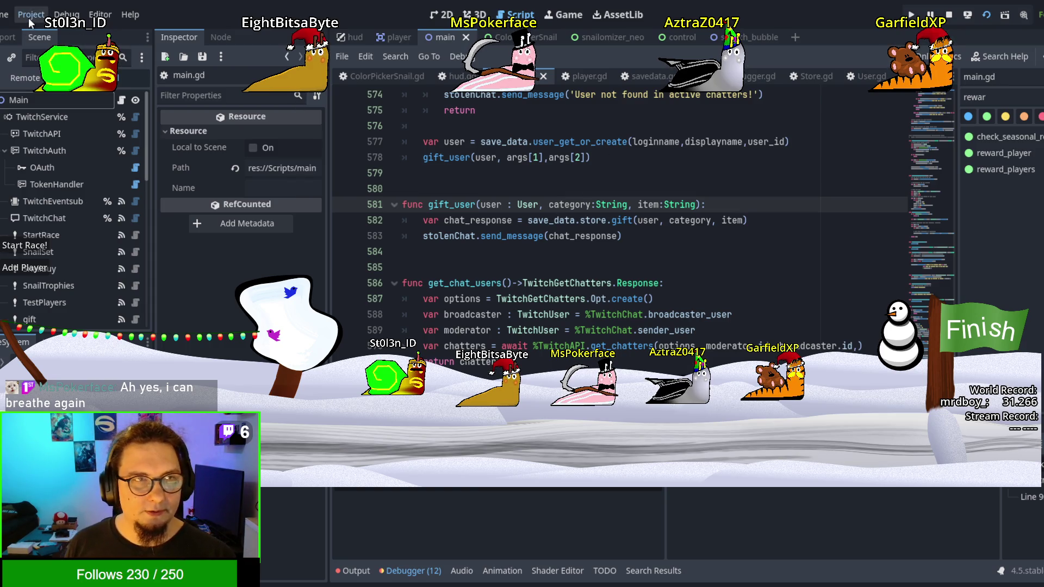
Step: Place the caret on empty line 584 and stop the running game
{"action": "left_click", "coordinate": [722, 252]}
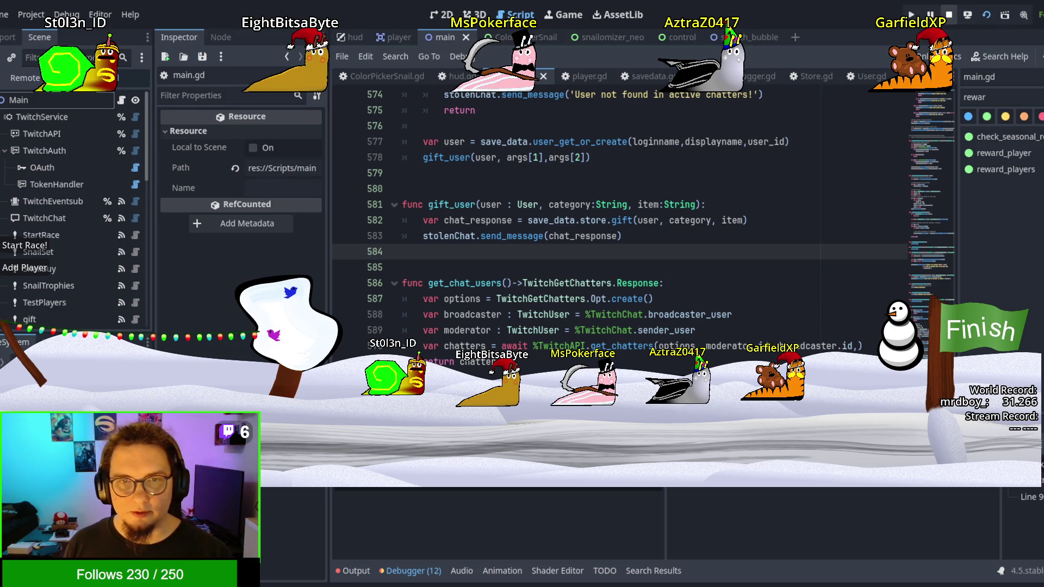
{"action": "left_click", "coordinate": [949, 14]}
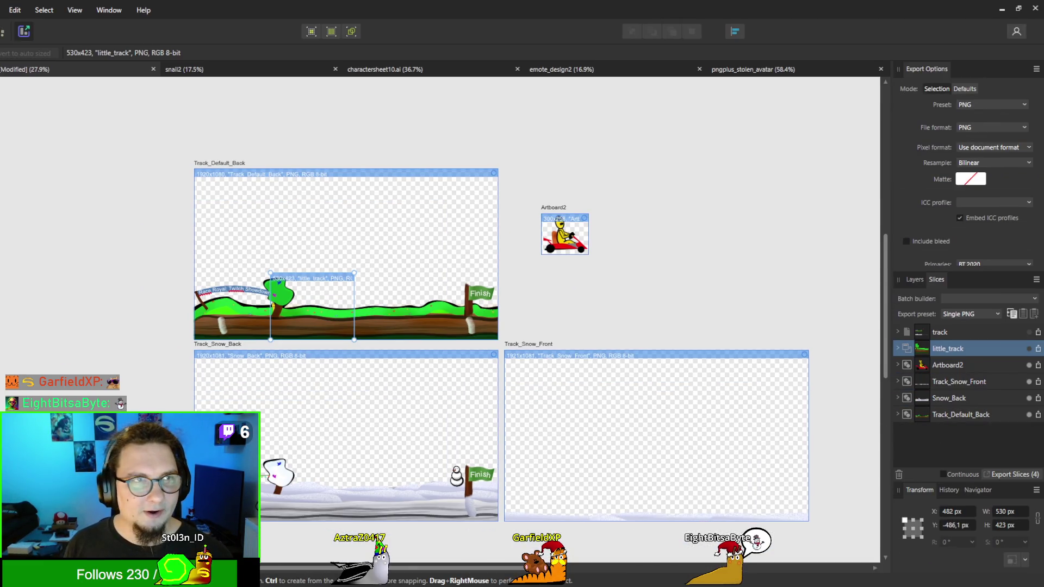
Step: Switch to the snail2 spritesheet document and zoom around the Snail_Spritesheet_shells2 artboard
{"action": "key", "text": "ctrl+1"}
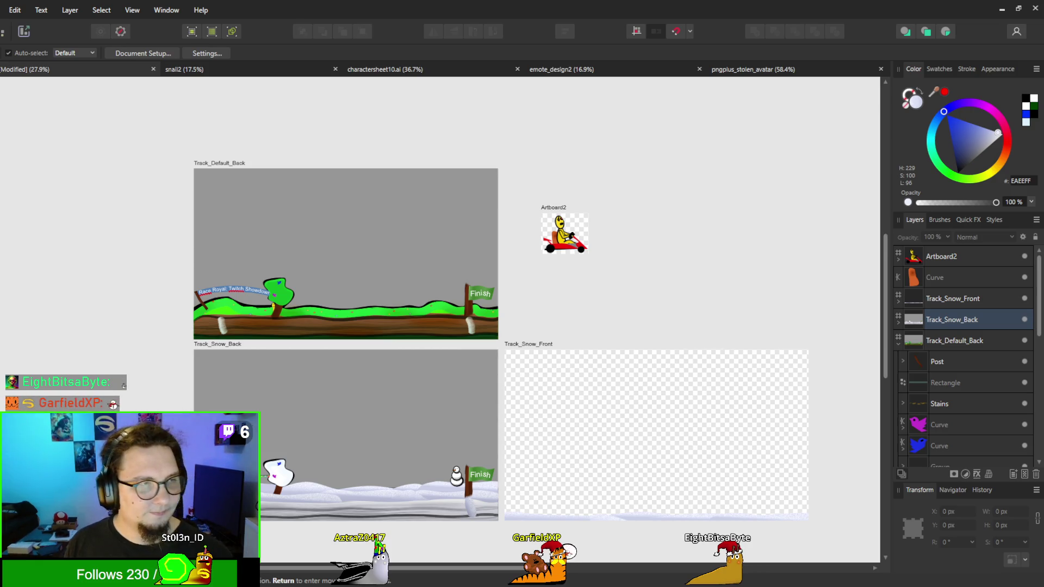
{"action": "scroll", "coordinate": [589, 319], "scroll_direction": "up", "scroll_amount": 2}
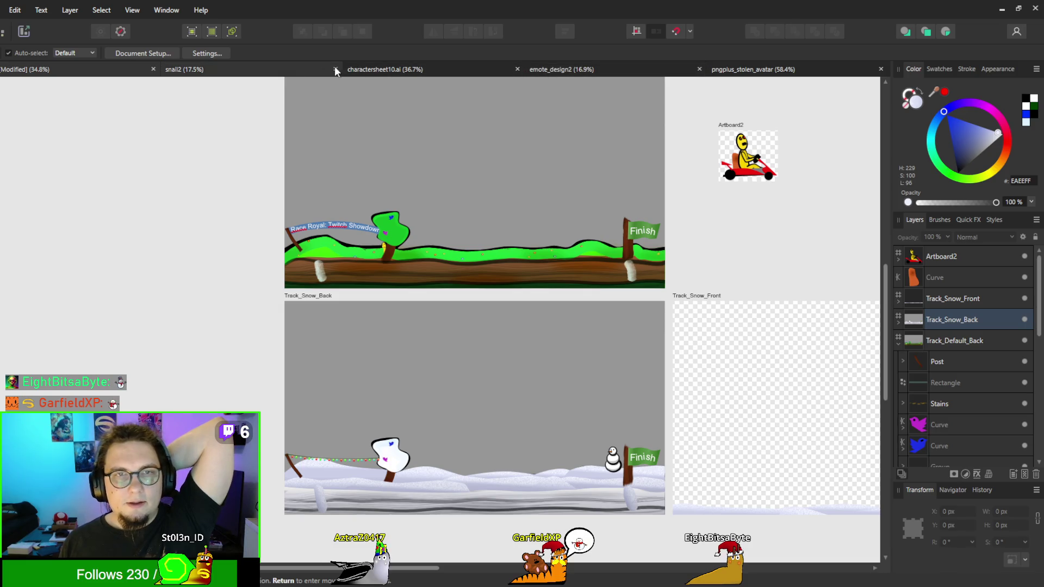
{"action": "left_click", "coordinate": [172, 69]}
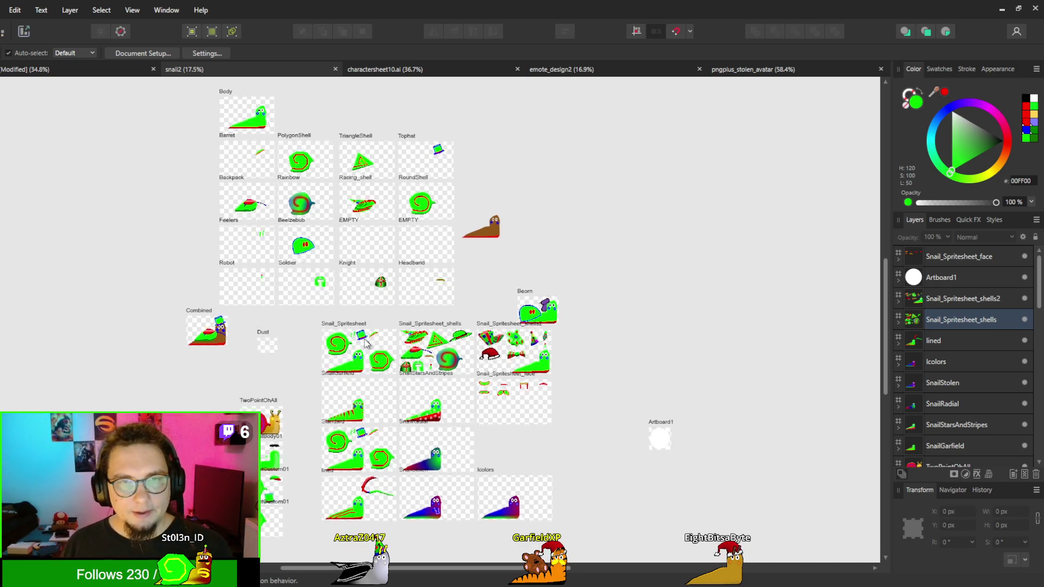
{"action": "scroll", "coordinate": [382, 348], "scroll_direction": "up", "scroll_amount": 4}
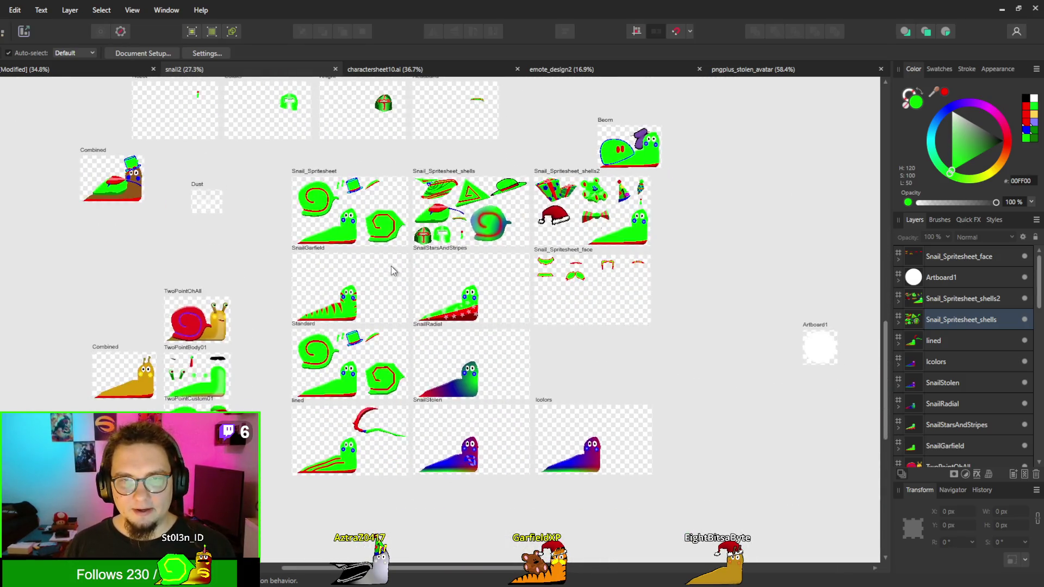
{"action": "scroll", "coordinate": [403, 279], "scroll_direction": "up", "scroll_amount": 1}
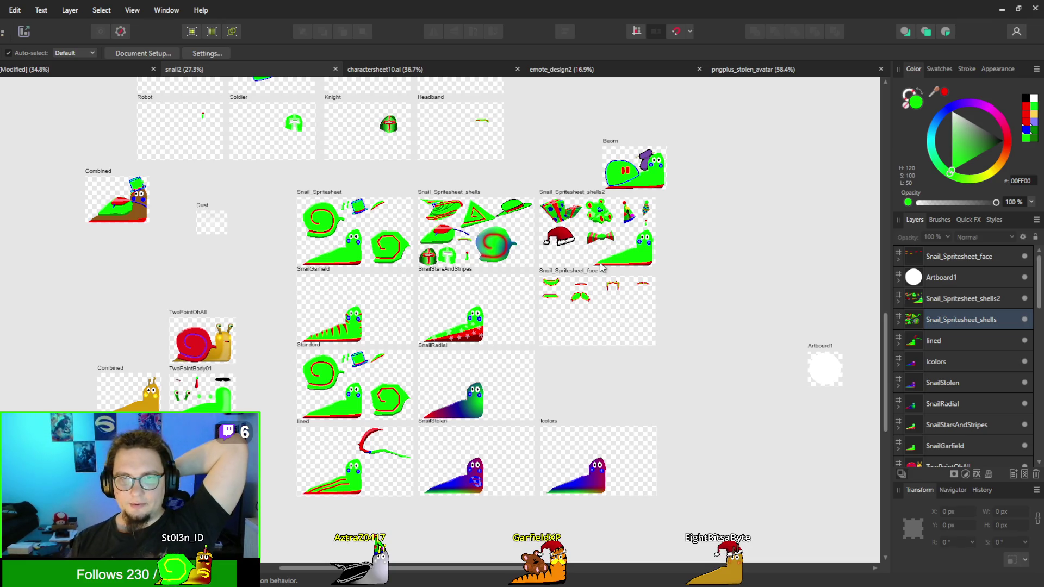
{"action": "scroll", "coordinate": [605, 232], "scroll_direction": "up", "scroll_amount": 1}
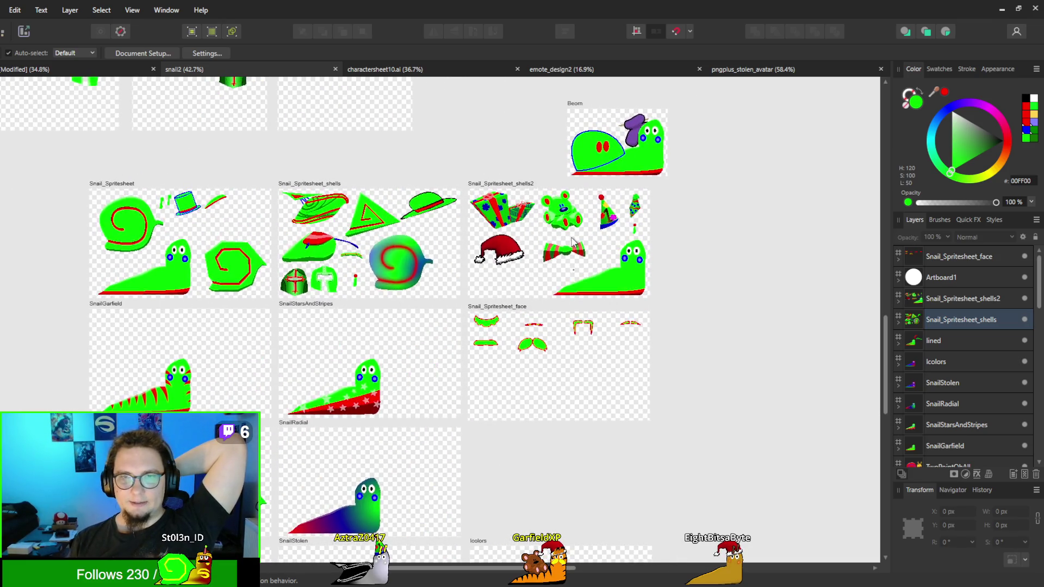
{"action": "scroll", "coordinate": [572, 239], "scroll_direction": "up", "scroll_amount": 6}
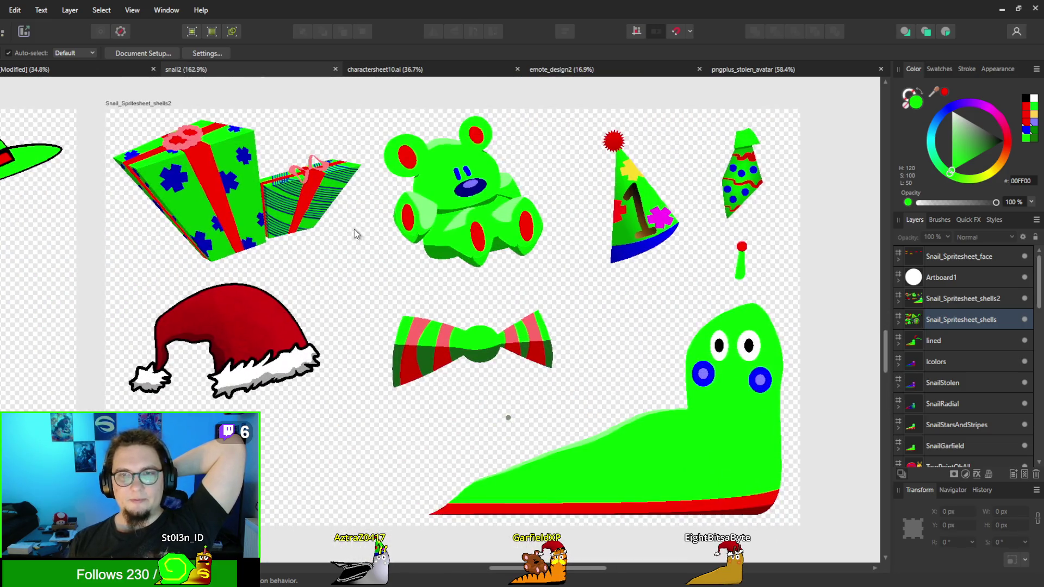
{"action": "scroll", "coordinate": [354, 229], "scroll_direction": "down", "scroll_amount": 1}
{"action": "scroll", "coordinate": [604, 333], "scroll_direction": "down", "scroll_amount": 1}
{"action": "scroll", "coordinate": [605, 333], "scroll_direction": "down", "scroll_amount": 1}
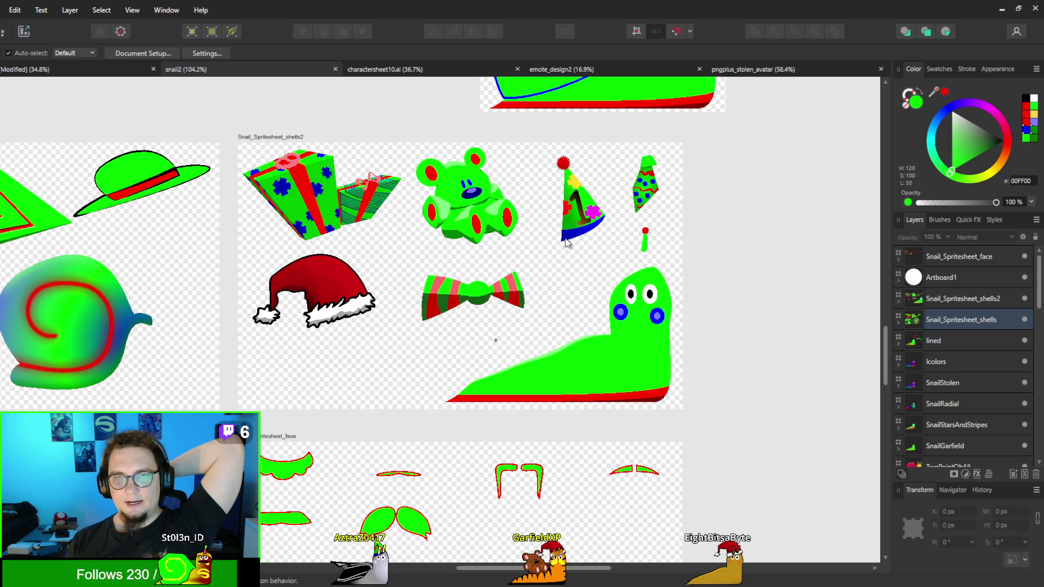
Step: Inspect the party hat and Santa hat groups, deselect them, and return to the Godot editor
{"action": "left_click", "coordinate": [579, 202]}
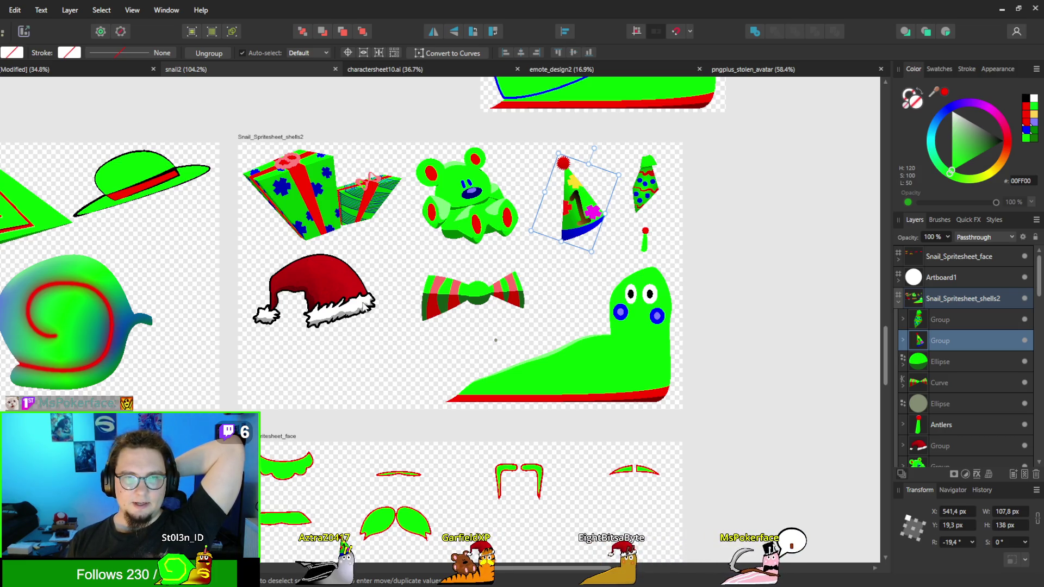
{"action": "left_click", "coordinate": [364, 306]}
{"action": "key", "text": "ctrl+d"}
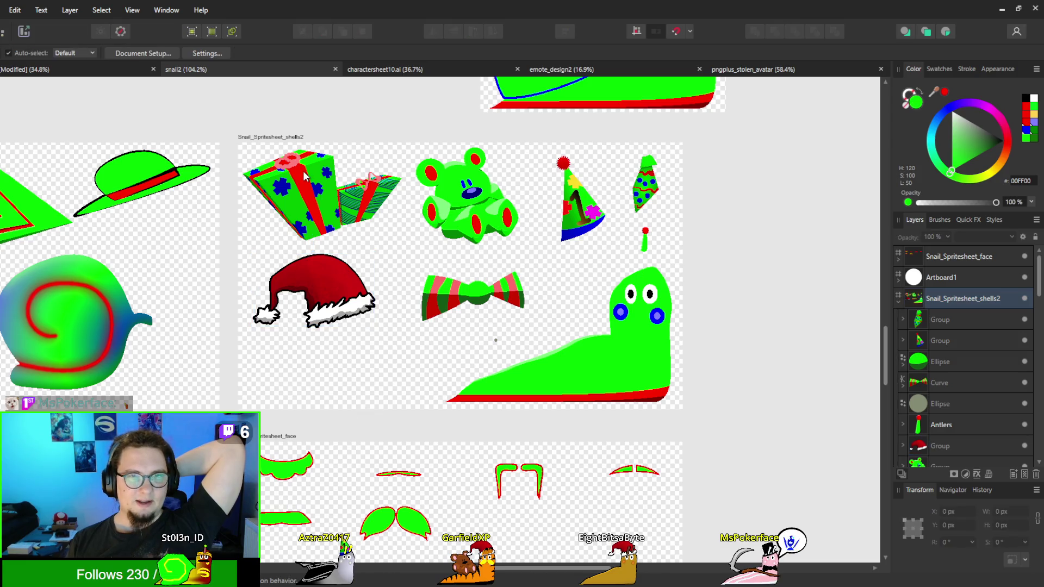
{"action": "scroll", "coordinate": [277, 171], "scroll_direction": "up", "scroll_amount": 5}
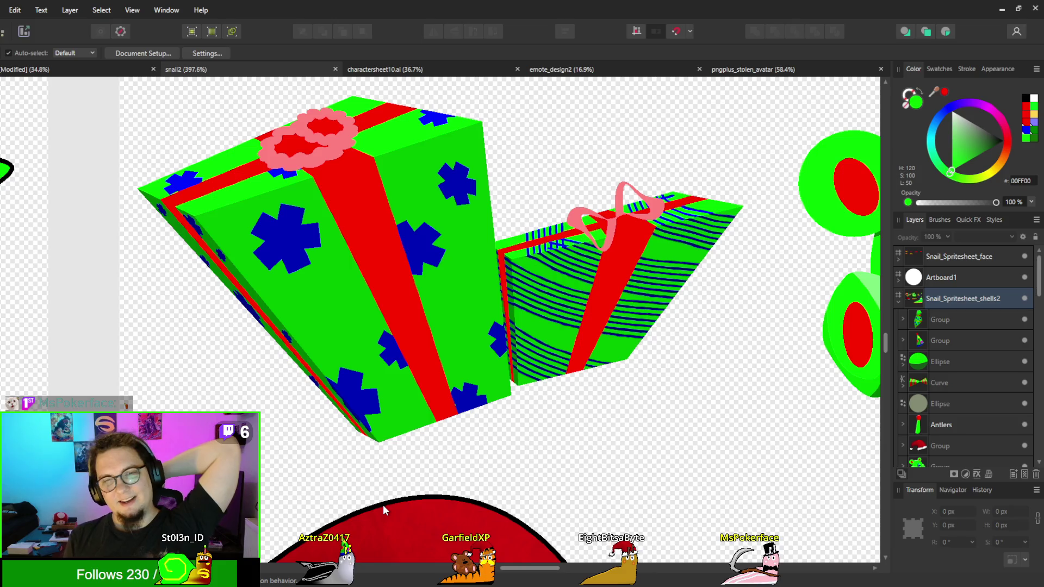
{"action": "scroll", "coordinate": [383, 506], "scroll_direction": "down", "scroll_amount": 5}
{"action": "scroll", "coordinate": [403, 266], "scroll_direction": "up", "scroll_amount": 2}
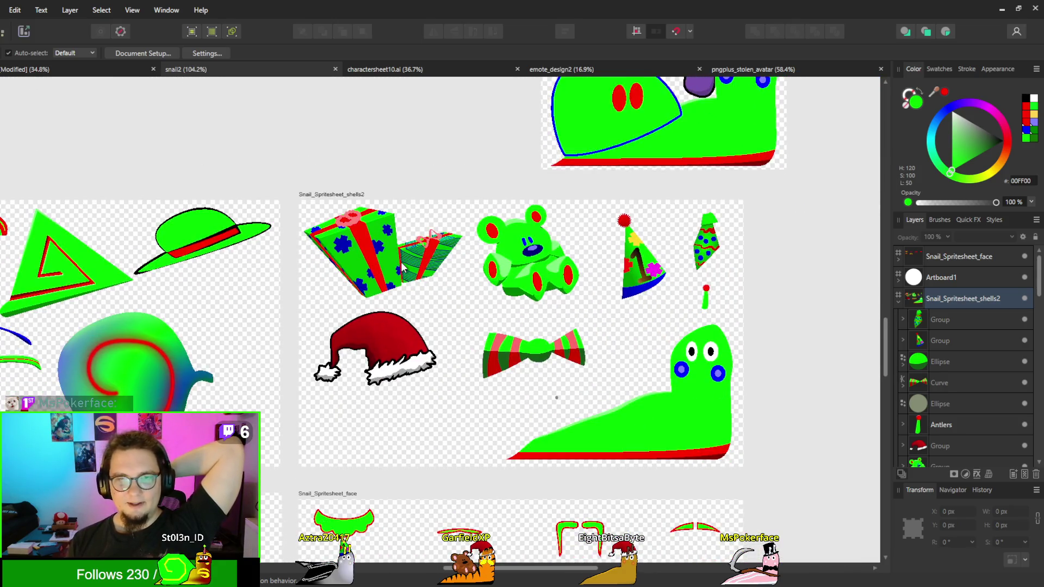
{"action": "scroll", "coordinate": [402, 266], "scroll_direction": "up", "scroll_amount": 1}
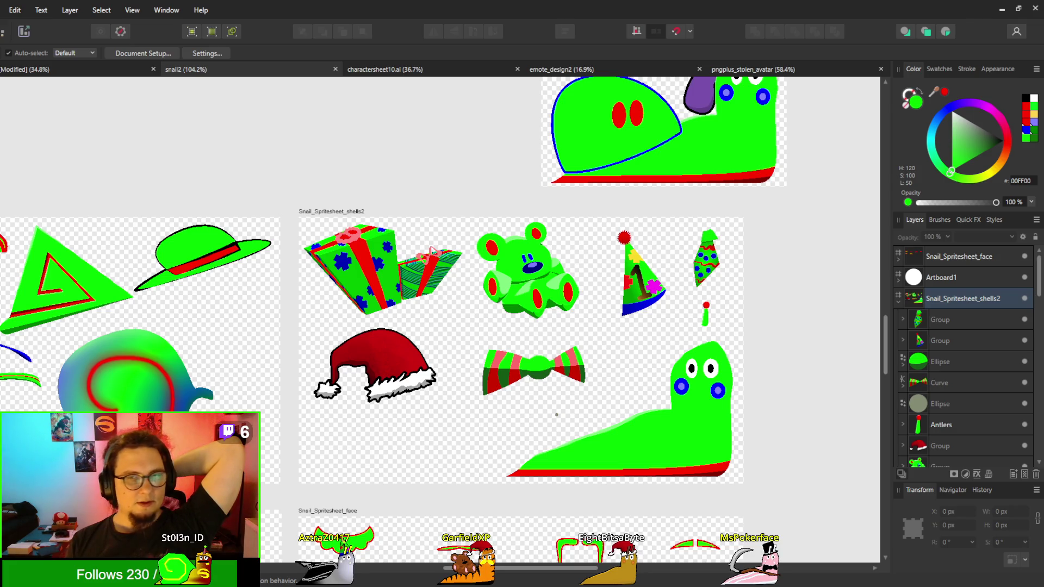
{"action": "key", "text": "alt+Tab"}
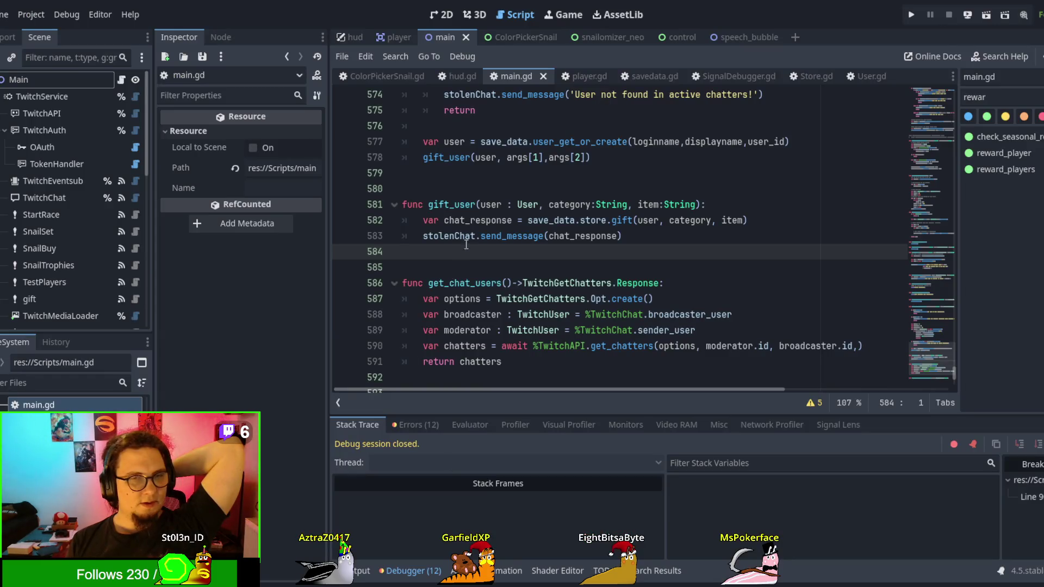
Step: Open the player scene, collapse the hat node, and select and expand the shell node
{"action": "left_click", "coordinate": [396, 39]}
{"action": "left_click", "coordinate": [5, 153]}
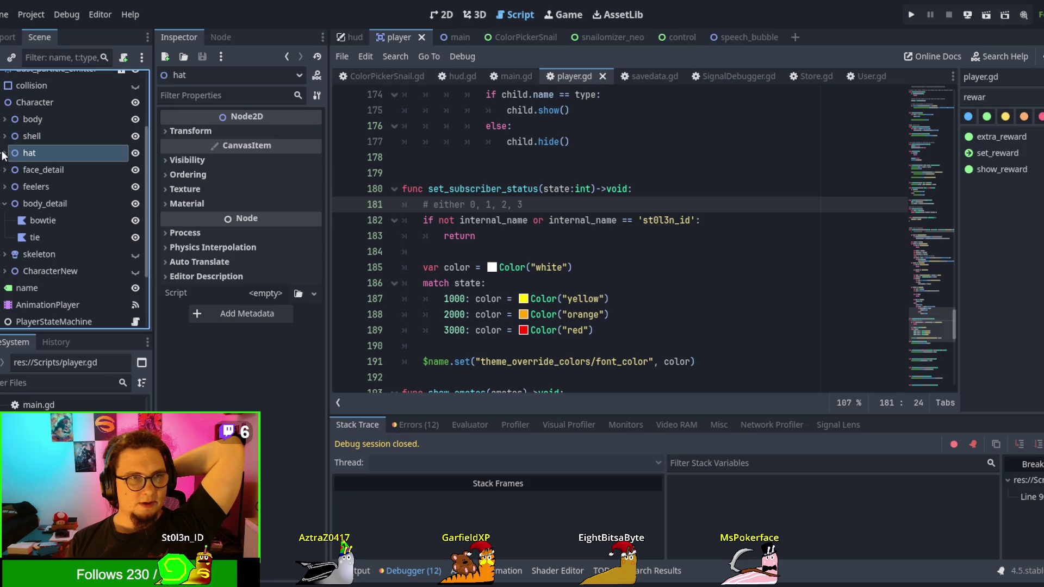
{"action": "left_click", "coordinate": [14, 136]}
{"action": "left_click", "coordinate": [4, 136]}
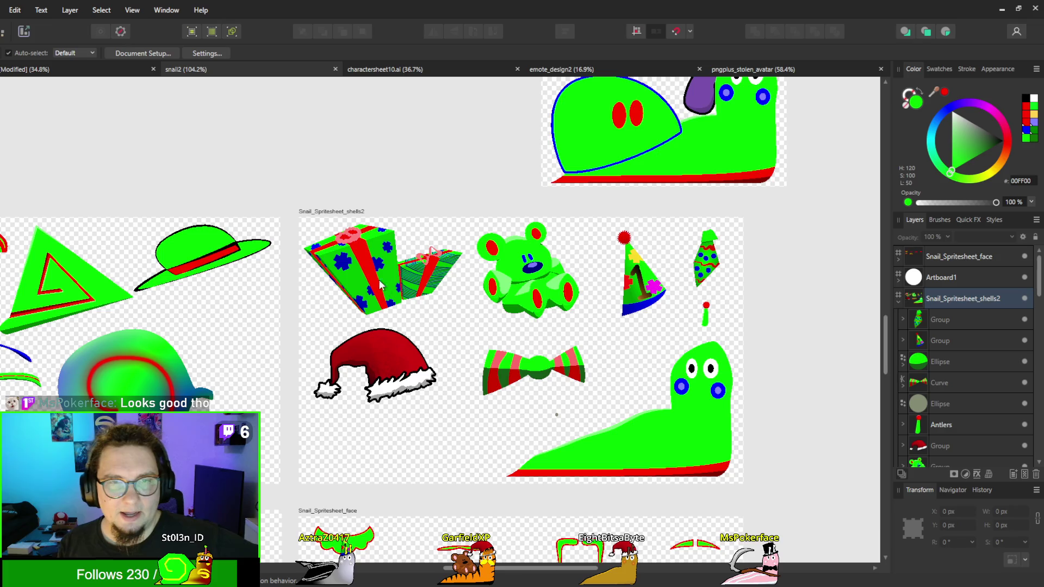
Step: Zoom out, pan over to the Snail_Spritesheet_face artboard, and zoom in on the mustache shapes
{"action": "scroll", "coordinate": [381, 255], "scroll_direction": "down", "scroll_amount": 2}
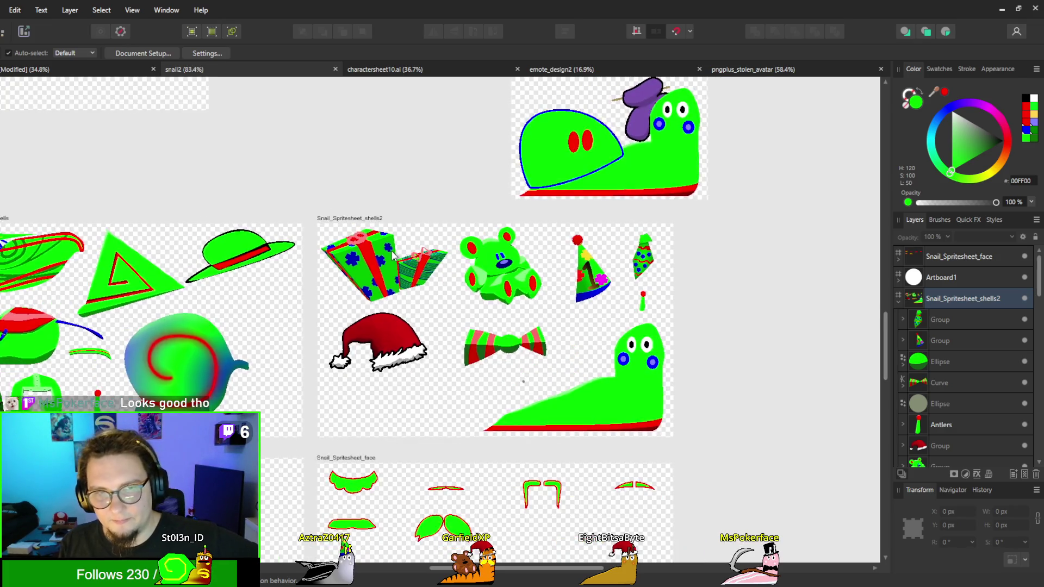
{"action": "scroll", "coordinate": [396, 257], "scroll_direction": "up", "scroll_amount": 2}
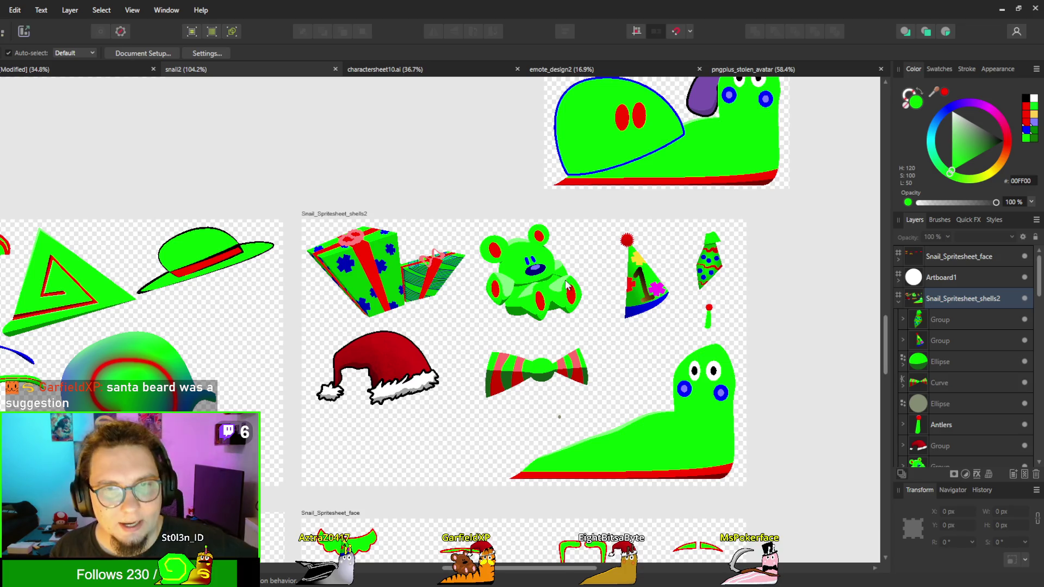
{"action": "scroll", "coordinate": [672, 158], "scroll_direction": "down", "scroll_amount": 3}
{"action": "scroll", "coordinate": [671, 157], "scroll_direction": "right", "scroll_amount": 5}
{"action": "scroll", "coordinate": [672, 158], "scroll_direction": "up", "scroll_amount": 2}
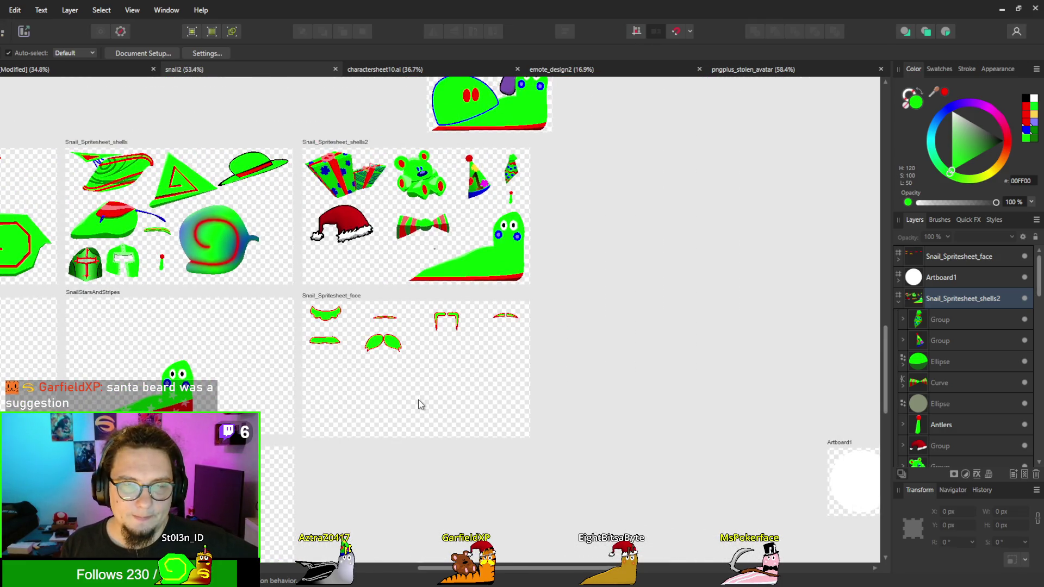
{"action": "scroll", "coordinate": [420, 405], "scroll_direction": "up", "scroll_amount": 3}
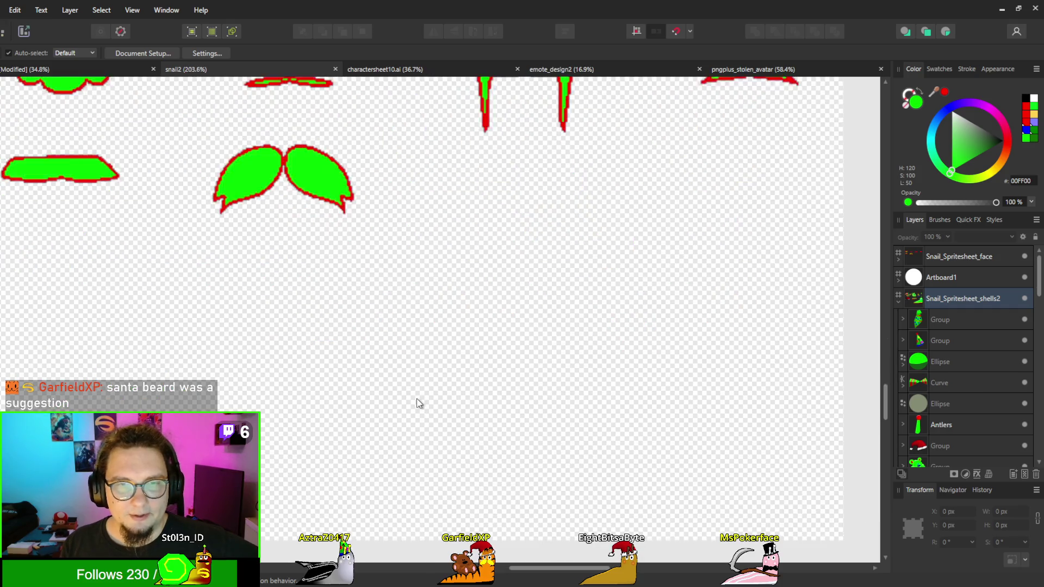
{"action": "scroll", "coordinate": [452, 416], "scroll_direction": "down", "scroll_amount": 2}
{"action": "scroll", "coordinate": [451, 416], "scroll_direction": "up", "scroll_amount": 1}
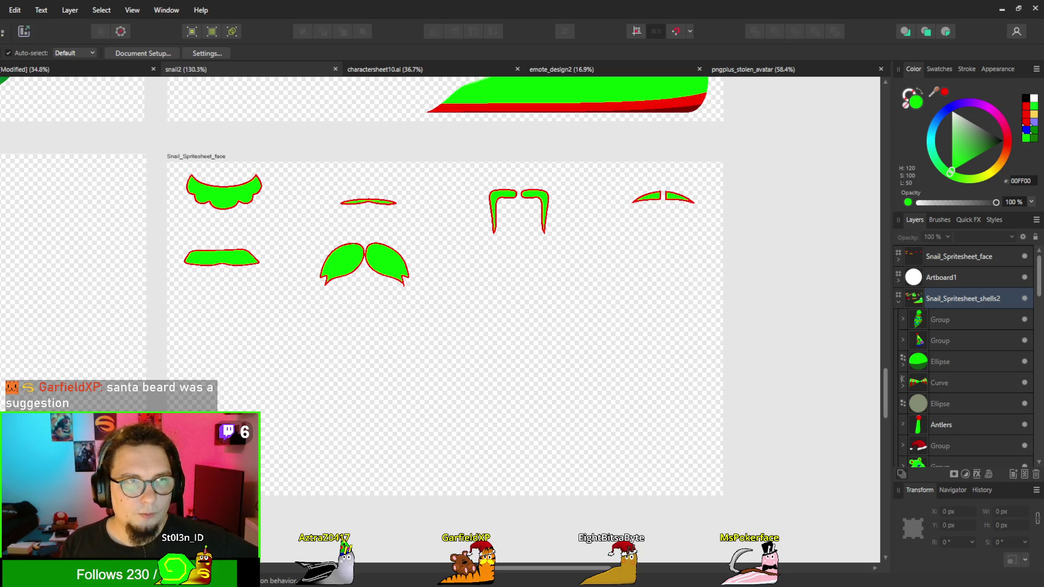
{"action": "key", "text": "a"}
{"action": "left_click", "coordinate": [371, 270]}
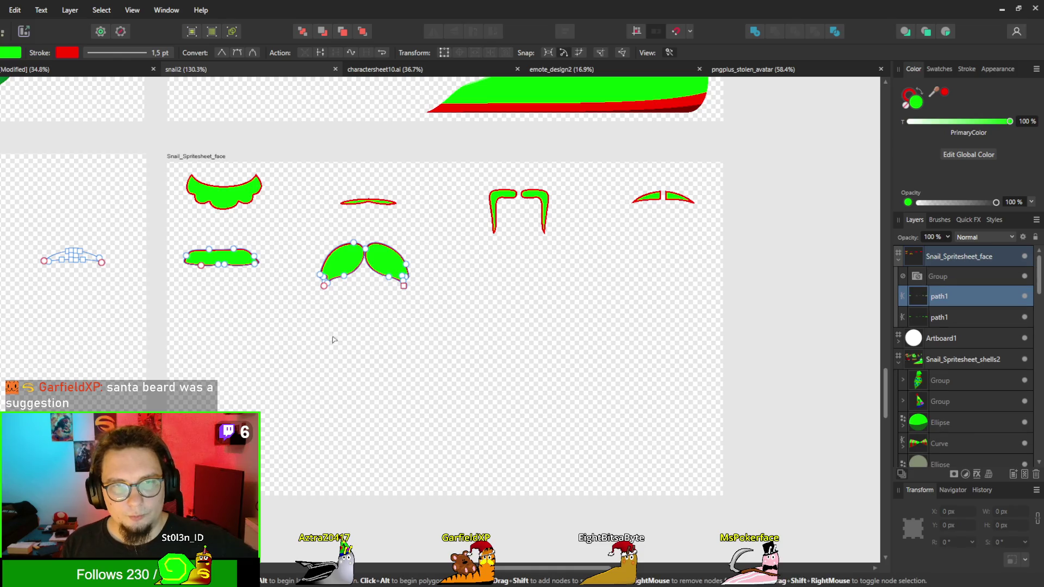
{"action": "key", "text": "v"}
{"action": "left_click", "coordinate": [508, 350]}
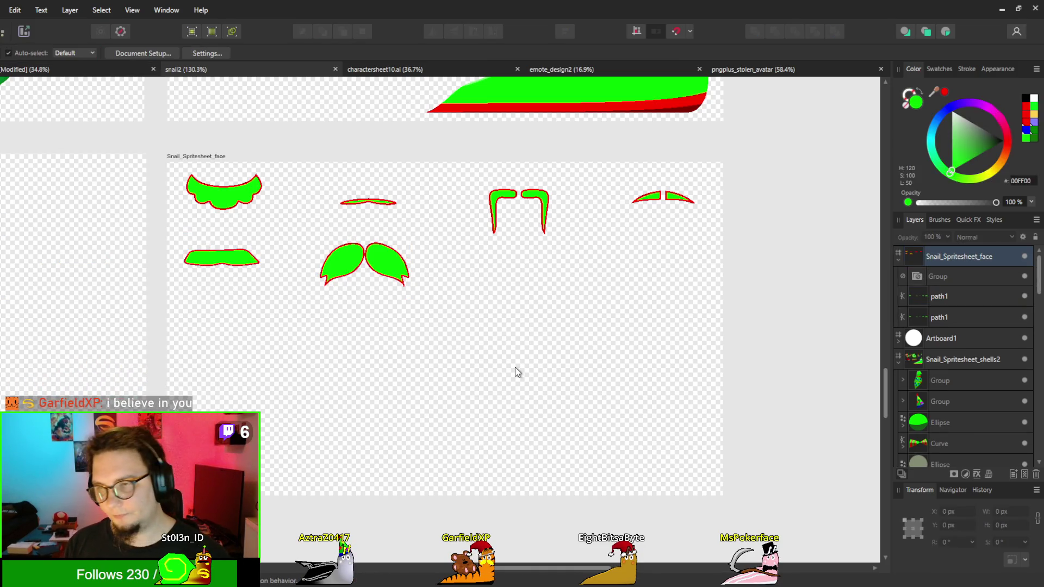
{"action": "left_click", "coordinate": [224, 205]}
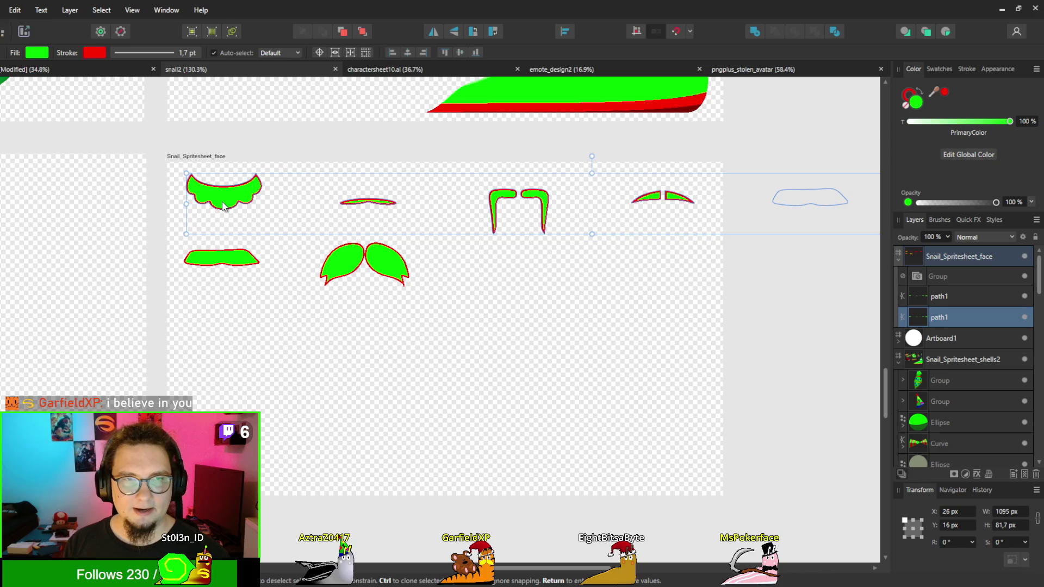
{"action": "left_click", "coordinate": [225, 258]}
{"action": "scroll", "coordinate": [488, 319], "scroll_direction": "down", "scroll_amount": 1}
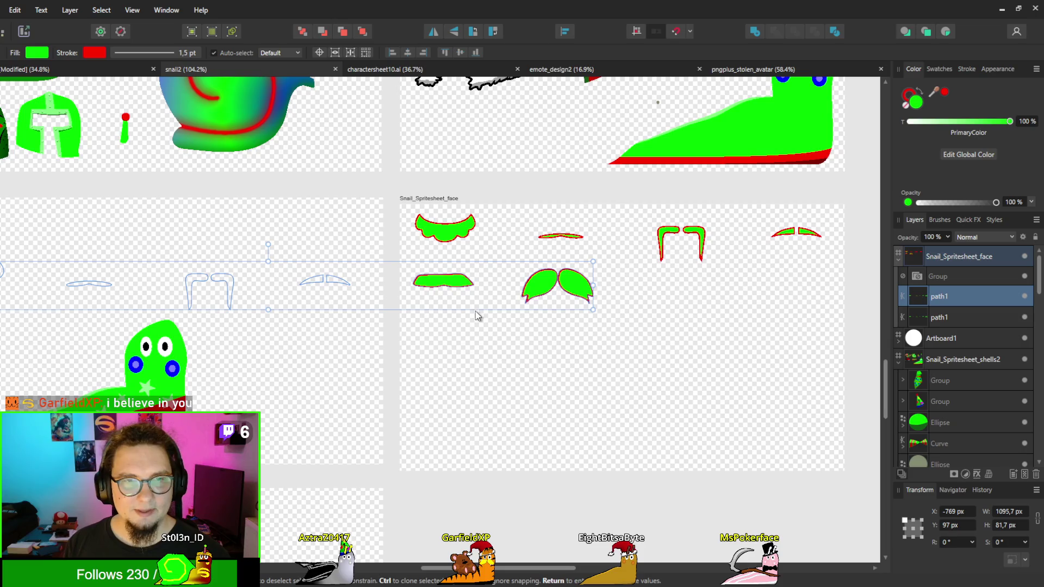
{"action": "key", "text": "ctrl+minus"}
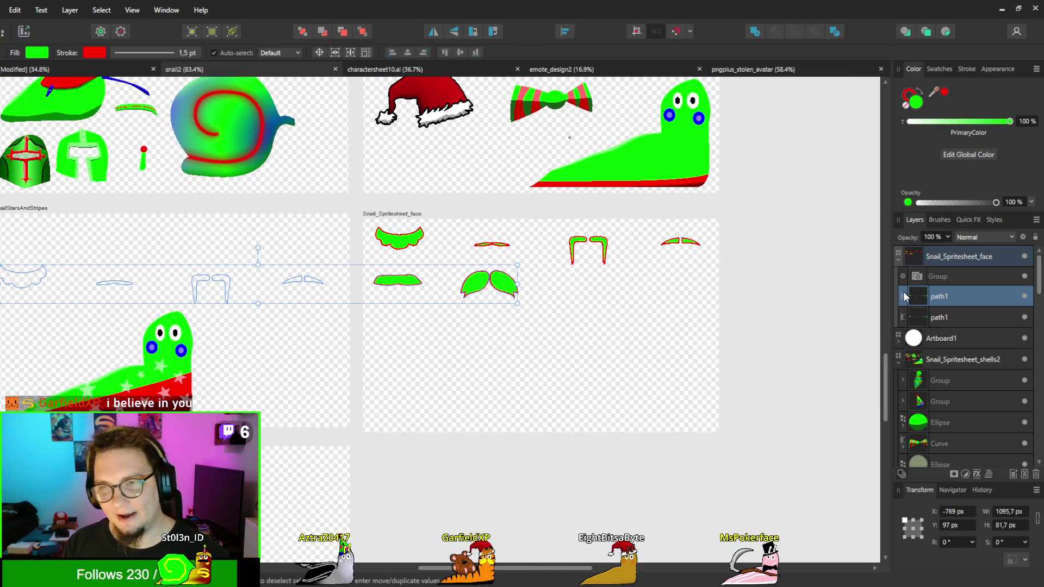
{"action": "left_click", "coordinate": [563, 290]}
{"action": "scroll", "coordinate": [566, 295], "scroll_direction": "up", "scroll_amount": 2}
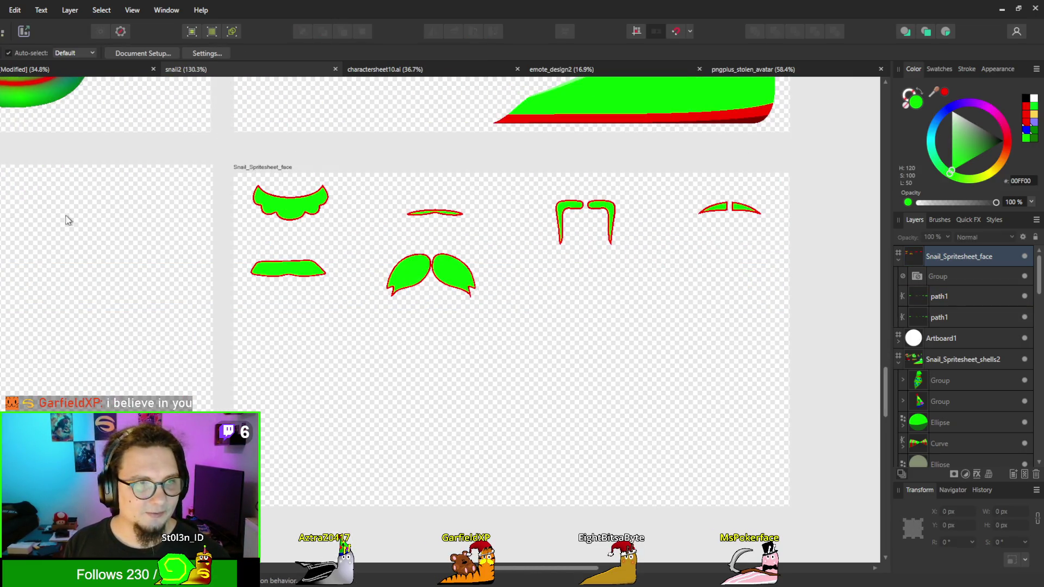
{"action": "key", "text": "p"}
{"action": "left_click_drag", "start_coordinate": [576, 291], "coordinate": [476, 287]}
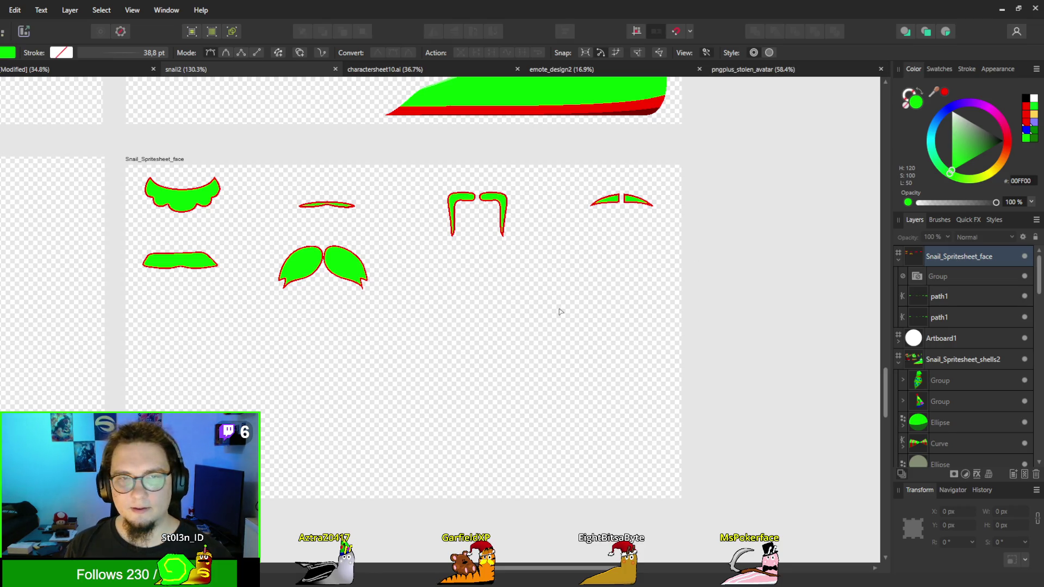
Step: Paste the Santa reference picture and move it to the right of the mustaches
{"action": "key", "text": "ctrl+v"}
{"action": "key", "text": "v"}
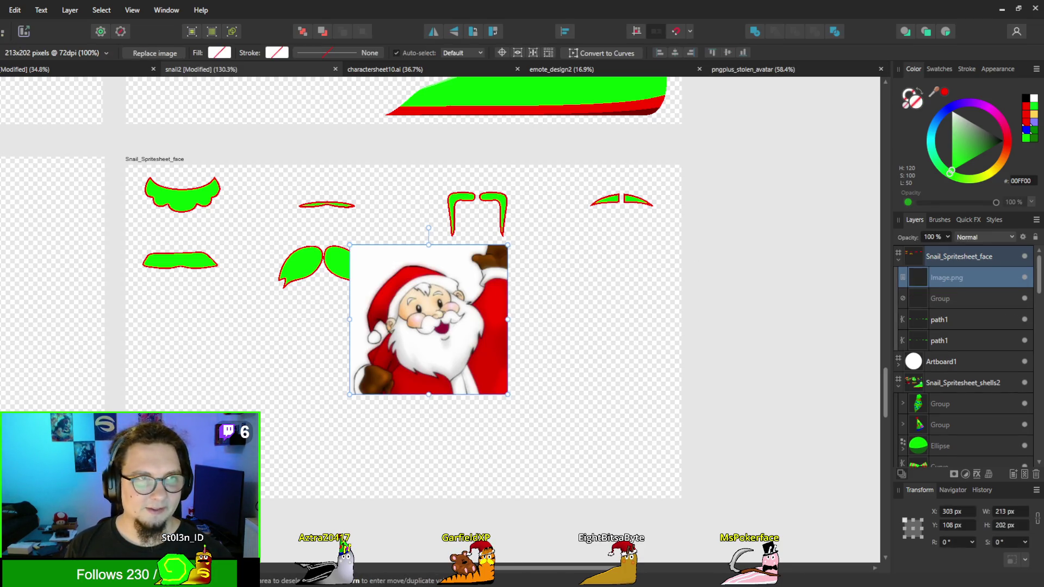
{"action": "mouse_move", "coordinate": [416, 337]}
{"action": "left_mouse_down"}
{"action": "mouse_move", "coordinate": [711, 339]}
{"action": "mouse_move", "coordinate": [489, 316]}
{"action": "mouse_move", "coordinate": [603, 332]}
{"action": "left_mouse_up"}
Step: With the Pen tool, start the beard outline at the snail's cheek, running below the left eye to the right eye
{"action": "key", "text": "p"}
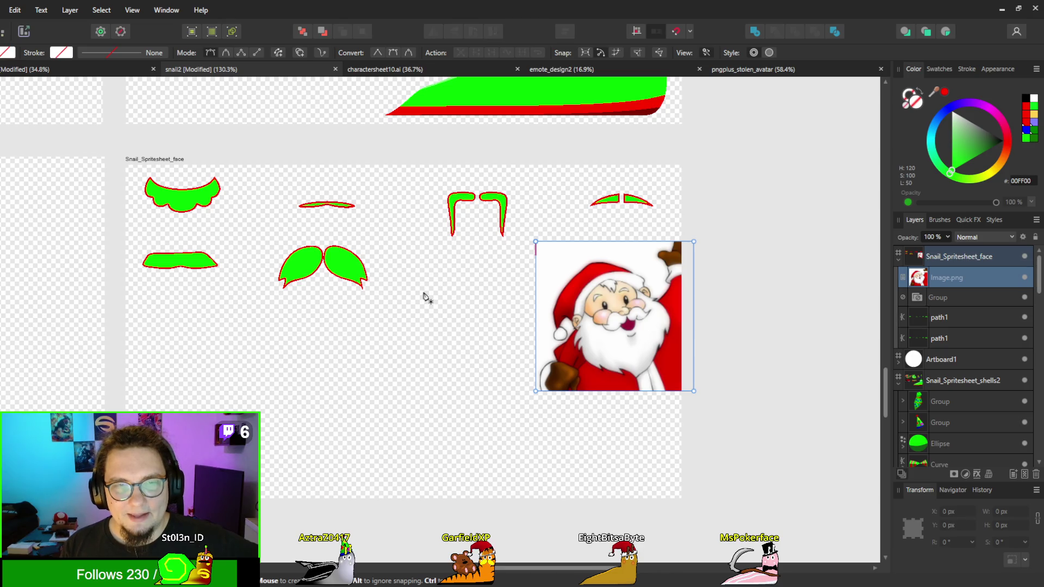
{"action": "key", "text": "ctrl+d"}
{"action": "scroll", "coordinate": [414, 316], "scroll_direction": "down", "scroll_amount": 2}
{"action": "scroll", "coordinate": [403, 326], "scroll_direction": "up", "scroll_amount": 3}
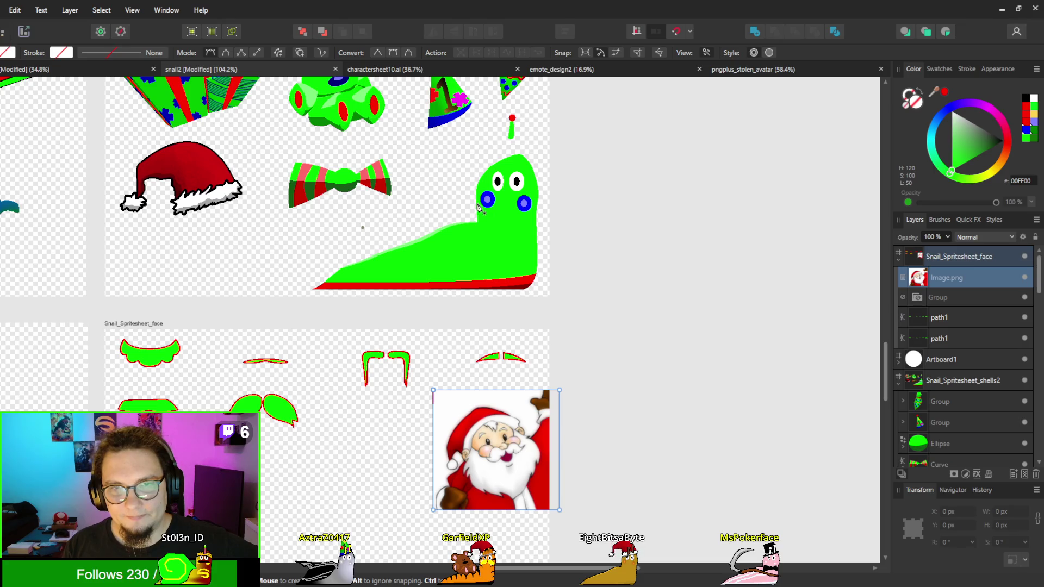
{"action": "left_click", "coordinate": [478, 205]}
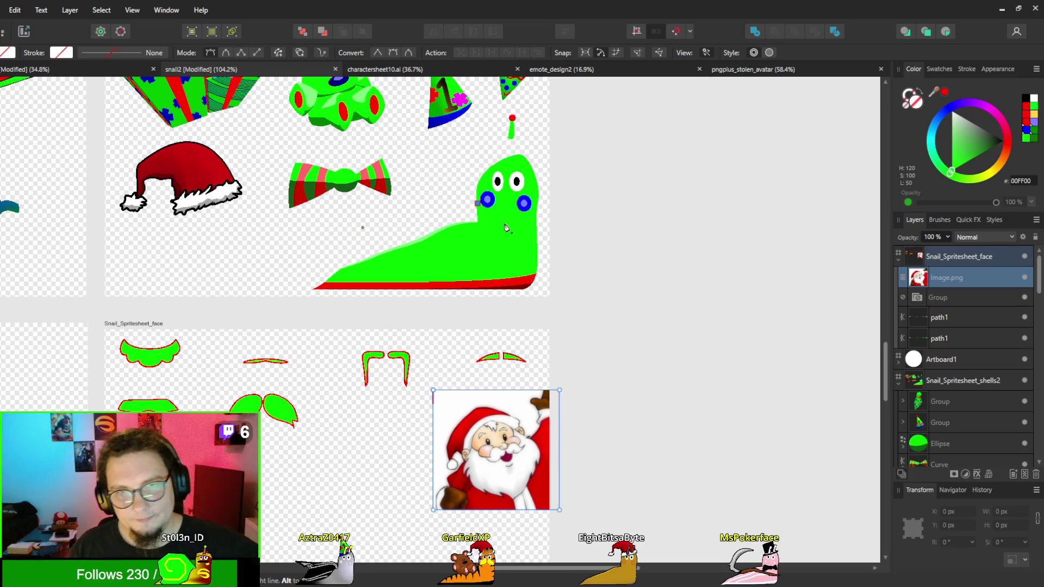
{"action": "scroll", "coordinate": [507, 229], "scroll_direction": "up", "scroll_amount": 3}
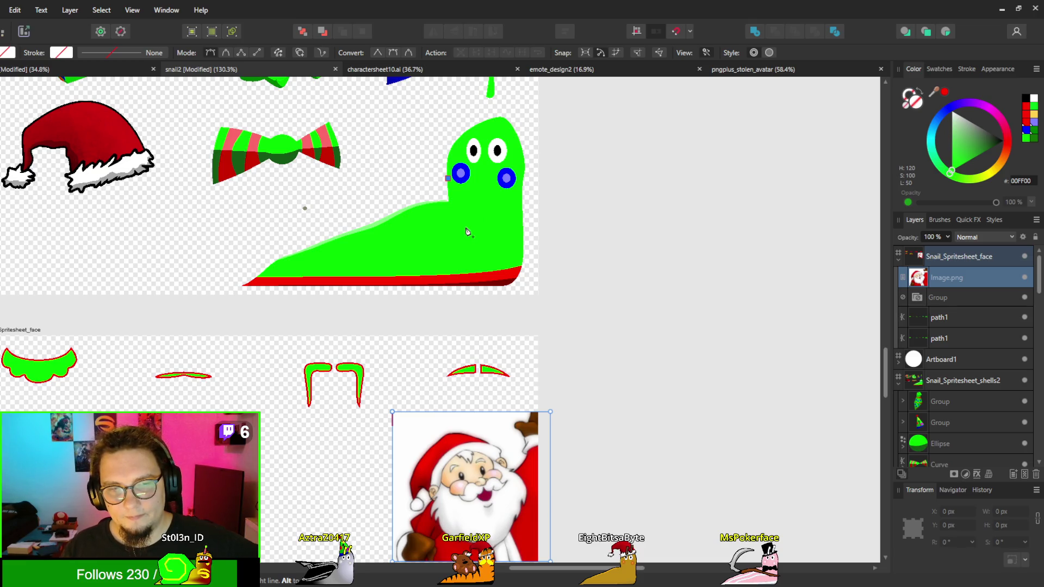
{"action": "left_click_drag", "start_coordinate": [73, 491], "coordinate": [220, 369]}
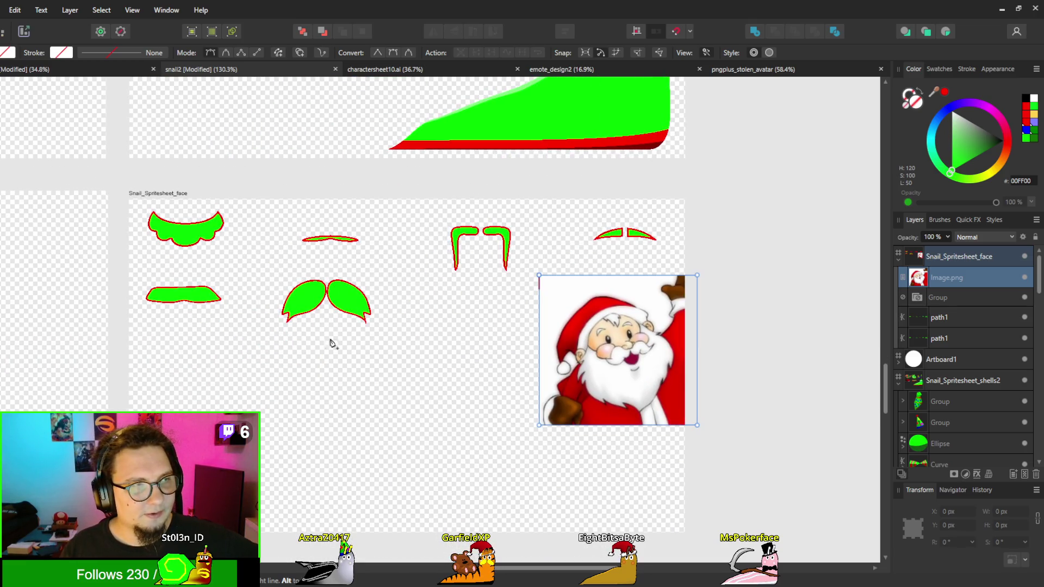
{"action": "scroll", "coordinate": [344, 372], "scroll_direction": "down", "scroll_amount": 2}
{"action": "scroll", "coordinate": [366, 380], "scroll_direction": "up", "scroll_amount": 2}
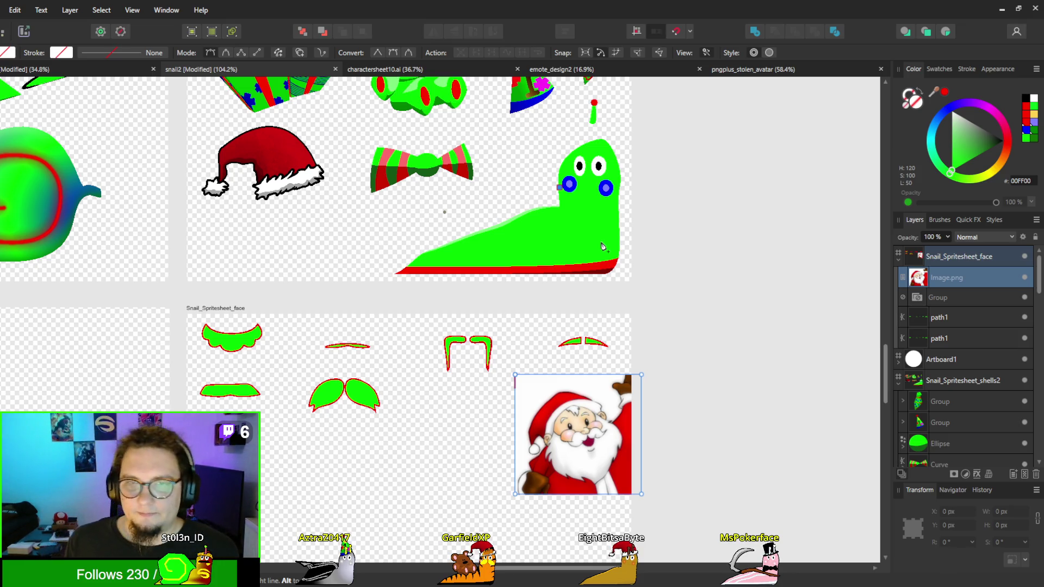
{"action": "left_click", "coordinate": [588, 197]}
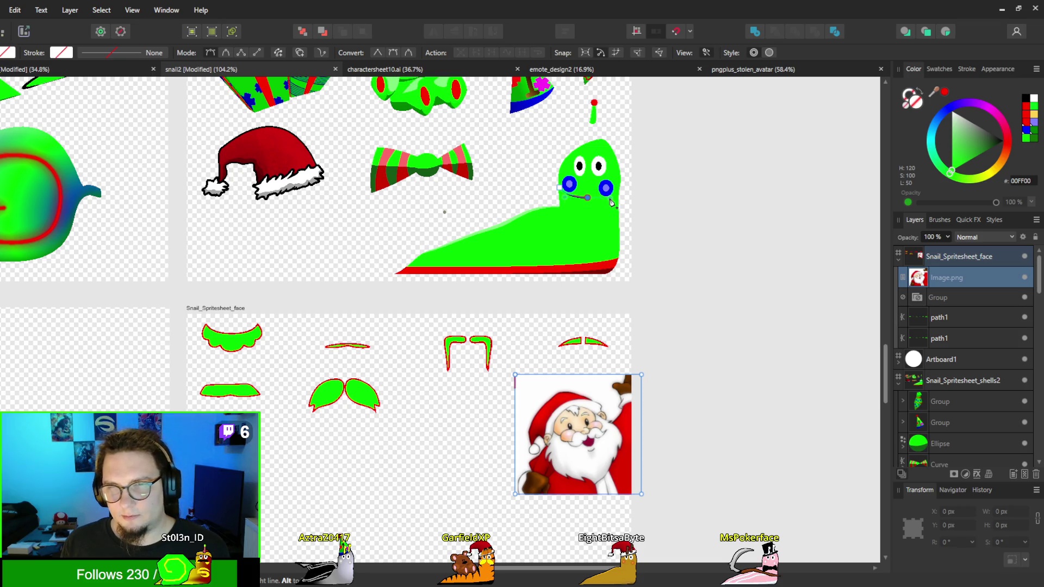
{"action": "left_click", "coordinate": [620, 189]}
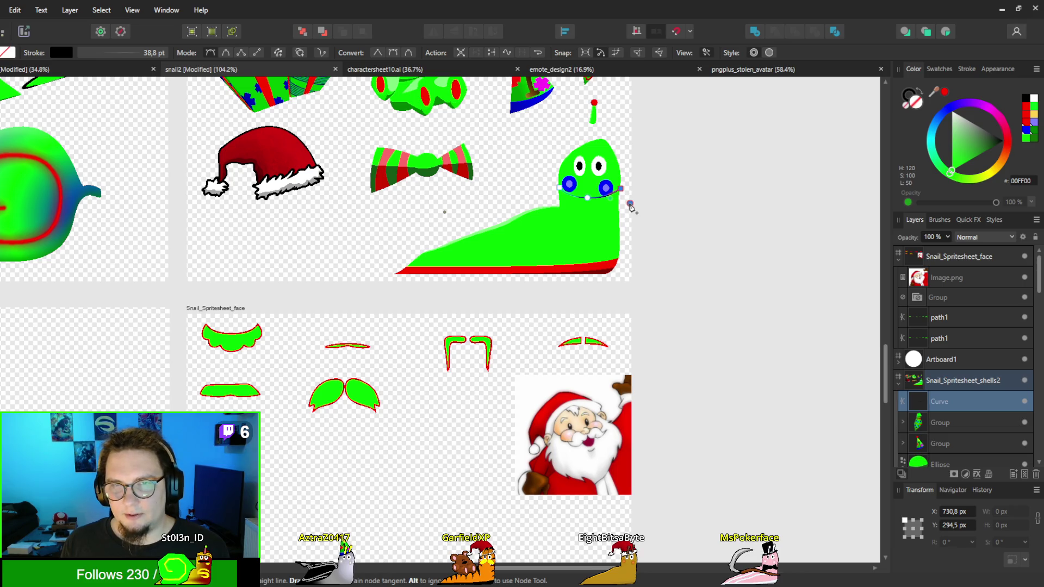
Step: Continue the beard outline down the snail's side with a zigzag lower edge and close it
{"action": "left_click", "coordinate": [630, 204]}
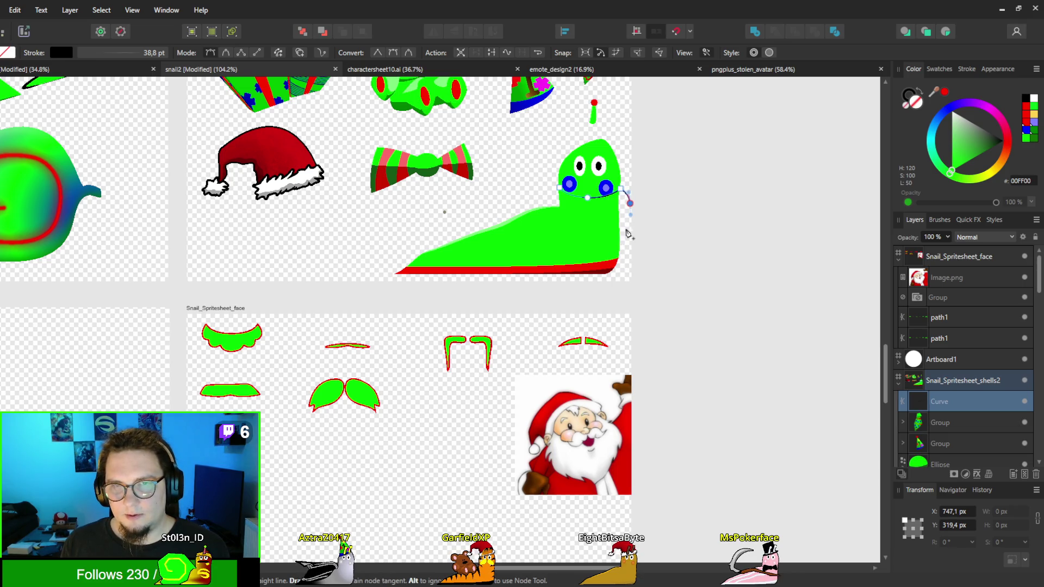
{"action": "left_click_drag", "start_coordinate": [620, 227], "coordinate": [607, 254]}
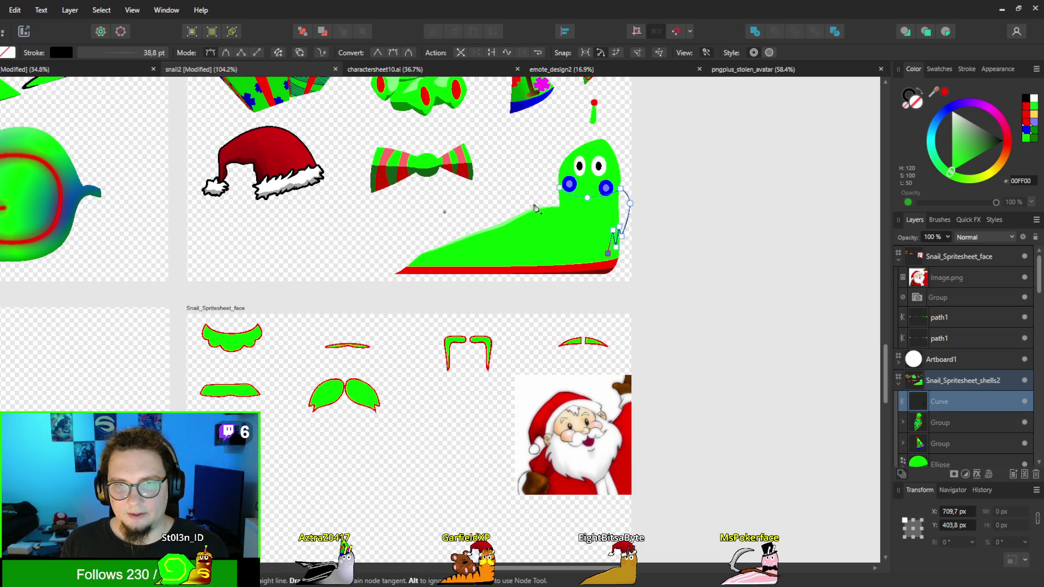
{"action": "left_click", "coordinate": [596, 237]}
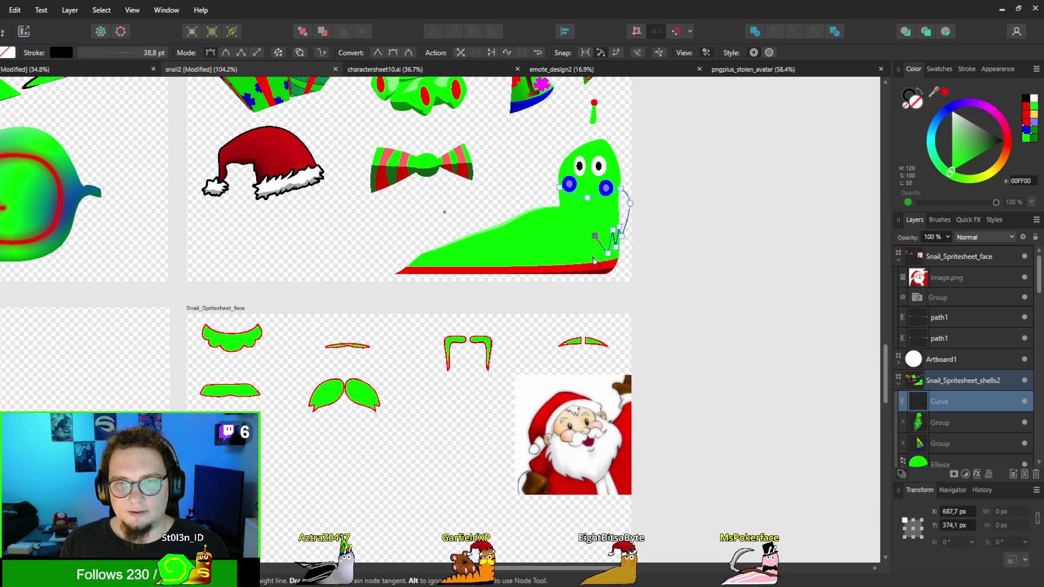
{"action": "left_click", "coordinate": [572, 233]}
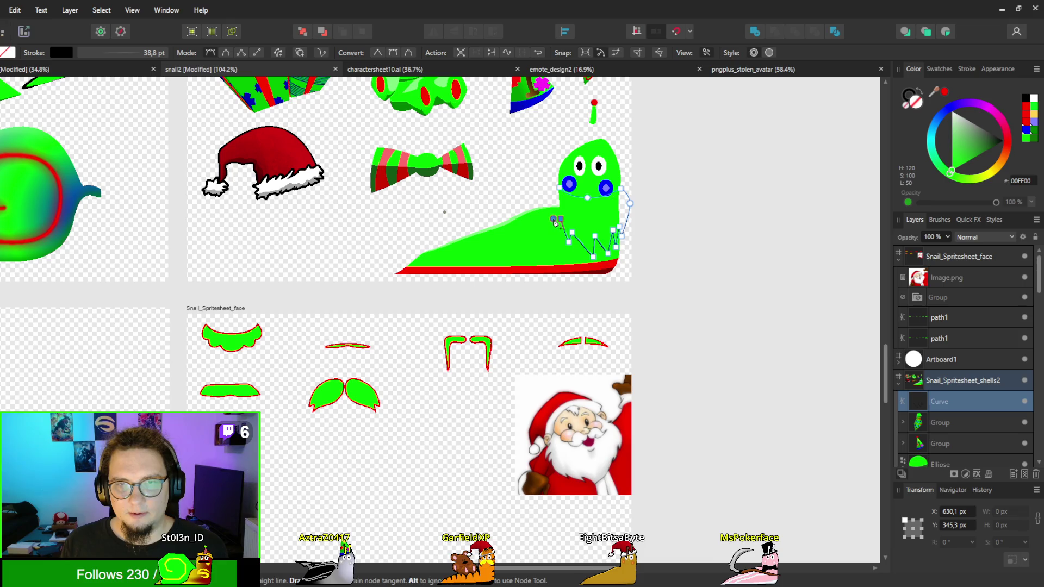
{"action": "left_click", "coordinate": [554, 220]}
{"action": "left_click", "coordinate": [559, 187]}
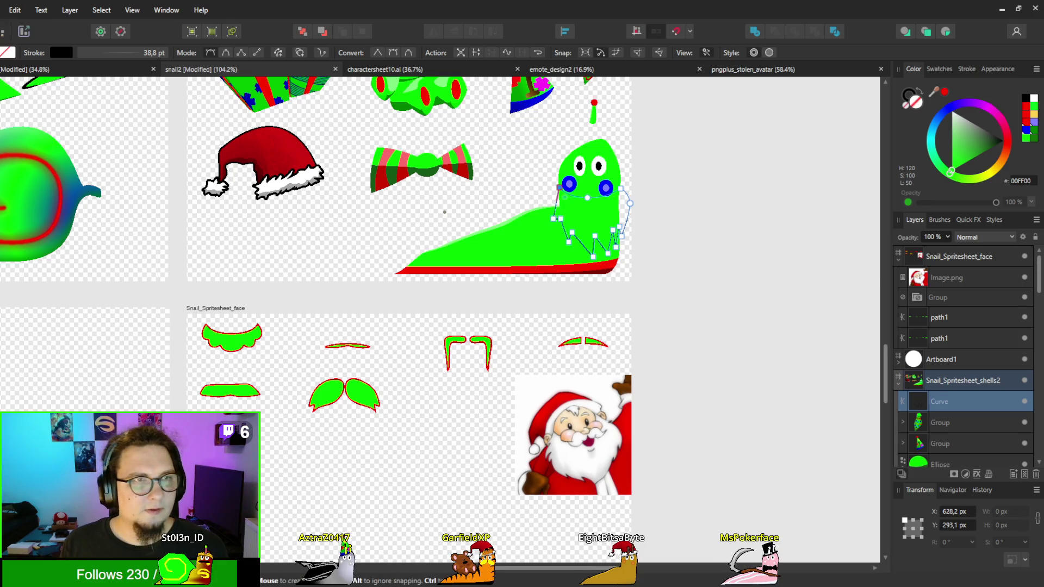
Step: Give the beard a thin black outline and a white fill
{"action": "key", "text": "a"}
{"action": "scroll", "coordinate": [544, 217], "scroll_direction": "up", "scroll_amount": 5}
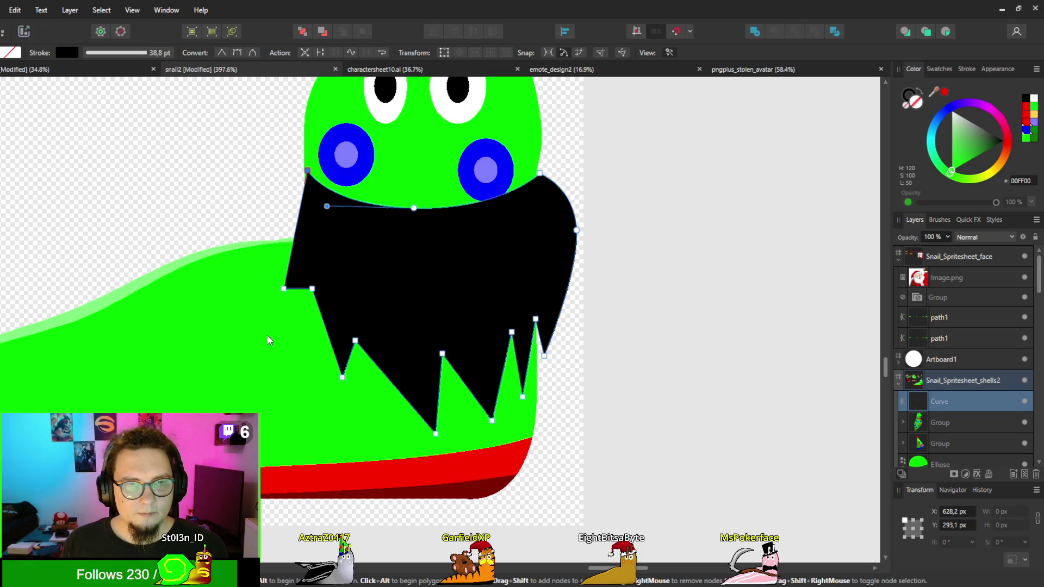
{"action": "key", "text": "shift+x"}
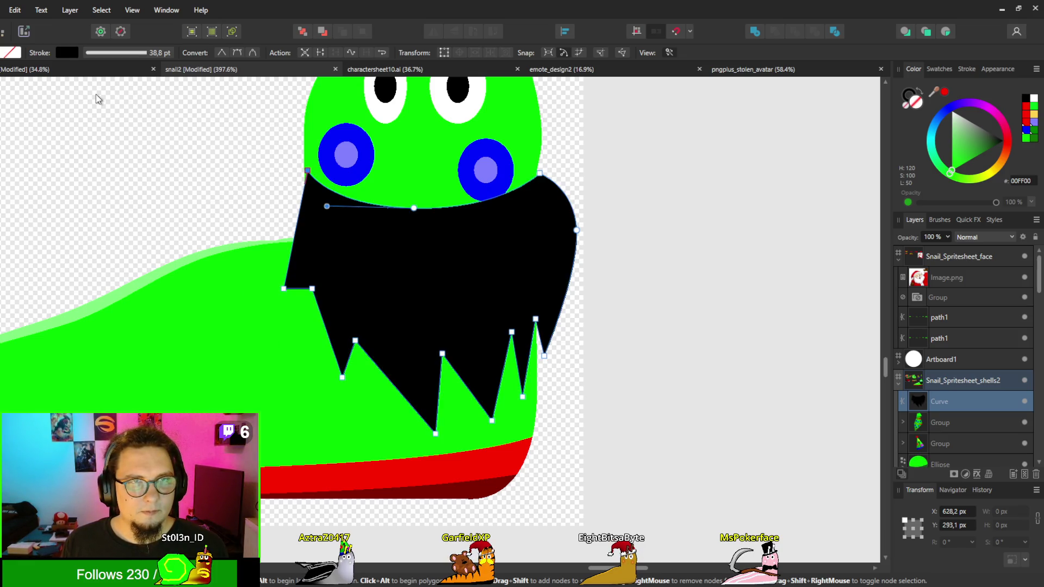
{"action": "key", "text": "ctrl+z"}
{"action": "key", "text": "ctrl+z"}
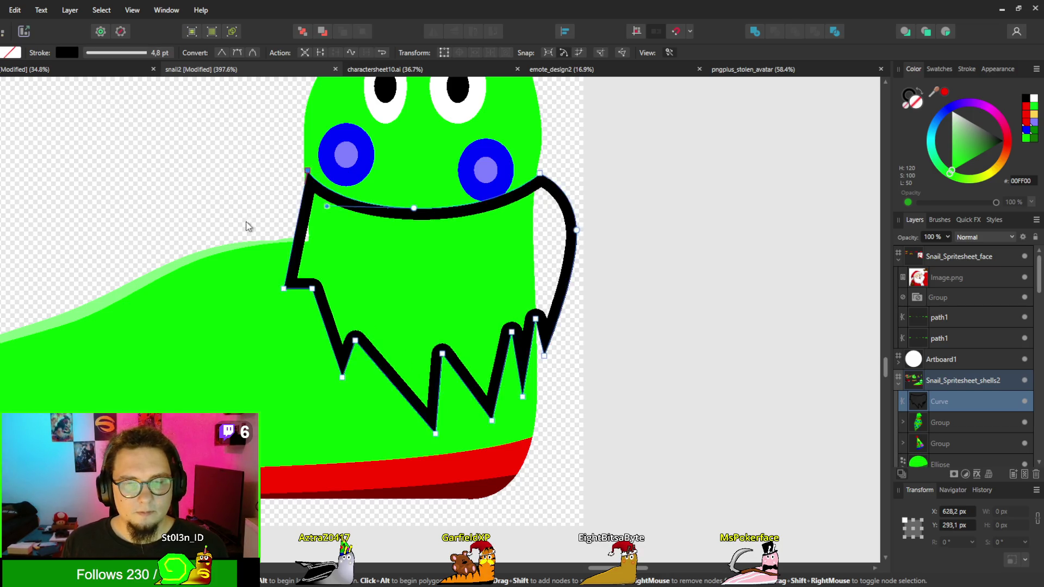
{"action": "scroll", "coordinate": [245, 223], "scroll_direction": "down", "scroll_amount": 2}
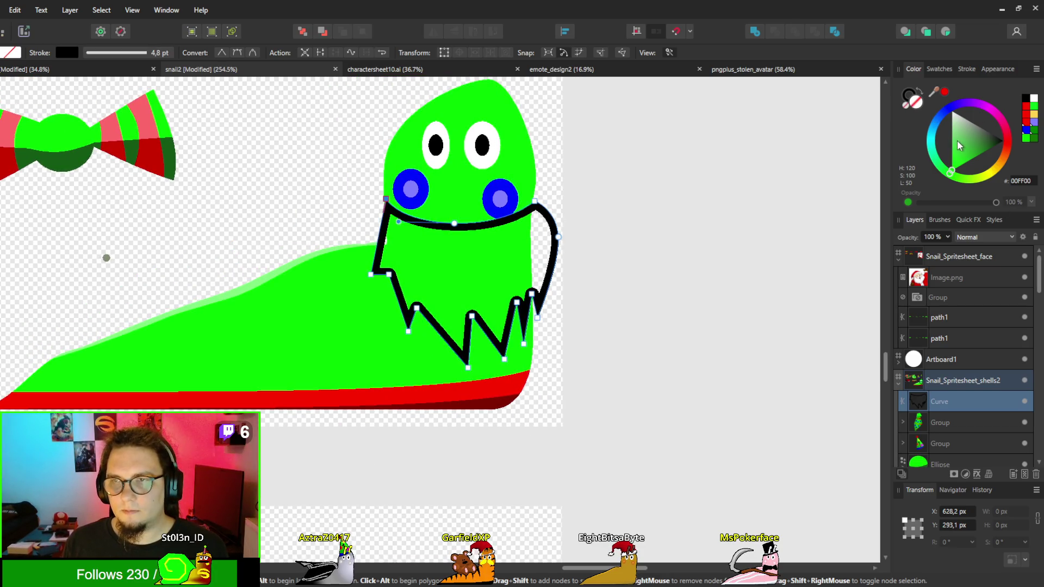
{"action": "left_click_drag", "start_coordinate": [958, 146], "coordinate": [951, 111]}
{"action": "scroll", "coordinate": [416, 272], "scroll_direction": "up", "scroll_amount": 2}
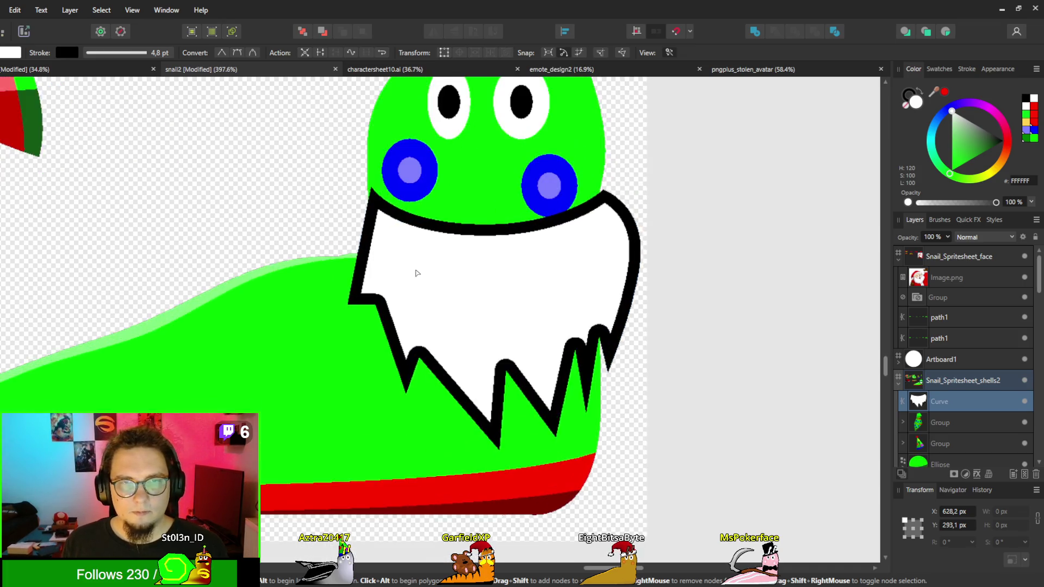
Step: Nudge the beard slightly up and right, clear its point selection, and zoom out over the sheet
{"action": "key", "text": "v"}
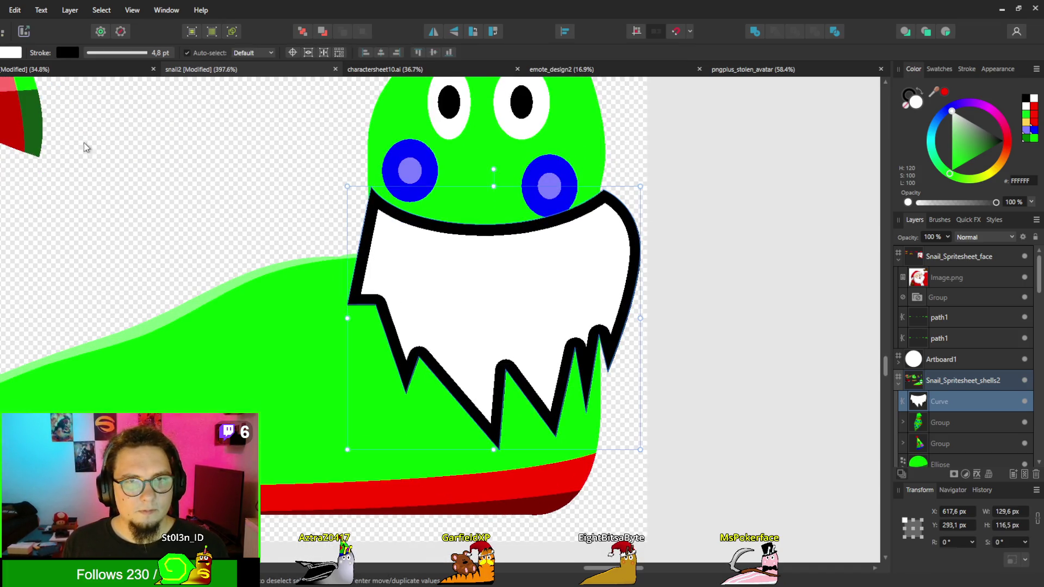
{"action": "left_click_drag", "start_coordinate": [428, 292], "coordinate": [430, 289]}
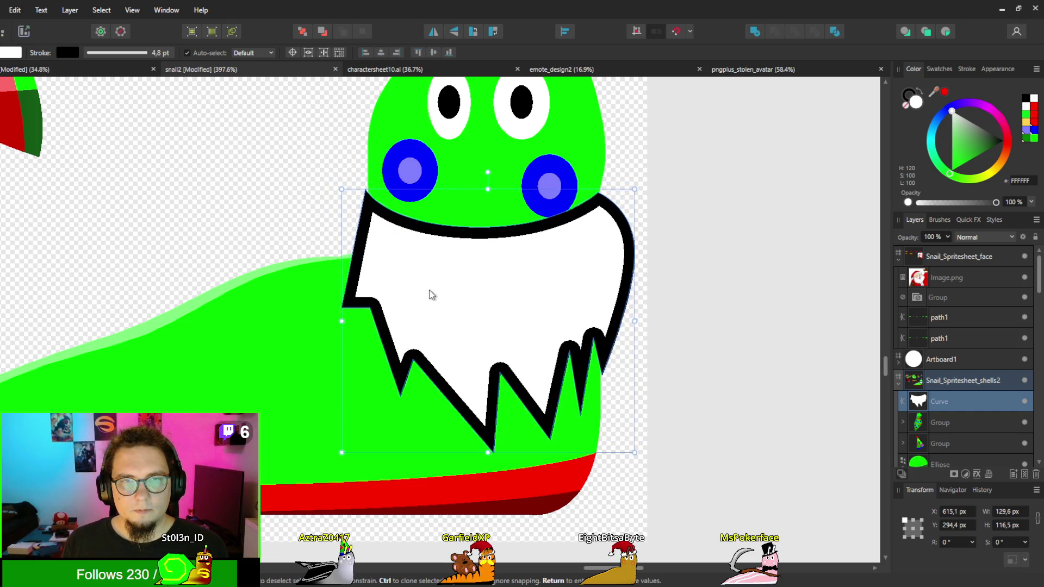
{"action": "key", "text": "a"}
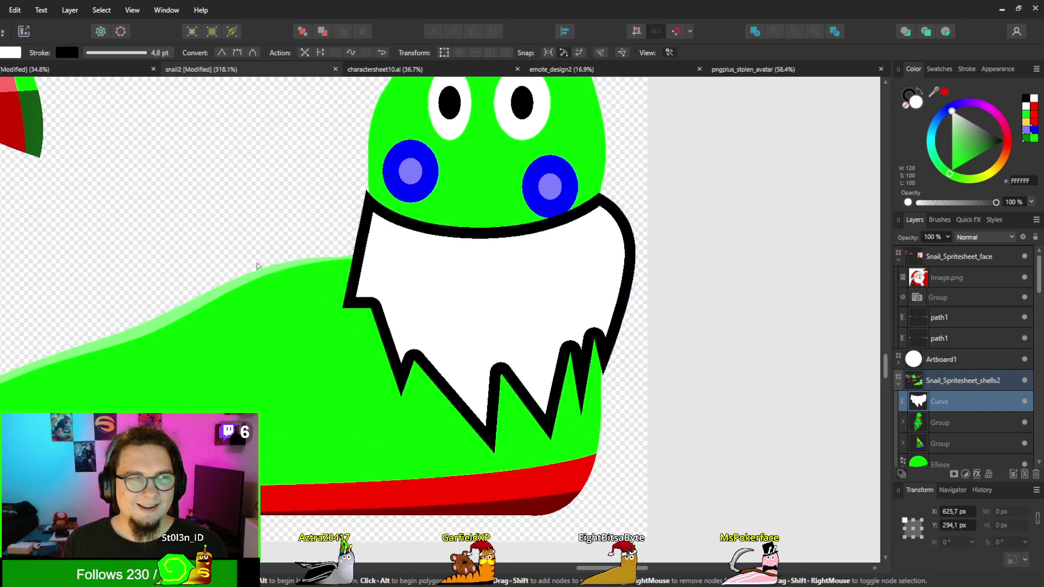
{"action": "scroll", "coordinate": [252, 220], "scroll_direction": "down", "scroll_amount": 2}
{"action": "scroll", "coordinate": [341, 272], "scroll_direction": "up", "scroll_amount": 1}
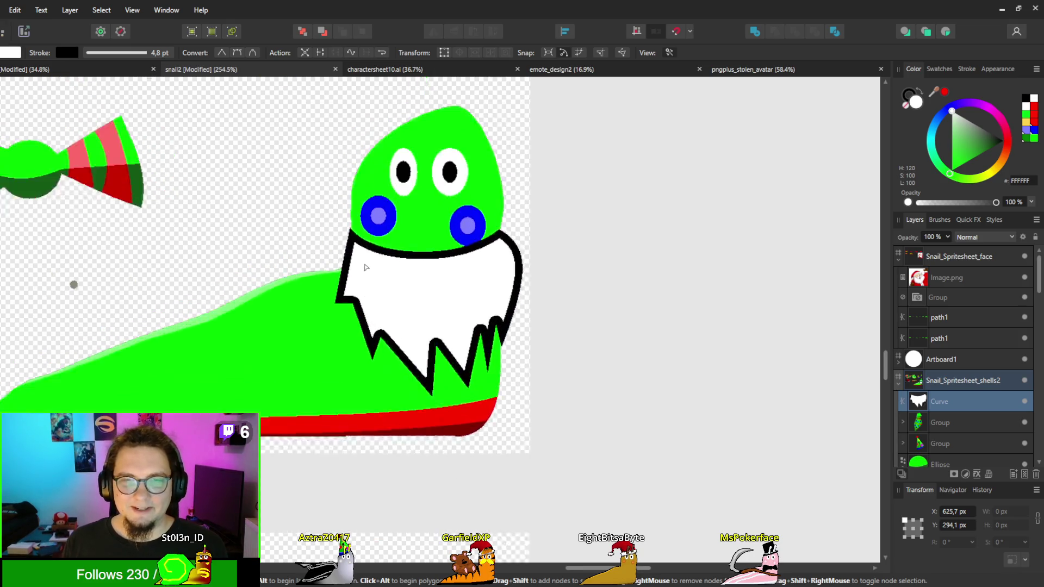
{"action": "scroll", "coordinate": [361, 263], "scroll_direction": "up", "scroll_amount": 1}
{"action": "left_click", "coordinate": [442, 336]}
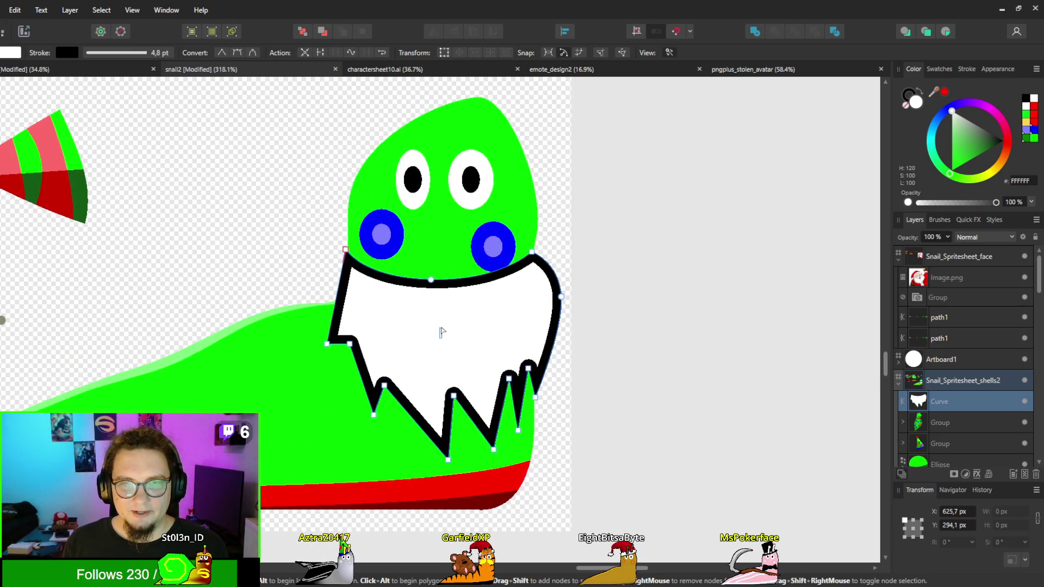
{"action": "left_click", "coordinate": [442, 332]}
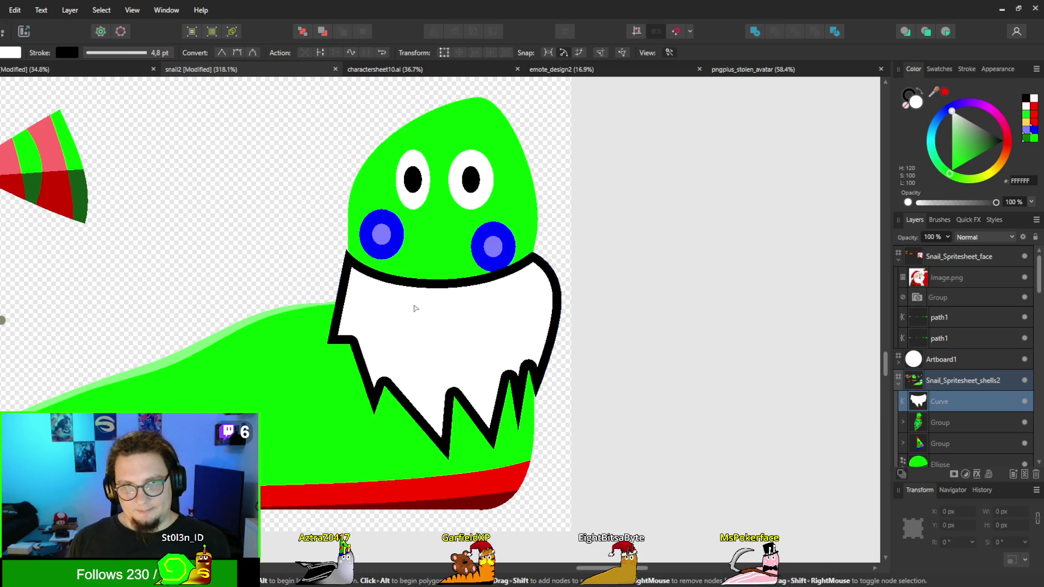
{"action": "scroll", "coordinate": [570, 341], "scroll_direction": "down", "scroll_amount": 5}
{"action": "scroll", "coordinate": [570, 341], "scroll_direction": "down", "scroll_amount": 4}
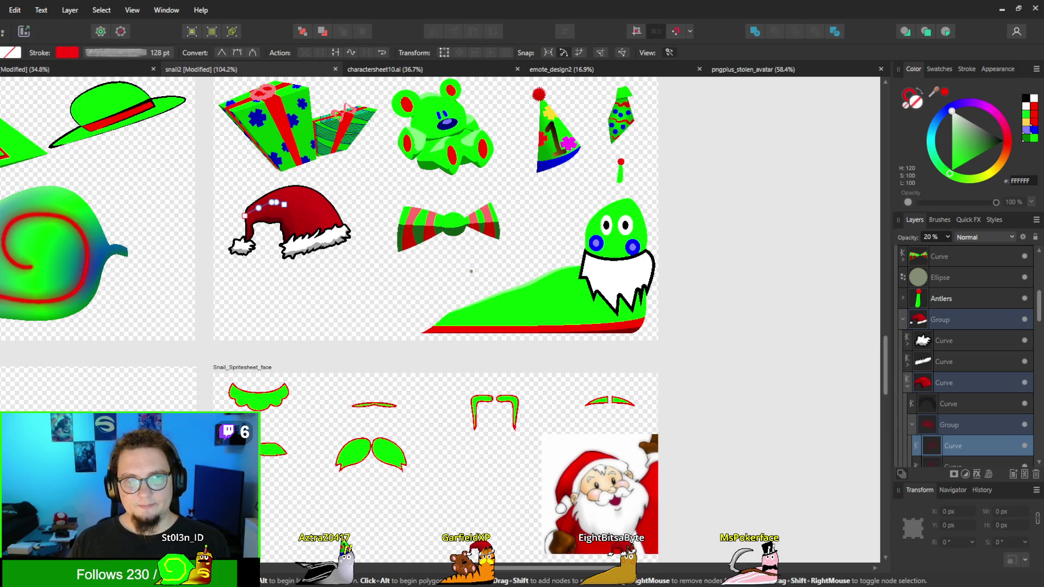
Step: Deselect, compare with the Santa reference's beard, then select the snail's 129.6×116.5 px white beard
{"action": "key", "text": "v"}
{"action": "left_click", "coordinate": [511, 276]}
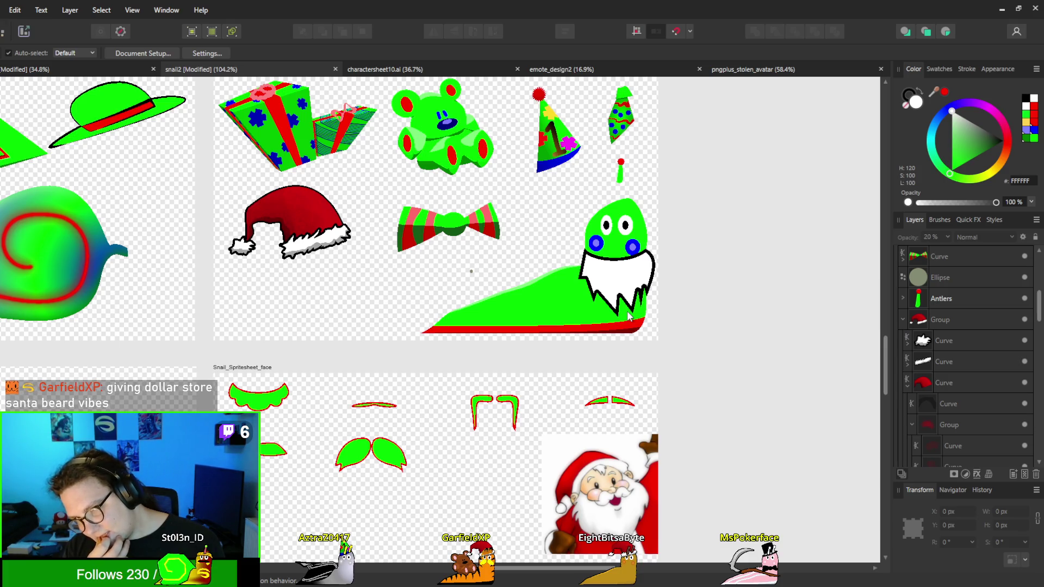
{"action": "scroll", "coordinate": [606, 506], "scroll_direction": "up", "scroll_amount": 5}
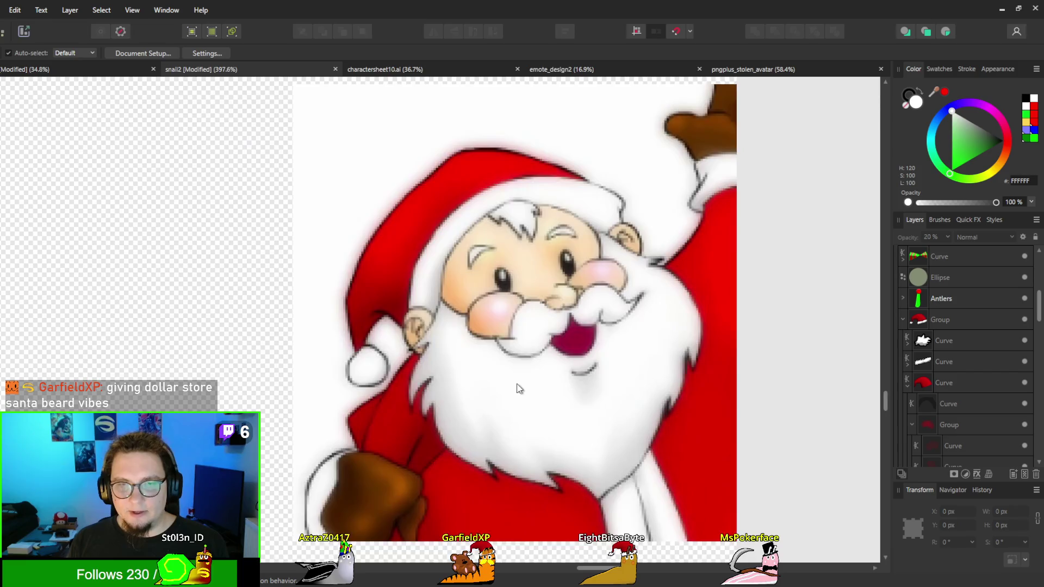
{"action": "scroll", "coordinate": [548, 390], "scroll_direction": "down", "scroll_amount": 2}
{"action": "scroll", "coordinate": [548, 390], "scroll_direction": "right", "scroll_amount": 3}
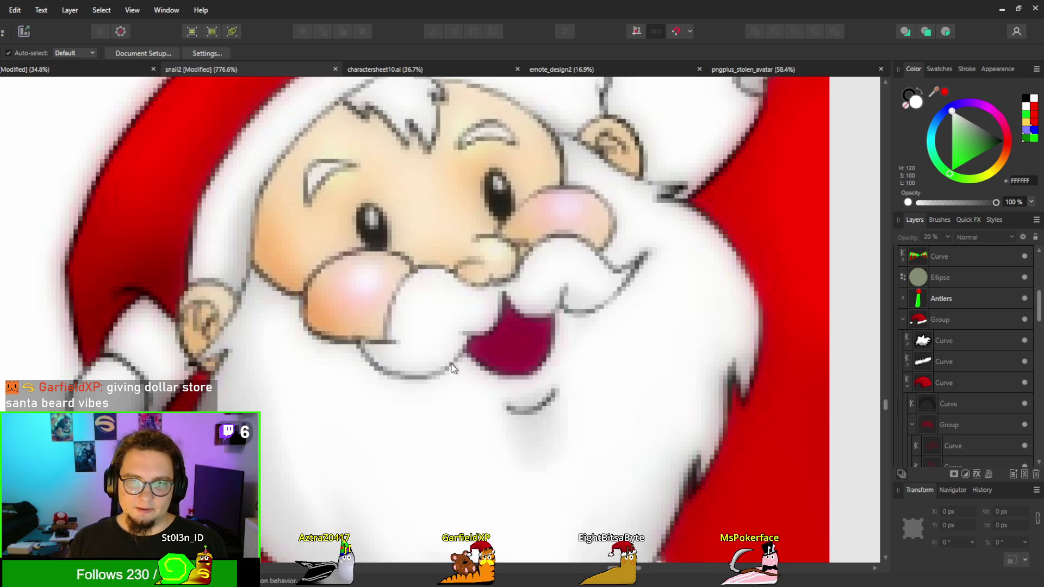
{"action": "scroll", "coordinate": [365, 355], "scroll_direction": "down", "scroll_amount": 6}
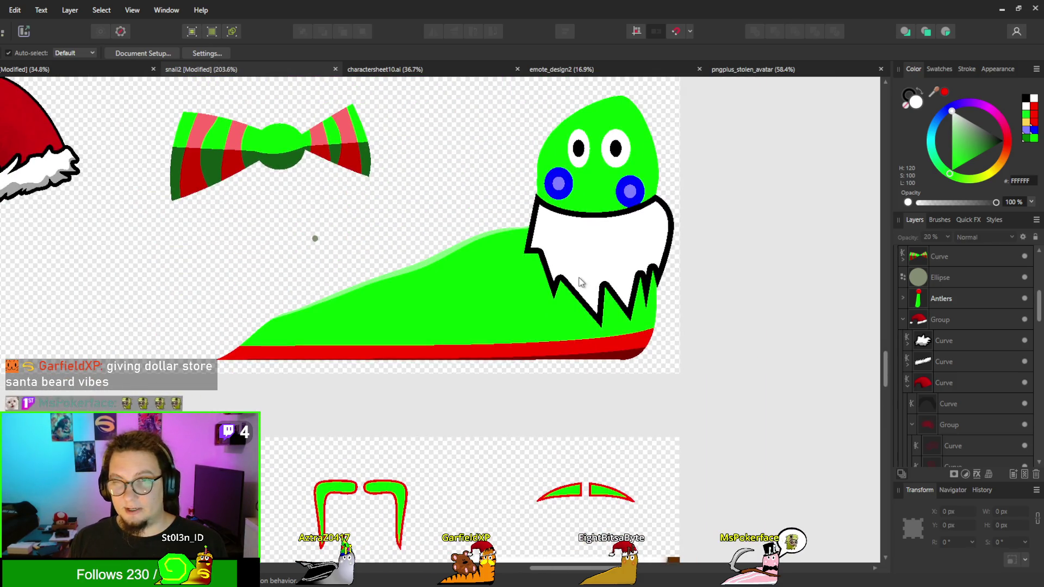
{"action": "scroll", "coordinate": [577, 261], "scroll_direction": "up", "scroll_amount": 3}
{"action": "scroll", "coordinate": [511, 263], "scroll_direction": "down", "scroll_amount": 1}
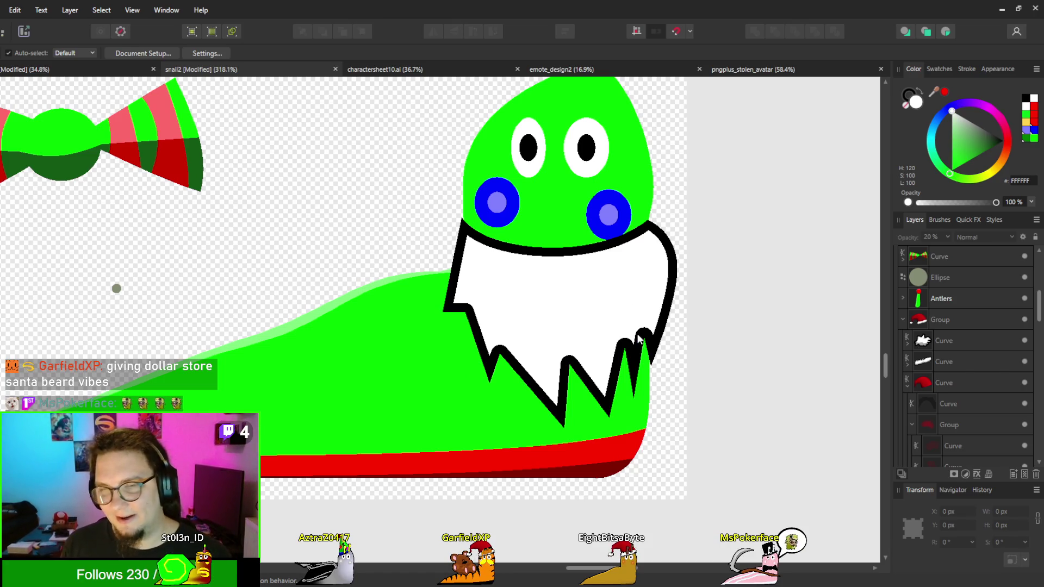
{"action": "left_click", "coordinate": [580, 296]}
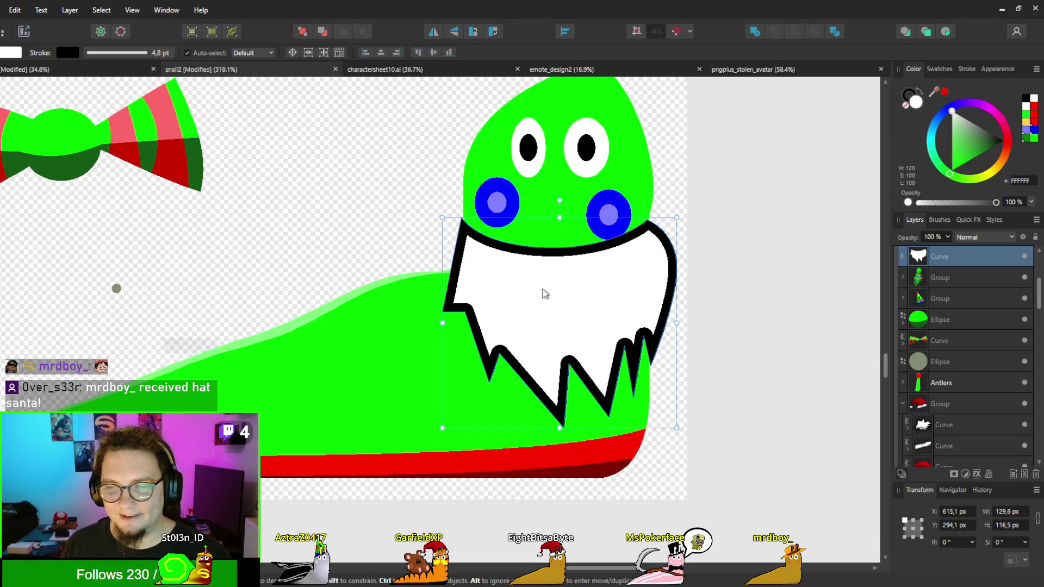
Step: Pull the beard's left edge slightly inward so it is 127.7 px wide
{"action": "scroll", "coordinate": [516, 291], "scroll_direction": "down", "scroll_amount": 2}
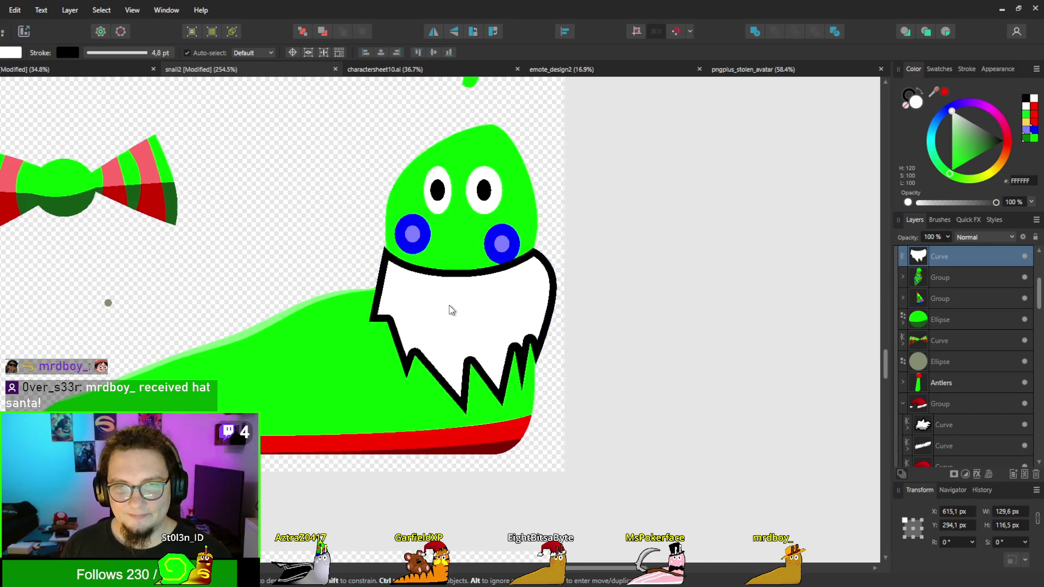
{"action": "scroll", "coordinate": [438, 315], "scroll_direction": "up", "scroll_amount": 2}
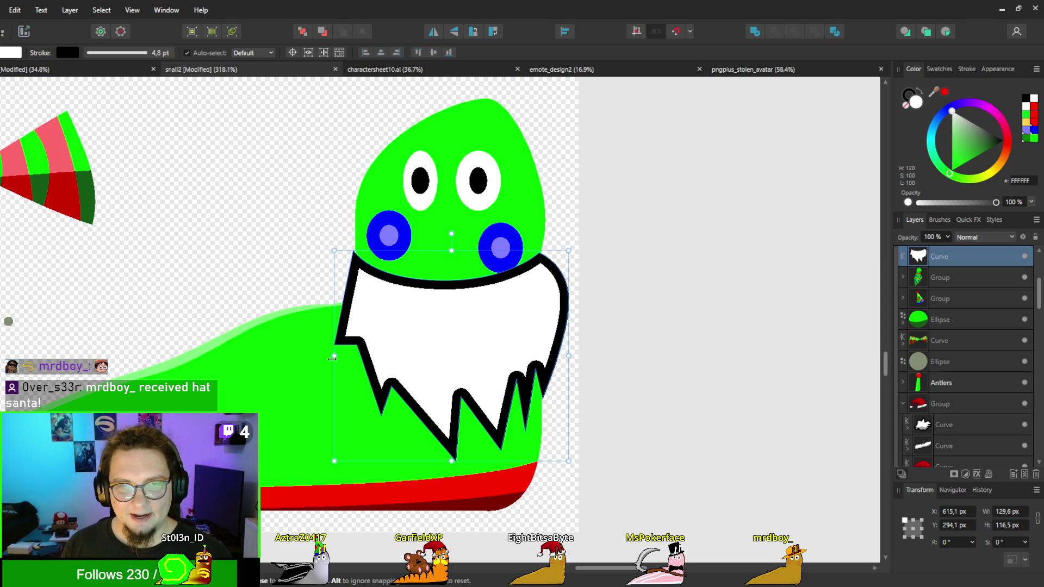
{"action": "left_click_drag", "start_coordinate": [333, 359], "coordinate": [336, 359]}
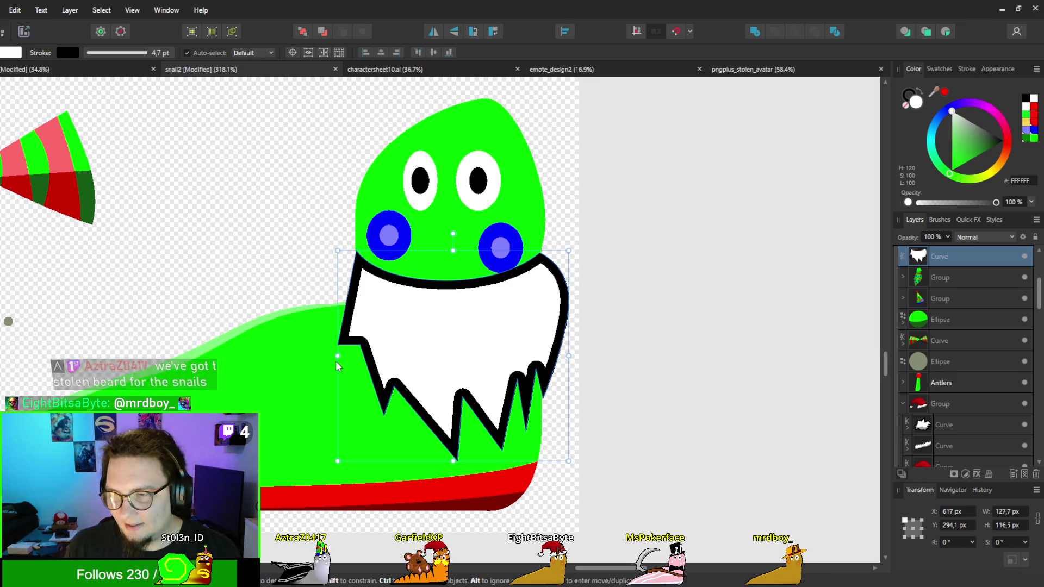
{"action": "scroll", "coordinate": [476, 310], "scroll_direction": "up", "scroll_amount": 1}
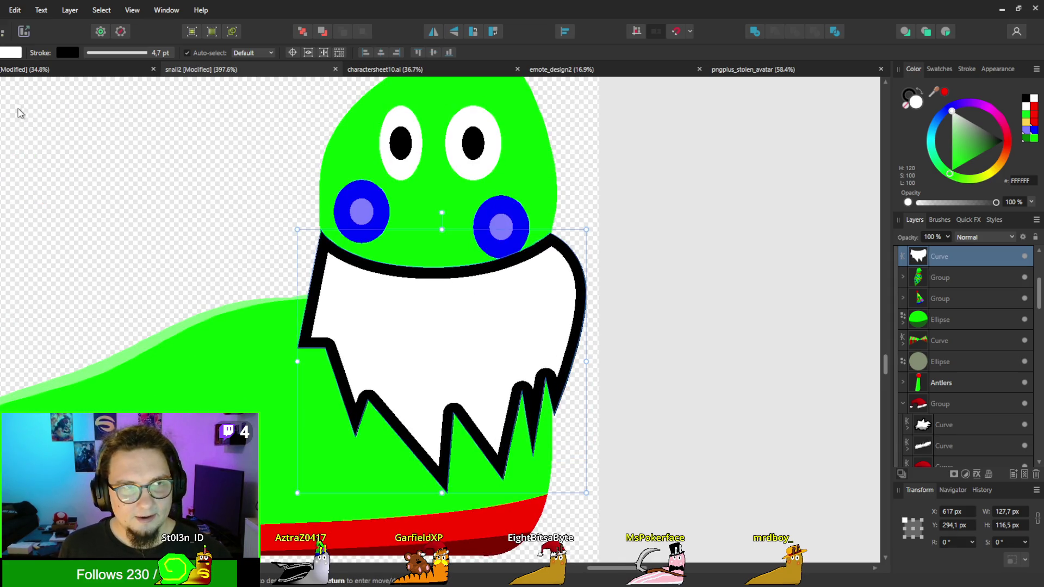
Step: Raise the beard's left corner, curve its lower-left edge and delete the inner spike point
{"action": "key", "text": "a"}
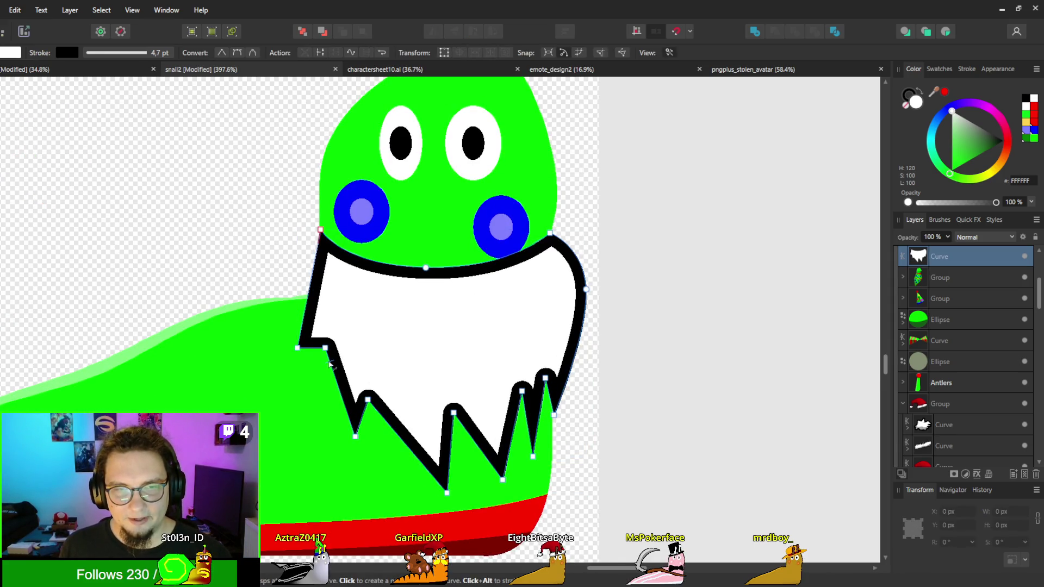
{"action": "mouse_move", "coordinate": [325, 348]}
{"action": "left_mouse_down"}
{"action": "mouse_move", "coordinate": [327, 327]}
{"action": "mouse_move", "coordinate": [311, 365]}
{"action": "left_mouse_up"}
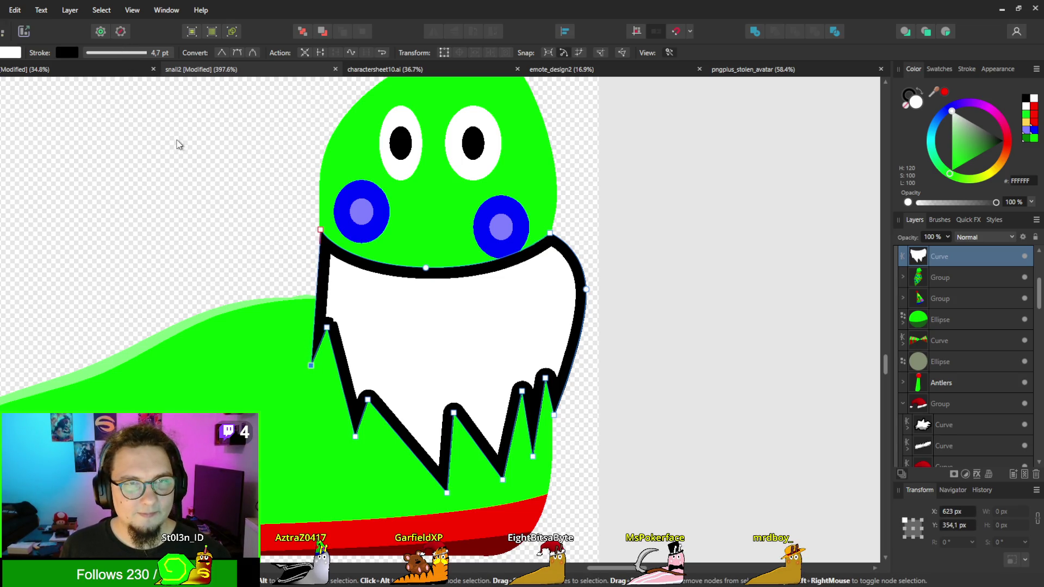
{"action": "left_click", "coordinate": [191, 126]}
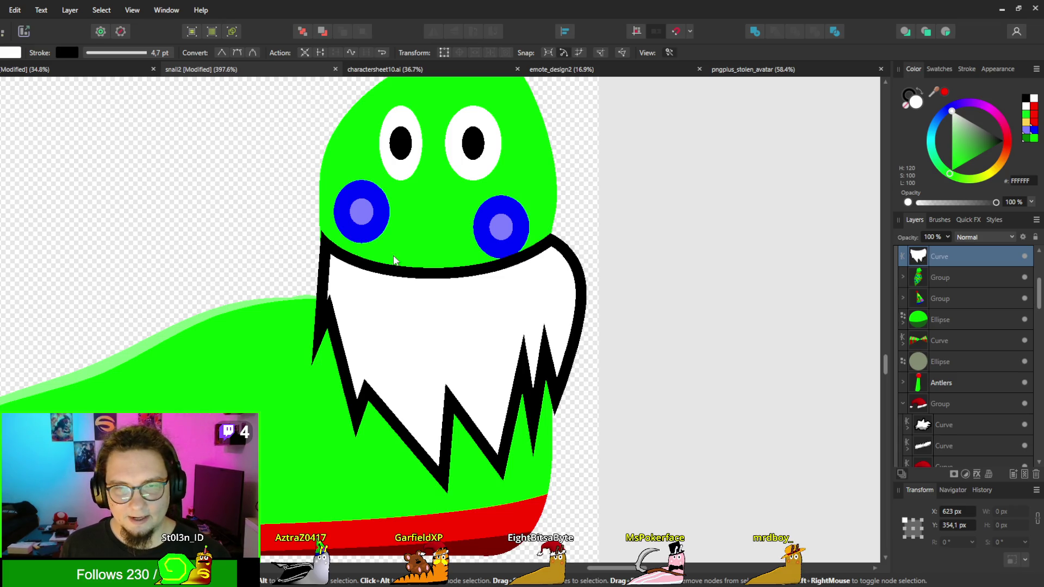
{"action": "left_click", "coordinate": [374, 351]}
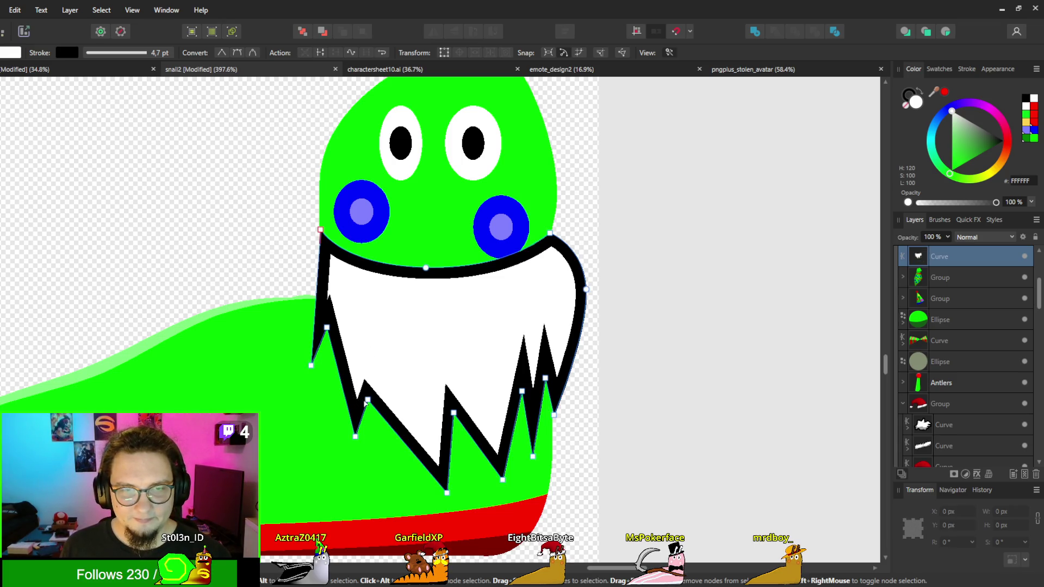
{"action": "mouse_move", "coordinate": [368, 400]}
{"action": "left_mouse_down"}
{"action": "mouse_move", "coordinate": [370, 386]}
{"action": "mouse_move", "coordinate": [348, 409]}
{"action": "mouse_move", "coordinate": [310, 333]}
{"action": "left_mouse_up"}
{"action": "mouse_move", "coordinate": [409, 438]}
{"action": "left_mouse_down"}
{"action": "mouse_move", "coordinate": [402, 431]}
{"action": "mouse_move", "coordinate": [456, 418]}
{"action": "left_mouse_up"}
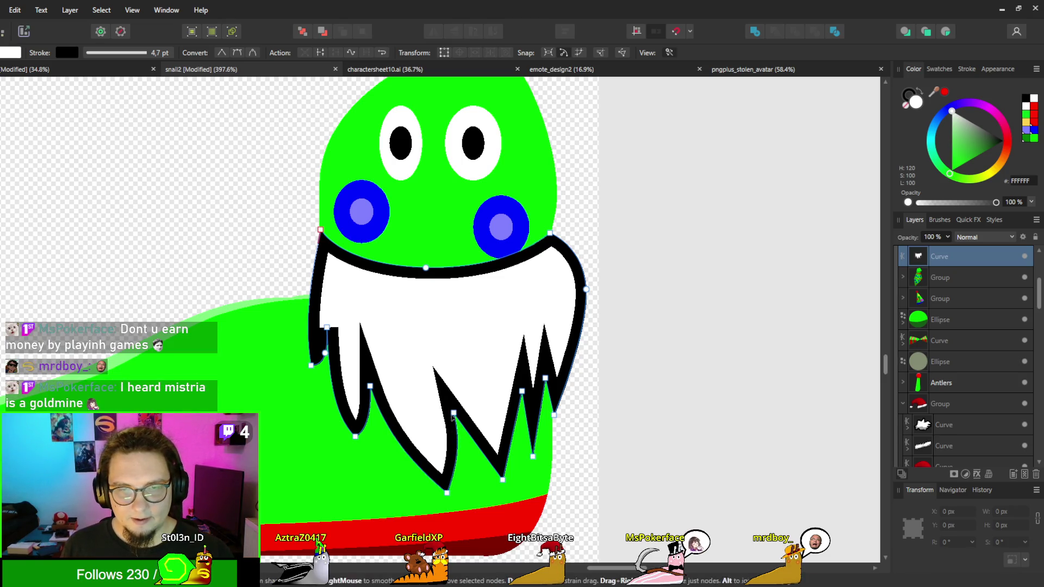
{"action": "key", "text": "Delete"}
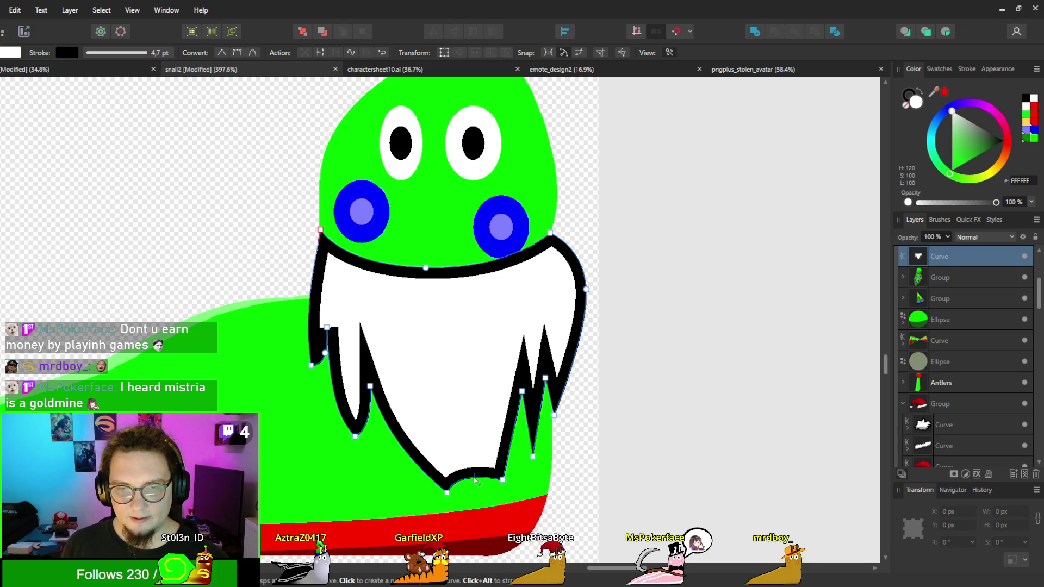
Step: Reshape the beard's bottom into one smoothly rounded point
{"action": "left_click_drag", "start_coordinate": [473, 488], "coordinate": [473, 507]}
{"action": "key", "text": "ctrl+z"}
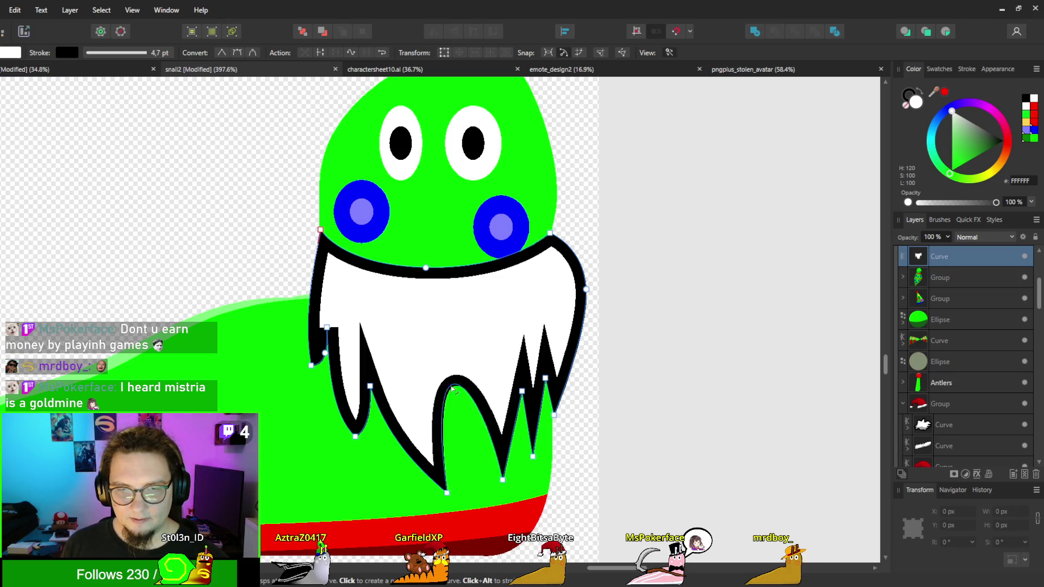
{"action": "key", "text": "ctrl+z"}
{"action": "key", "text": "ctrl+z"}
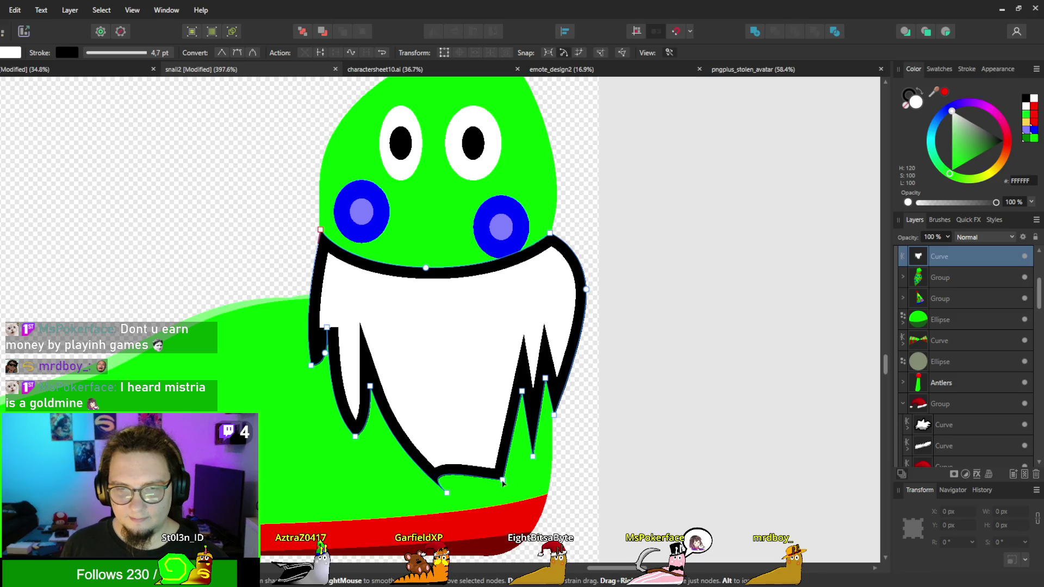
{"action": "left_click", "coordinate": [503, 480]}
{"action": "key", "text": "Delete"}
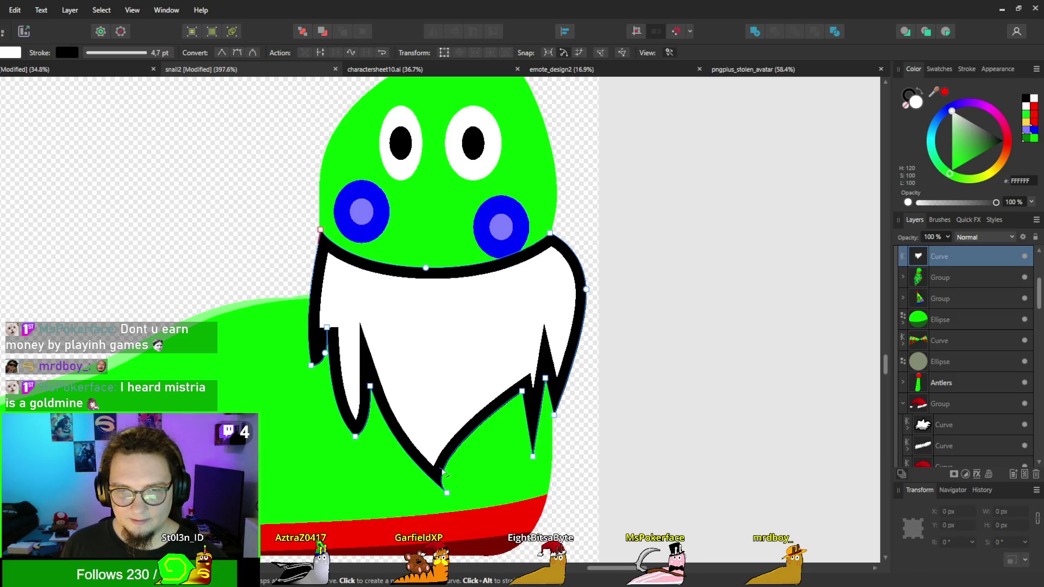
{"action": "left_click_drag", "start_coordinate": [479, 489], "coordinate": [474, 507]}
{"action": "left_click", "coordinate": [447, 492]}
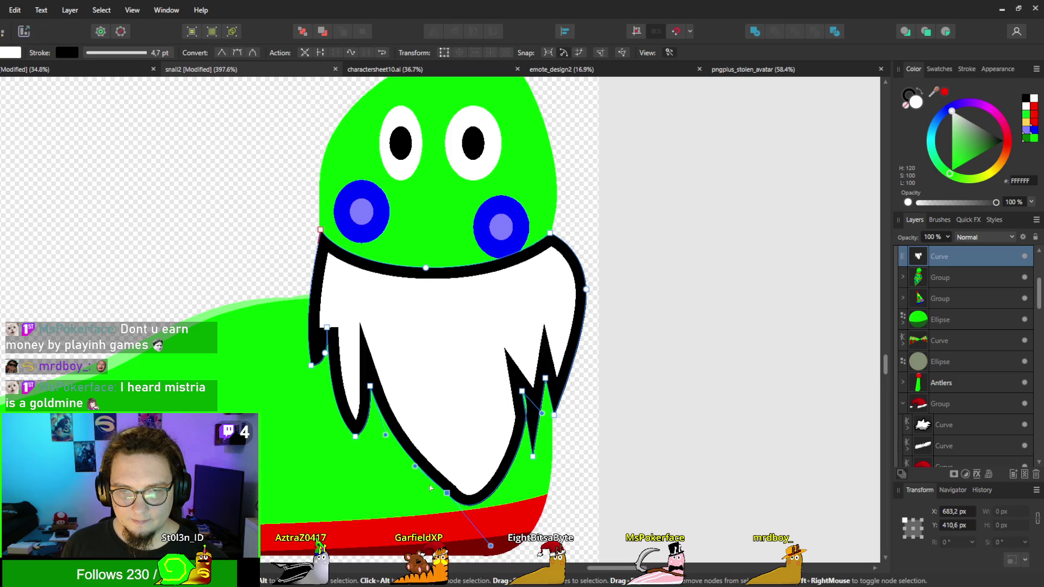
{"action": "left_click_drag", "start_coordinate": [415, 466], "coordinate": [411, 467]}
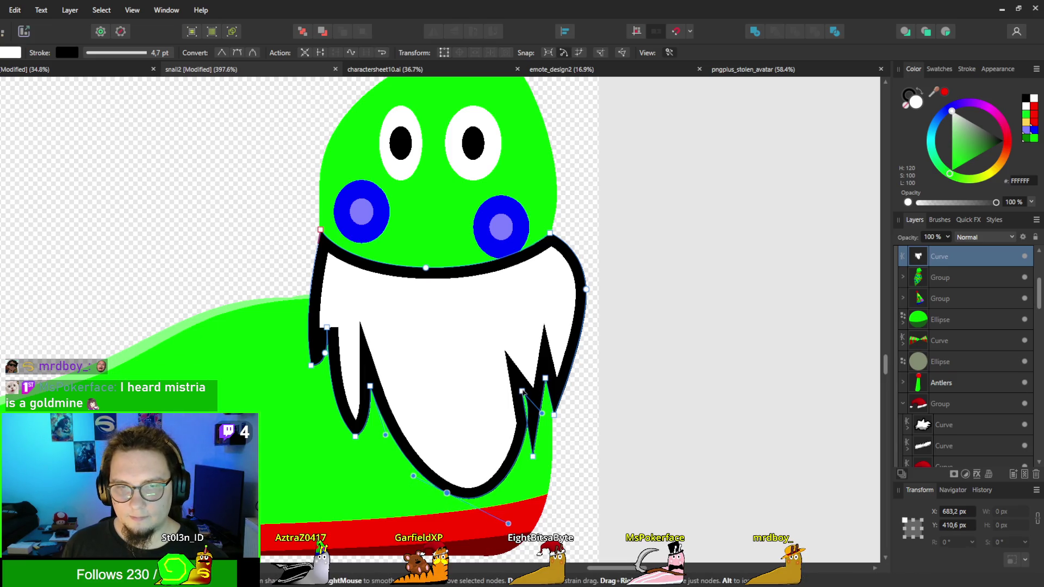
Step: Reshape the right beard tooth, pulling its inner point and tip further down
{"action": "left_click_drag", "start_coordinate": [523, 393], "coordinate": [519, 426]}
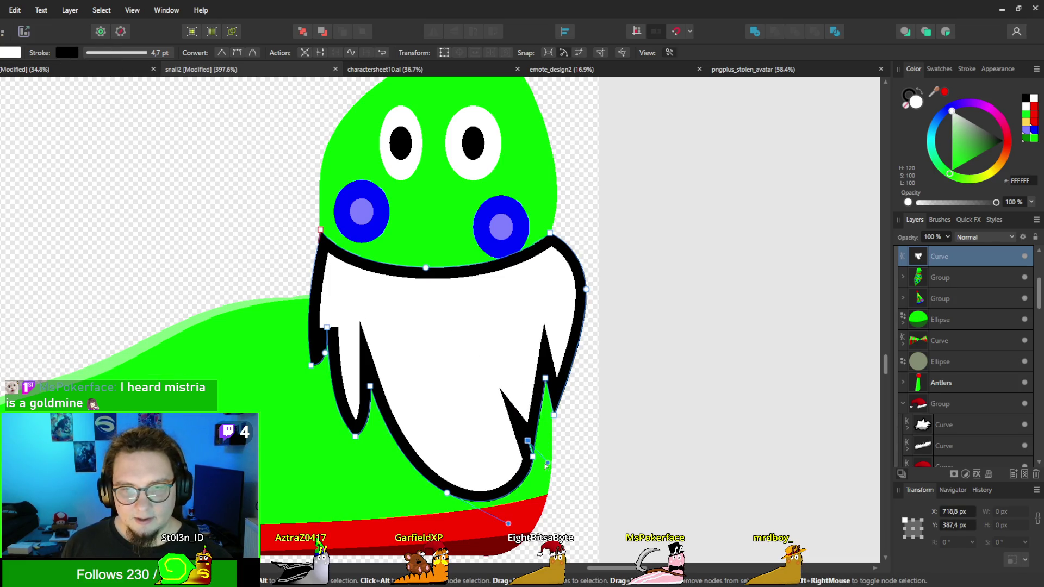
{"action": "mouse_move", "coordinate": [546, 465]}
{"action": "left_mouse_down"}
{"action": "mouse_move", "coordinate": [527, 478]}
{"action": "mouse_move", "coordinate": [520, 469]}
{"action": "left_mouse_up"}
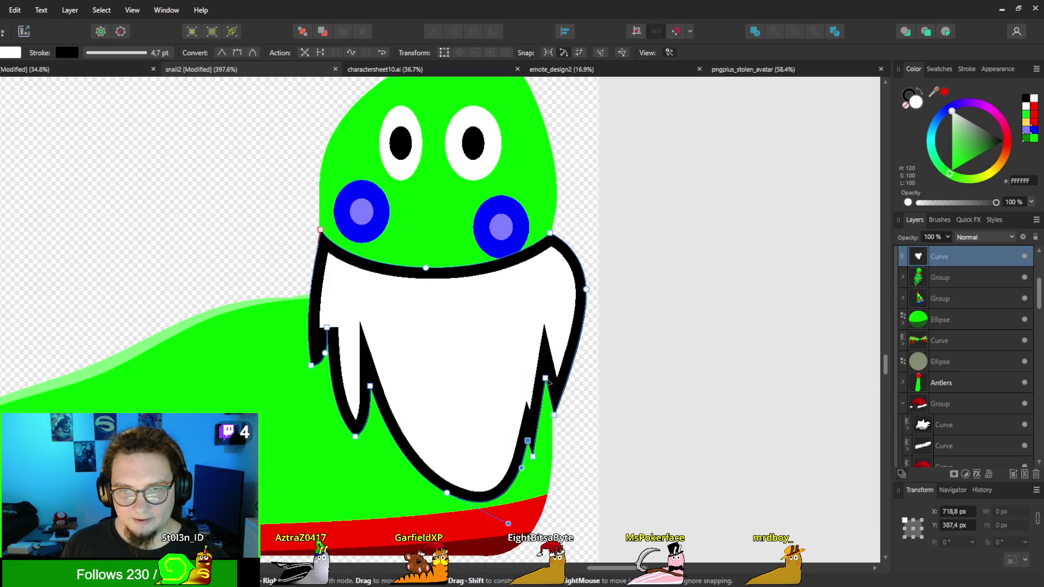
{"action": "mouse_move", "coordinate": [547, 379]}
{"action": "left_mouse_down"}
{"action": "mouse_move", "coordinate": [553, 407]}
{"action": "mouse_move", "coordinate": [554, 398]}
{"action": "left_mouse_up"}
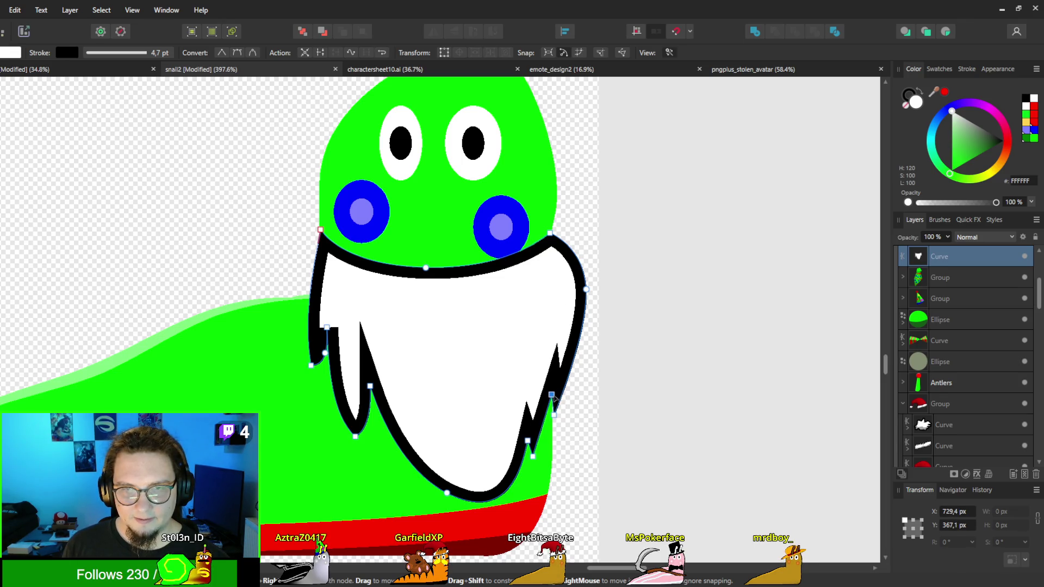
{"action": "scroll", "coordinate": [554, 398], "scroll_direction": "down", "scroll_amount": 5}
{"action": "scroll", "coordinate": [326, 334], "scroll_direction": "up", "scroll_amount": 6}
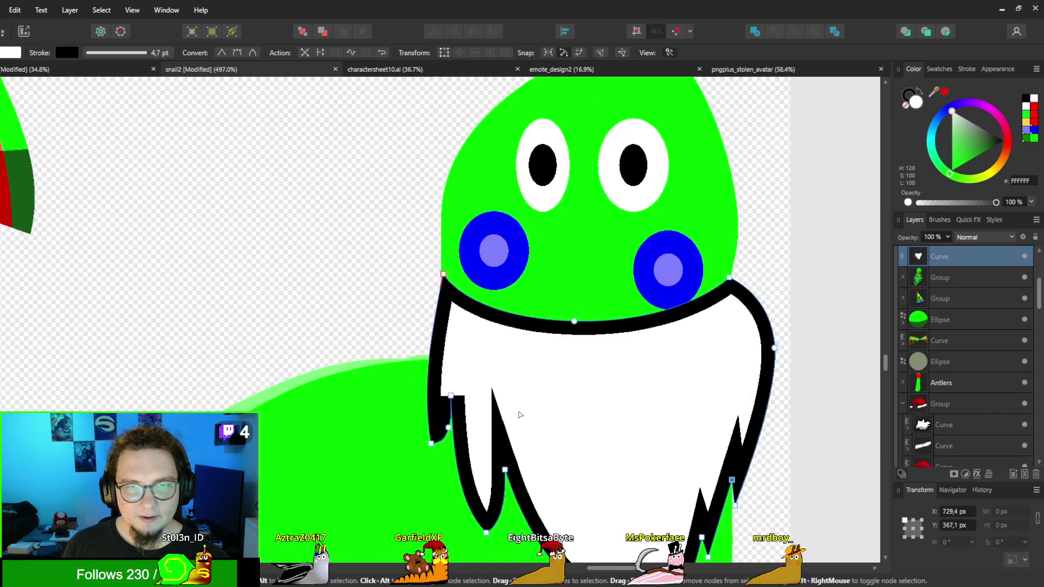
Step: Adjust the lower-left beard nodes and curves, and pull the left tooth tip down
{"action": "left_click_drag", "start_coordinate": [520, 415], "coordinate": [438, 352]}
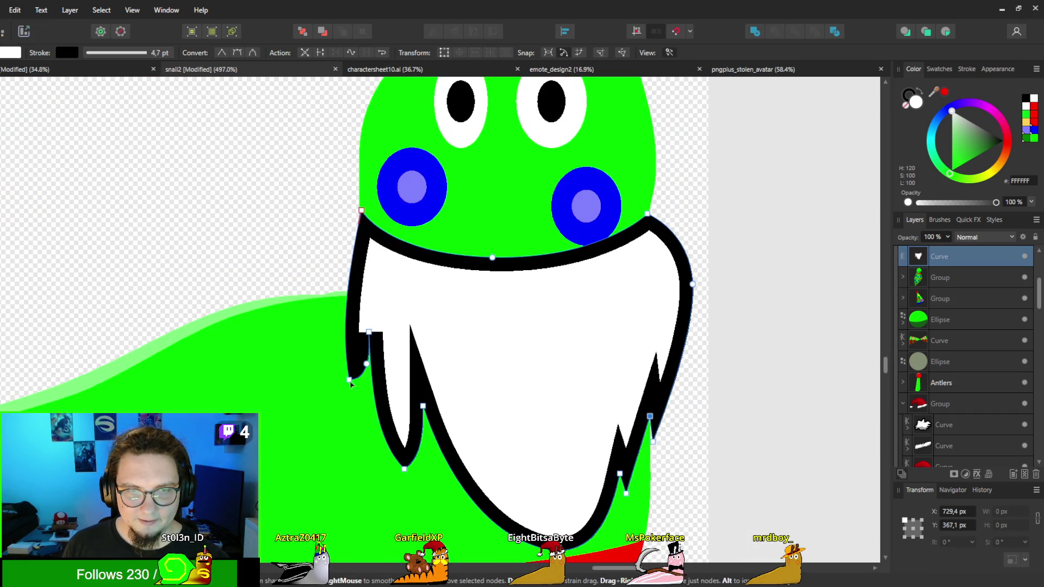
{"action": "left_click_drag", "start_coordinate": [350, 381], "coordinate": [361, 397]}
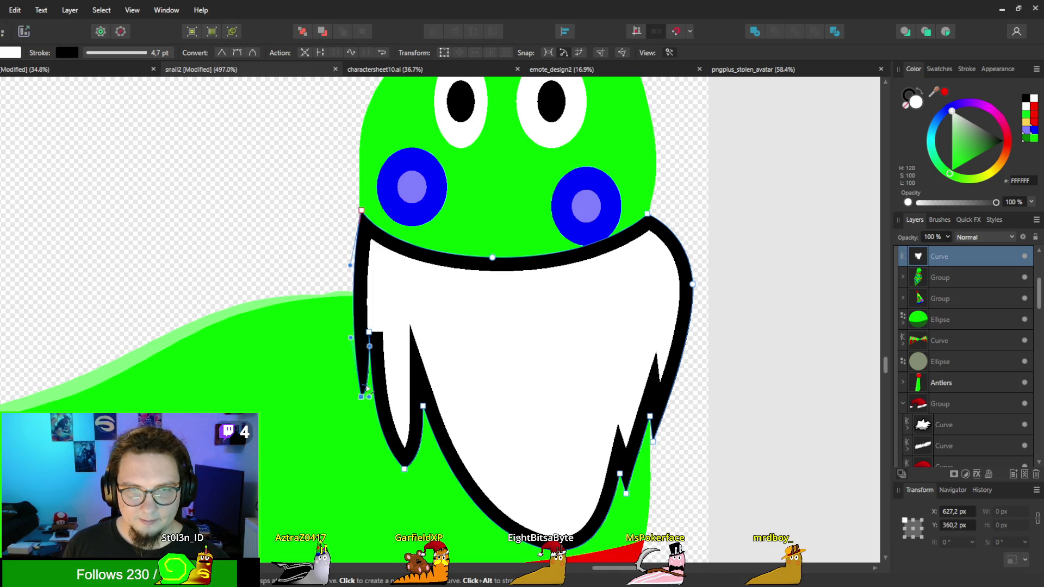
{"action": "left_click_drag", "start_coordinate": [369, 404], "coordinate": [367, 433]}
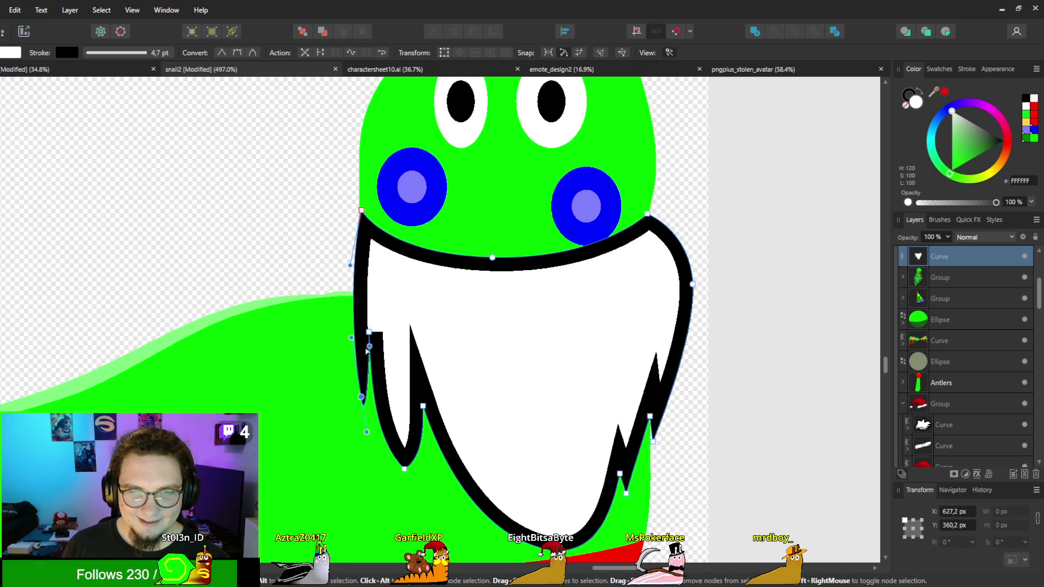
{"action": "mouse_move", "coordinate": [370, 349]}
{"action": "left_mouse_down"}
{"action": "mouse_move", "coordinate": [332, 338]}
{"action": "mouse_move", "coordinate": [427, 328]}
{"action": "mouse_move", "coordinate": [370, 367]}
{"action": "mouse_move", "coordinate": [370, 354]}
{"action": "mouse_move", "coordinate": [369, 405]}
{"action": "left_mouse_up"}
{"action": "mouse_move", "coordinate": [373, 395]}
{"action": "left_mouse_down"}
{"action": "mouse_move", "coordinate": [365, 353]}
{"action": "mouse_move", "coordinate": [367, 367]}
{"action": "left_mouse_up"}
{"action": "mouse_move", "coordinate": [423, 406]}
{"action": "left_mouse_down"}
{"action": "mouse_move", "coordinate": [474, 516]}
{"action": "mouse_move", "coordinate": [434, 488]}
{"action": "left_mouse_up"}
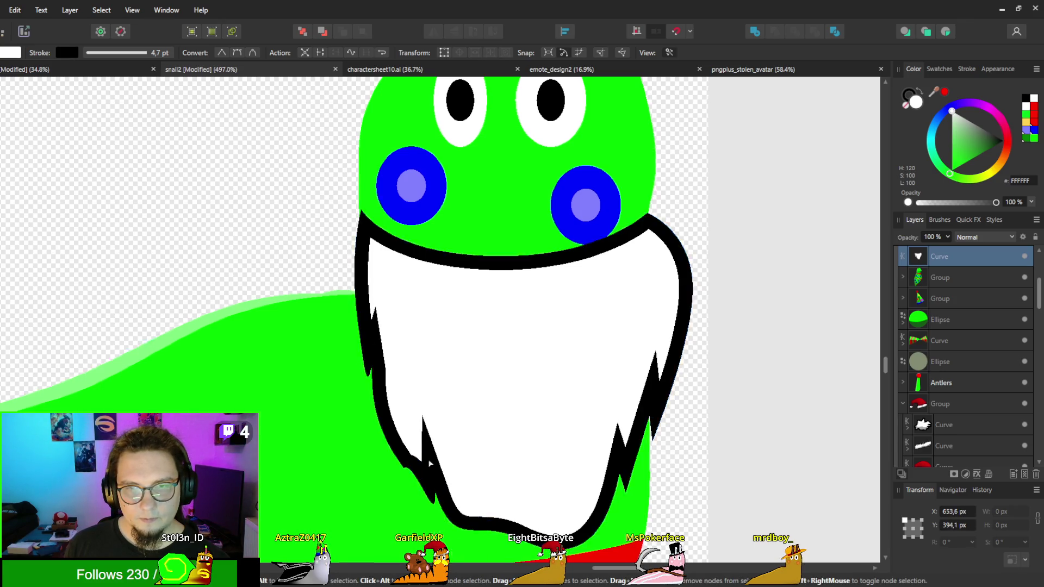
{"action": "scroll", "coordinate": [374, 331], "scroll_direction": "down", "scroll_amount": 3}
{"action": "scroll", "coordinate": [377, 332], "scroll_direction": "down", "scroll_amount": 2}
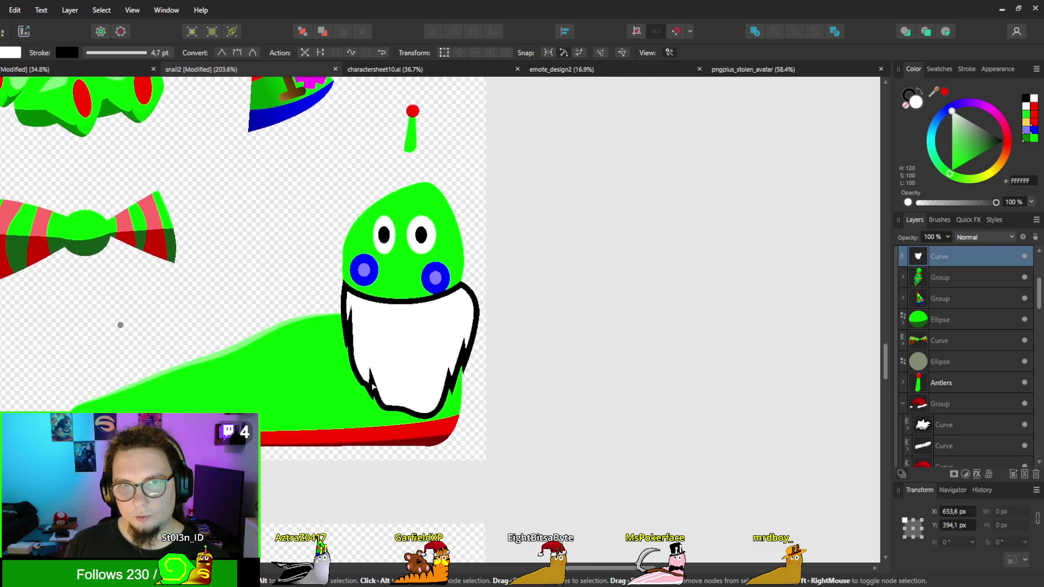
{"action": "scroll", "coordinate": [378, 369], "scroll_direction": "up", "scroll_amount": 1}
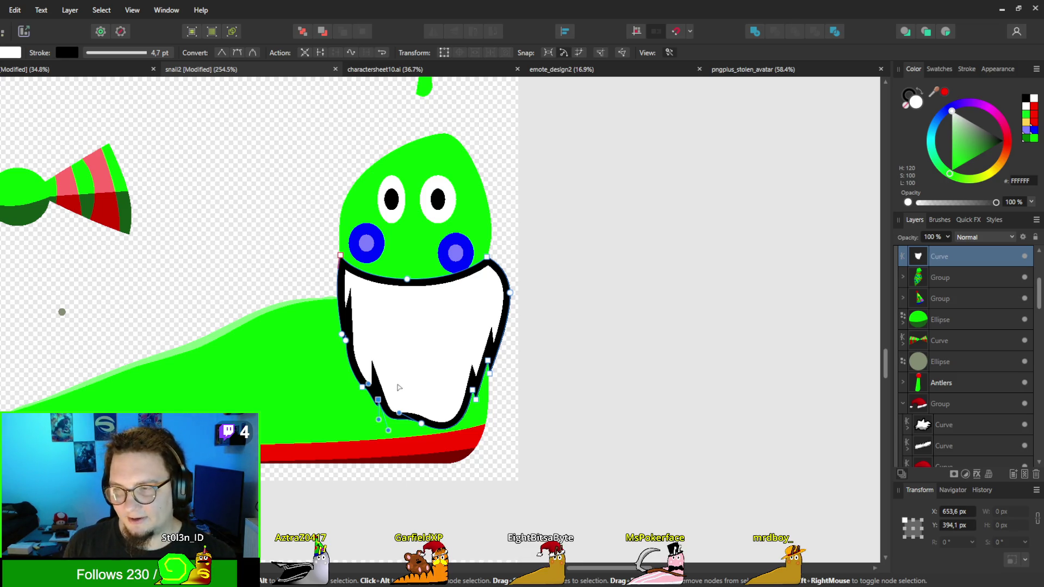
{"action": "scroll", "coordinate": [370, 378], "scroll_direction": "up", "scroll_amount": 4}
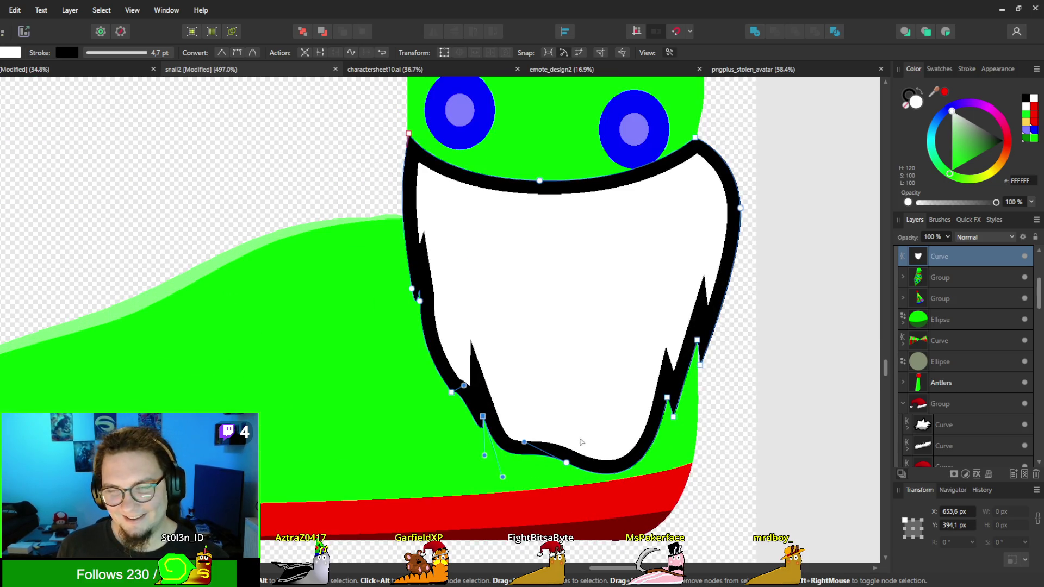
{"action": "key", "text": "v"}
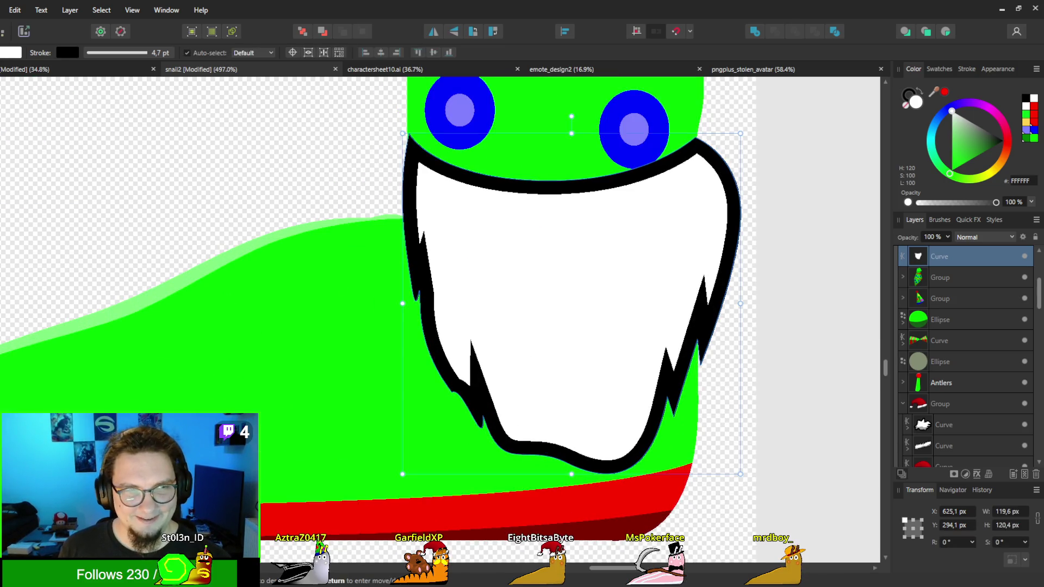
{"action": "key", "text": "a"}
{"action": "scroll", "coordinate": [443, 333], "scroll_direction": "right", "scroll_amount": 3}
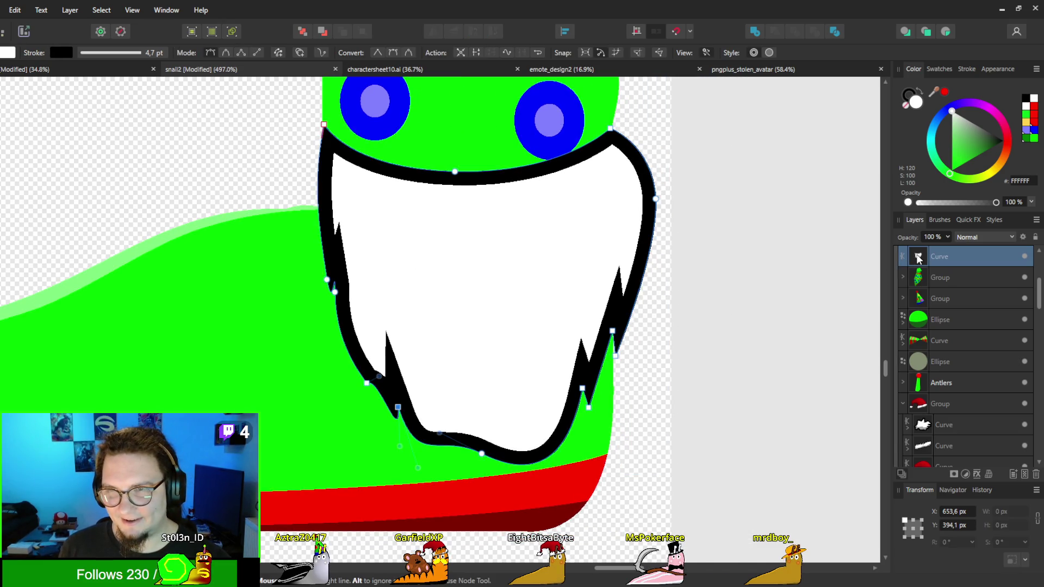
{"action": "scroll", "coordinate": [684, 323], "scroll_direction": "up", "scroll_amount": 1}
{"action": "scroll", "coordinate": [506, 298], "scroll_direction": "down", "scroll_amount": 3}
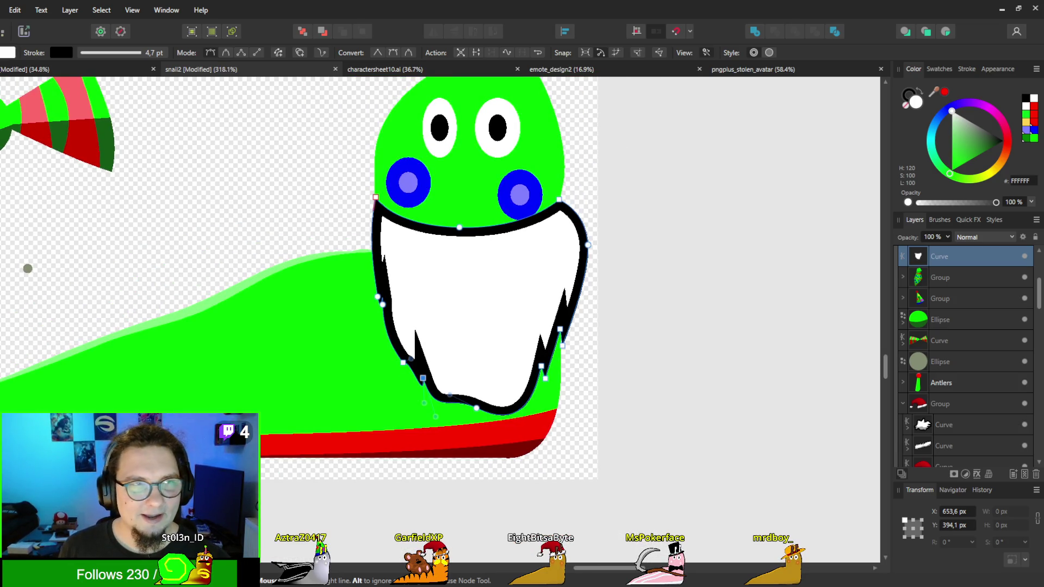
{"action": "key", "text": "v"}
{"action": "key", "text": "p"}
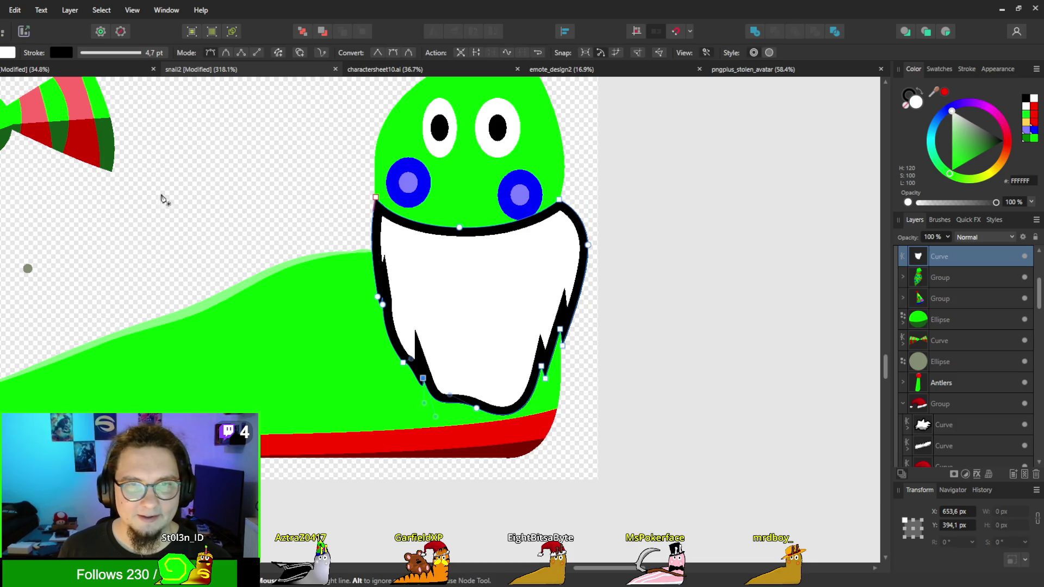
{"action": "left_click", "coordinate": [292, 173]}
{"action": "left_click", "coordinate": [311, 265]}
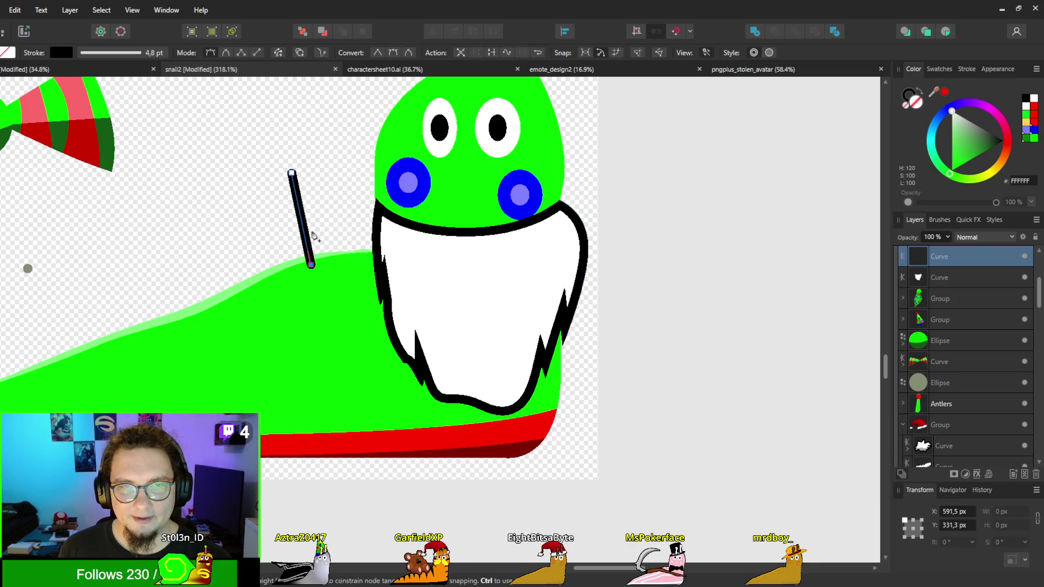
{"action": "left_click", "coordinate": [325, 151]}
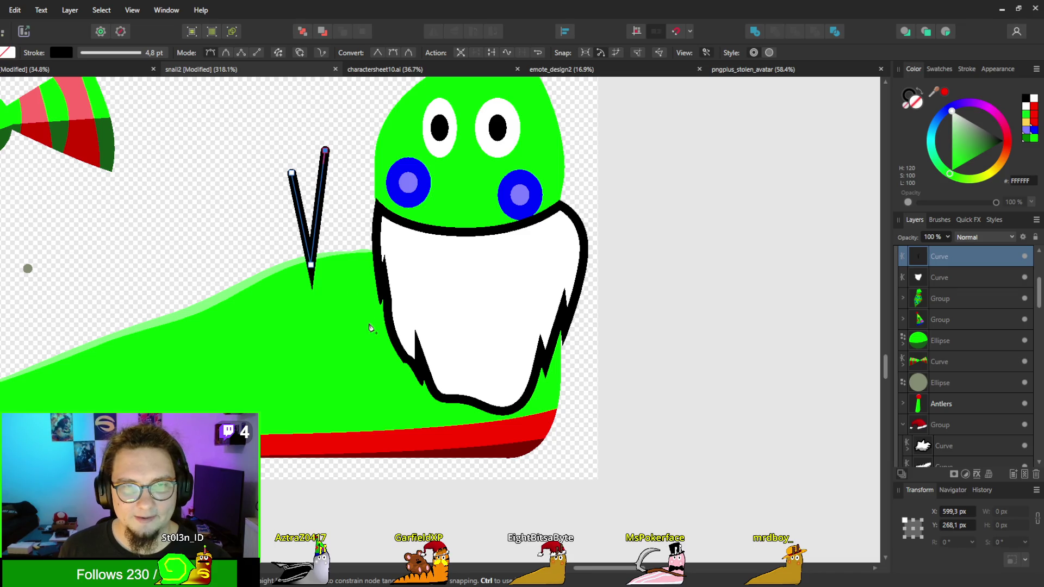
{"action": "scroll", "coordinate": [369, 327], "scroll_direction": "down", "scroll_amount": 5}
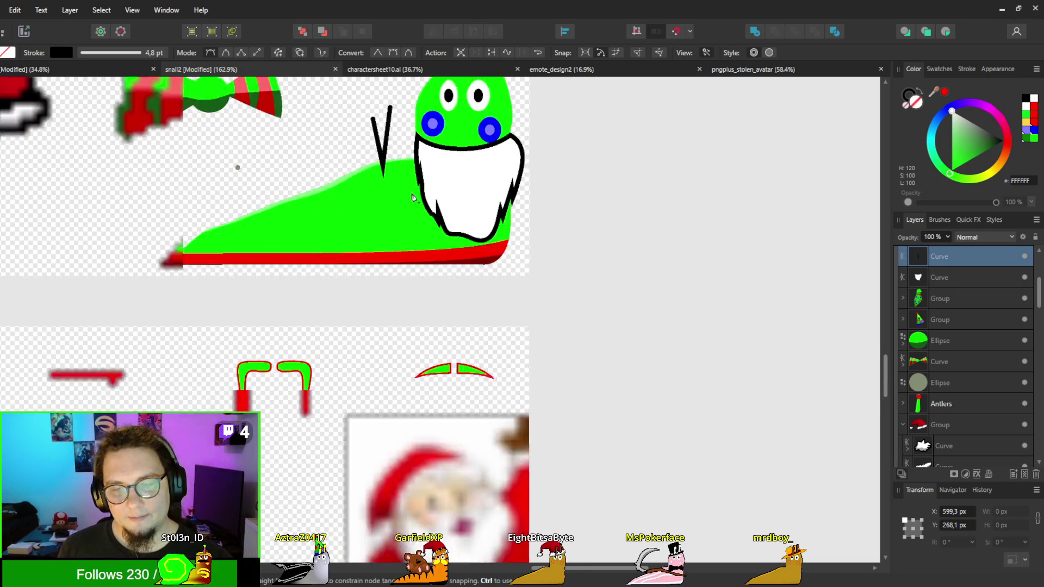
{"action": "scroll", "coordinate": [381, 310], "scroll_direction": "down", "scroll_amount": 1}
{"action": "scroll", "coordinate": [388, 295], "scroll_direction": "up", "scroll_amount": 2}
{"action": "scroll", "coordinate": [388, 295], "scroll_direction": "up", "scroll_amount": 2}
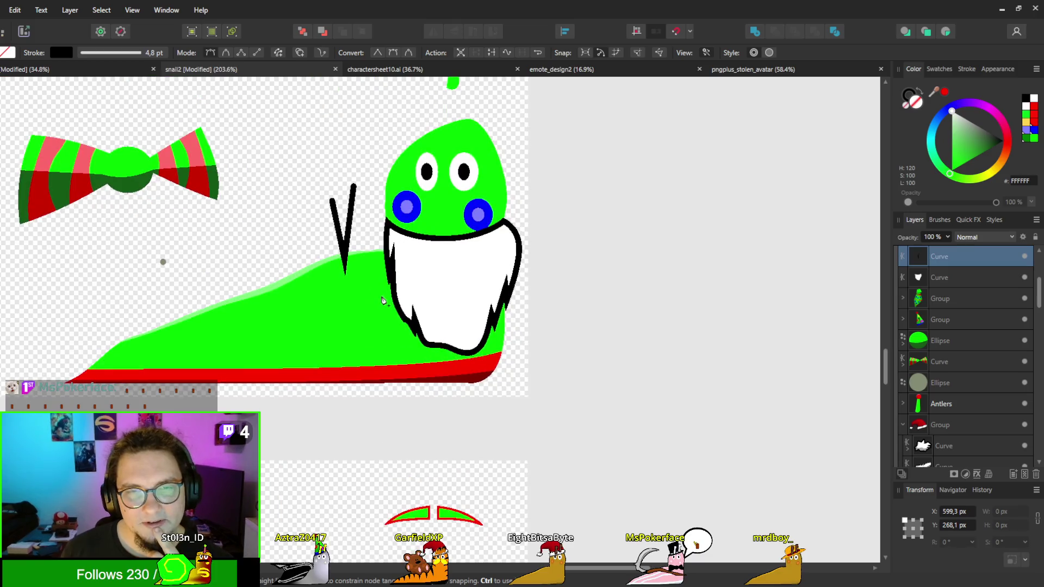
{"action": "key", "text": "v"}
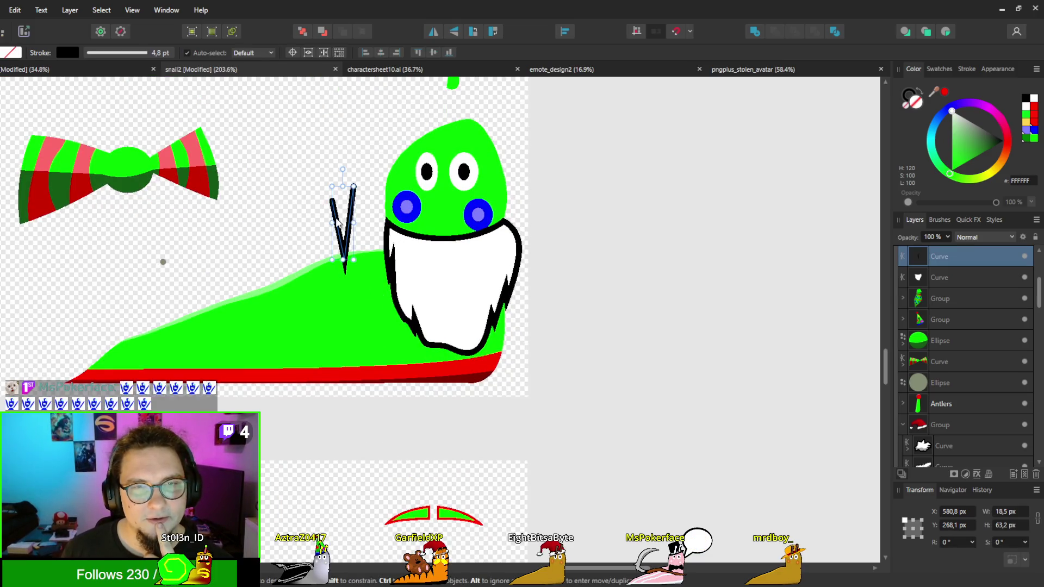
{"action": "key", "text": "ctrl+z"}
{"action": "key", "text": "ctrl+z"}
{"action": "key", "text": "ctrl+z"}
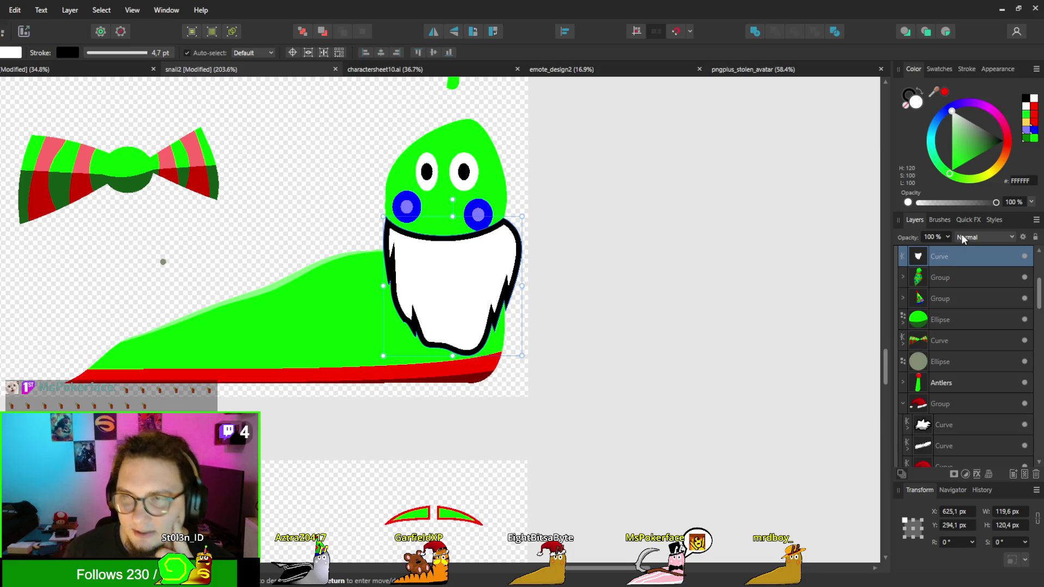
Step: Add a fully opaque, slightly soft Inner Shadow to the beard through Quick FX
{"action": "left_click", "coordinate": [969, 220]}
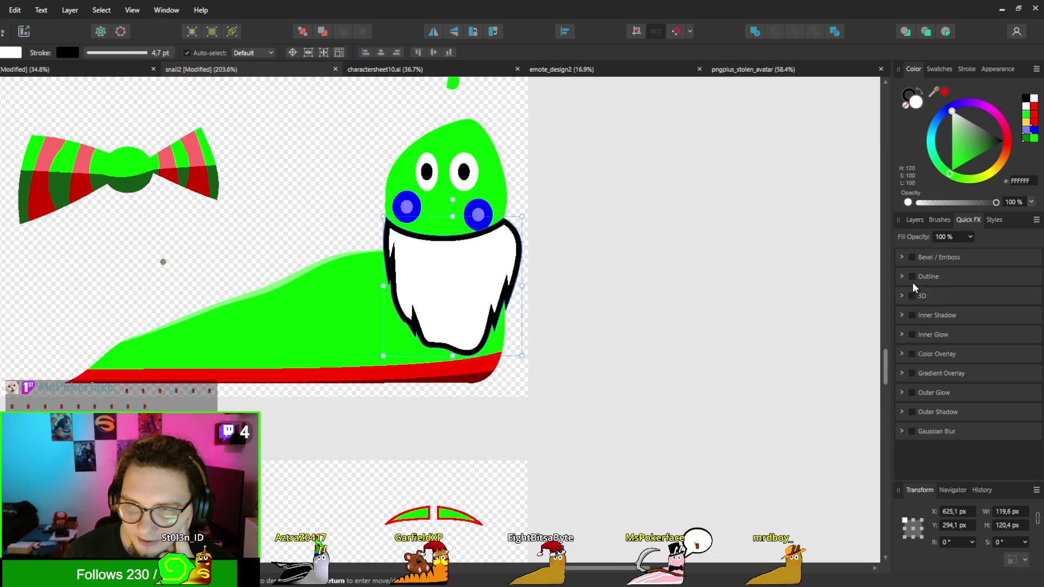
{"action": "left_click", "coordinate": [912, 316]}
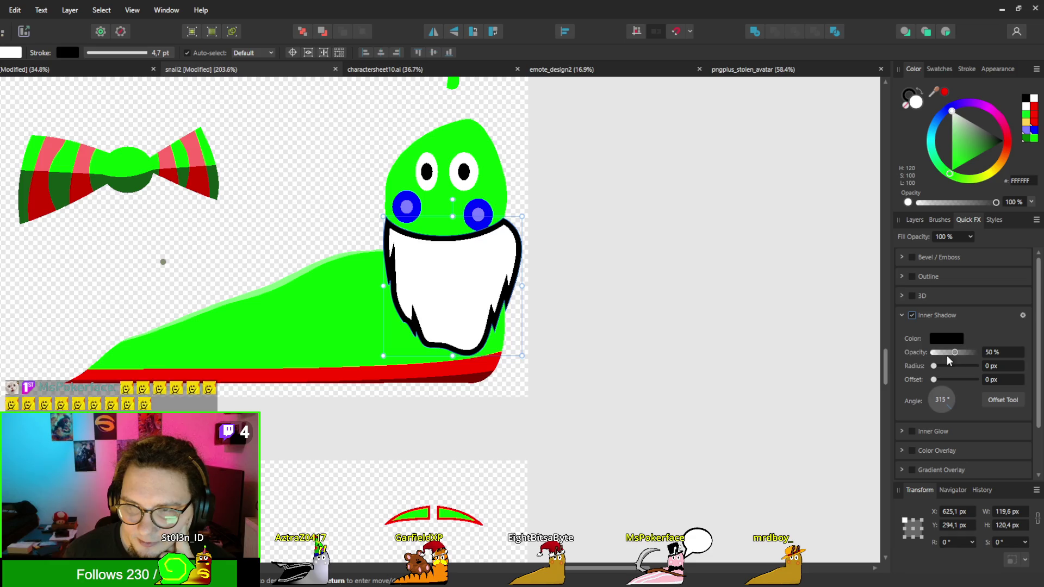
{"action": "mouse_move", "coordinate": [957, 354]}
{"action": "left_mouse_down"}
{"action": "mouse_move", "coordinate": [977, 352]}
{"action": "mouse_move", "coordinate": [941, 367]}
{"action": "mouse_move", "coordinate": [947, 379]}
{"action": "left_mouse_up"}
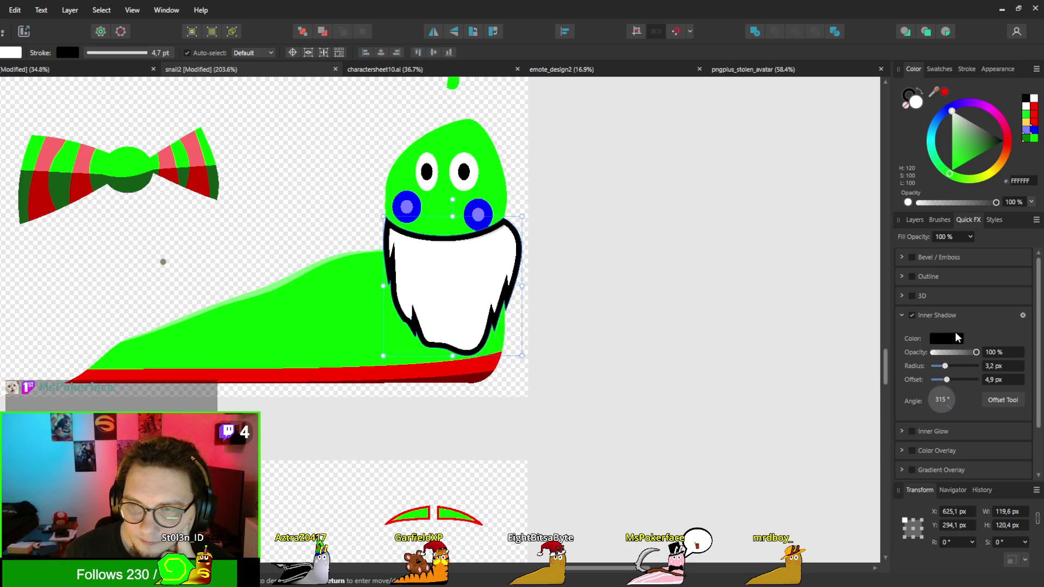
{"action": "left_click", "coordinate": [1002, 397]}
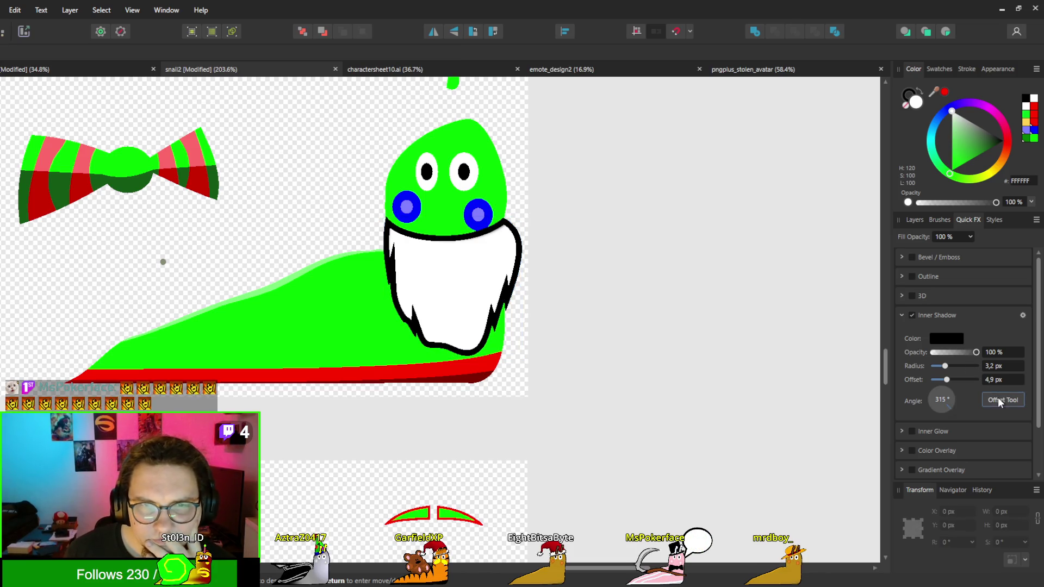
{"action": "mouse_move", "coordinate": [440, 274]}
{"action": "left_mouse_down"}
{"action": "mouse_move", "coordinate": [459, 276]}
{"action": "mouse_move", "coordinate": [446, 308]}
{"action": "mouse_move", "coordinate": [458, 280]}
{"action": "mouse_move", "coordinate": [439, 262]}
{"action": "left_mouse_up"}
Step: Try the inner shadow at about 30% and a 15° angle with 10 px offset, then disable it
{"action": "left_click_drag", "start_coordinate": [948, 354], "coordinate": [948, 359]}
{"action": "scroll", "coordinate": [489, 381], "scroll_direction": "down", "scroll_amount": 5}
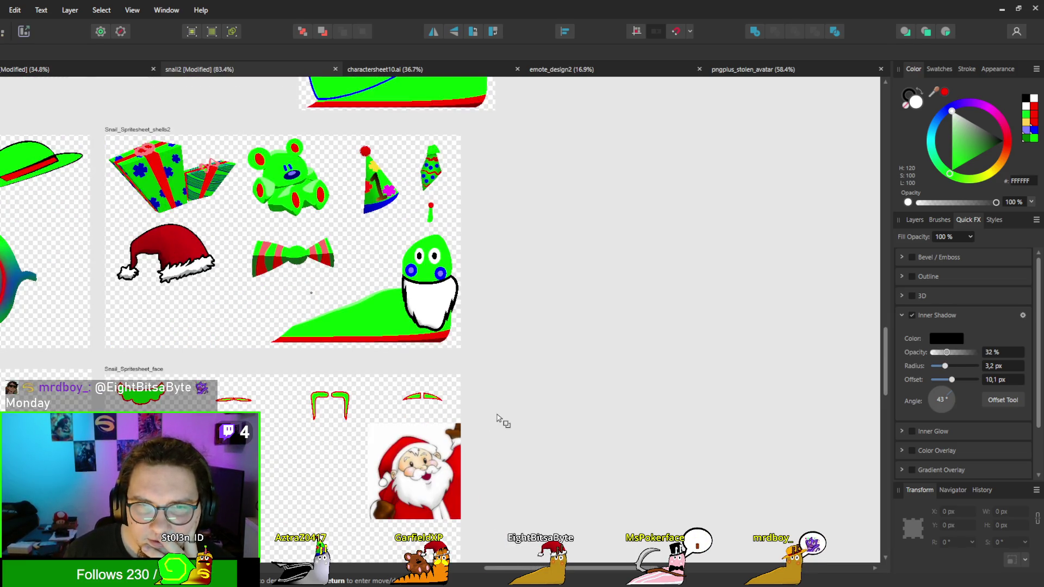
{"action": "scroll", "coordinate": [498, 419], "scroll_direction": "up", "scroll_amount": 5}
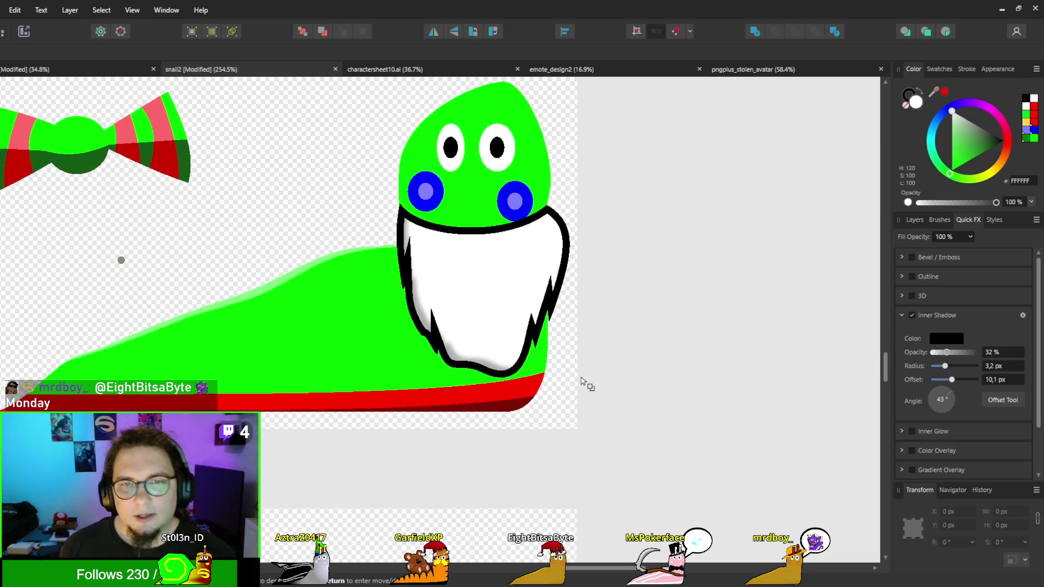
{"action": "mouse_move", "coordinate": [607, 322]}
{"action": "left_mouse_down"}
{"action": "mouse_move", "coordinate": [483, 312]}
{"action": "mouse_move", "coordinate": [461, 299]}
{"action": "mouse_move", "coordinate": [479, 297]}
{"action": "left_mouse_up"}
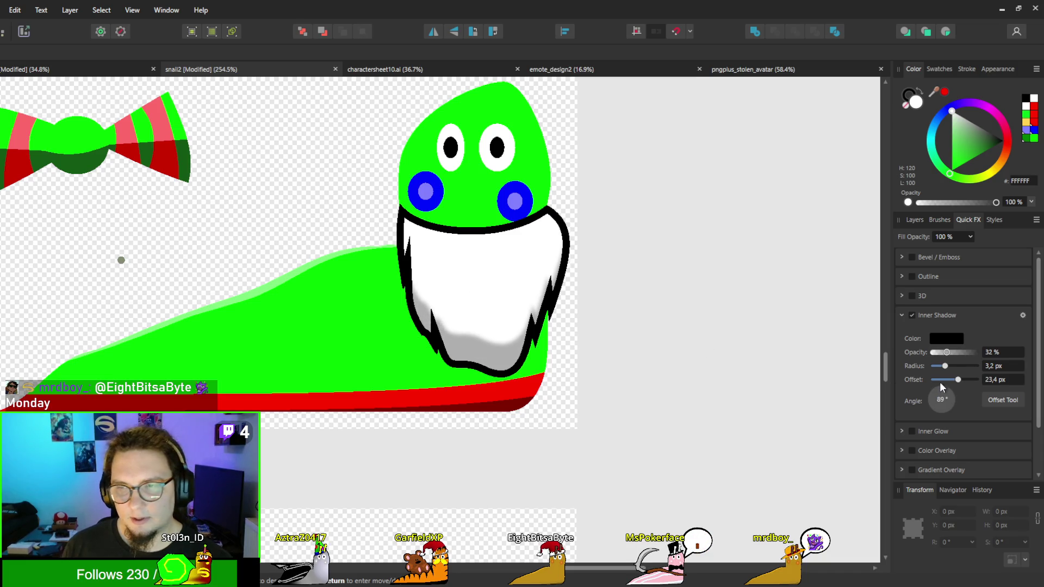
{"action": "mouse_move", "coordinate": [960, 386]}
{"action": "left_mouse_down"}
{"action": "mouse_move", "coordinate": [942, 387]}
{"action": "mouse_move", "coordinate": [957, 393]}
{"action": "left_mouse_up"}
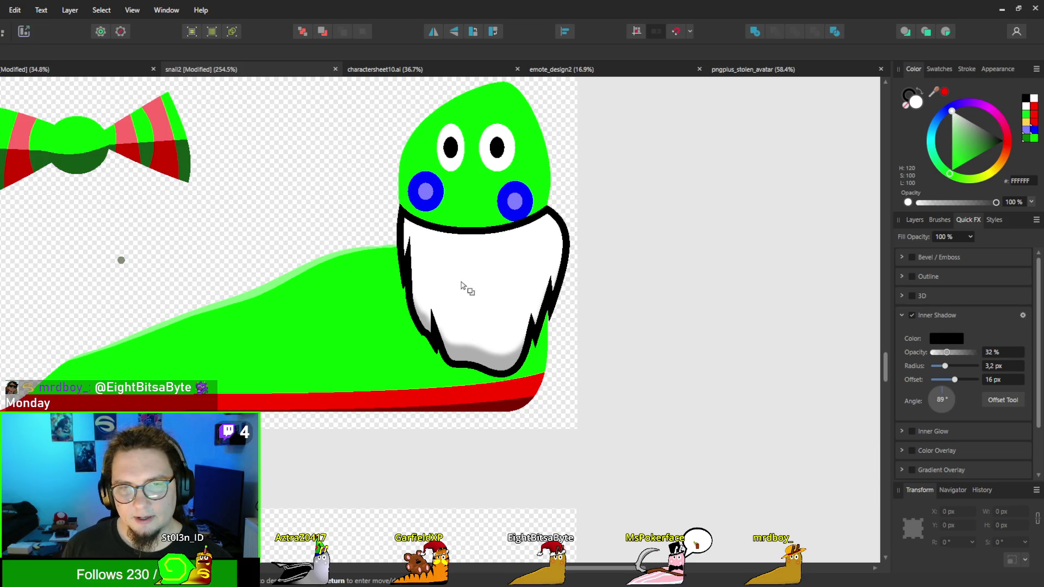
{"action": "left_click_drag", "start_coordinate": [461, 284], "coordinate": [481, 308]}
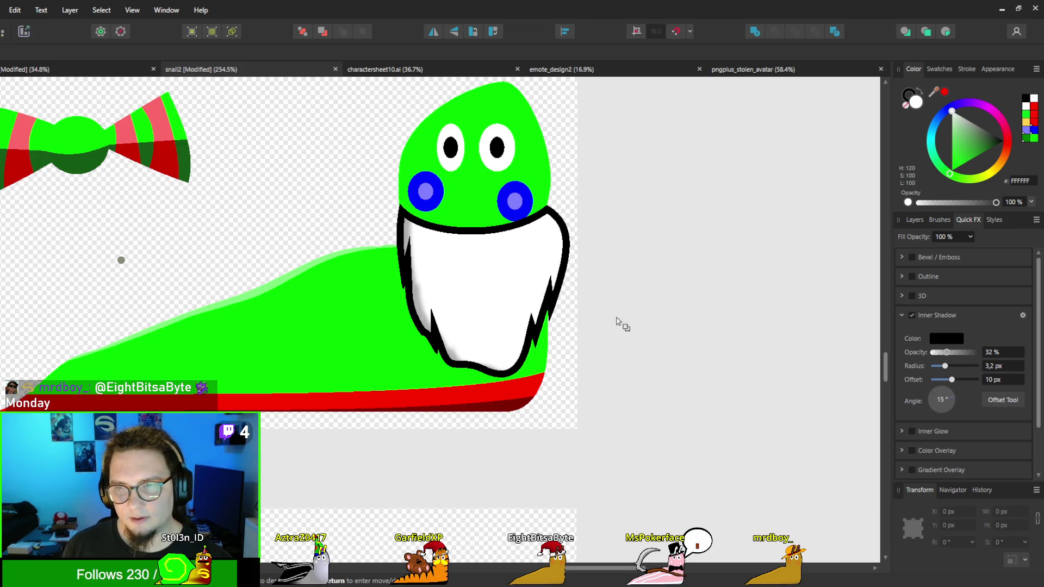
{"action": "left_click", "coordinate": [907, 315]}
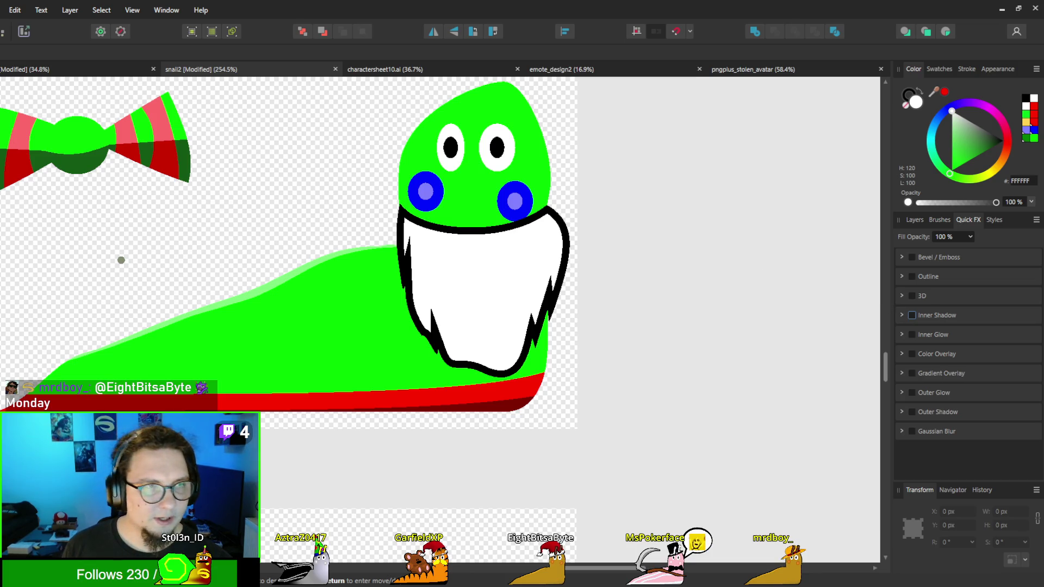
Step: Switch the right-hand panel to show the layer list
{"action": "key", "text": "a"}
{"action": "scroll", "coordinate": [470, 283], "scroll_direction": "up", "scroll_amount": 3}
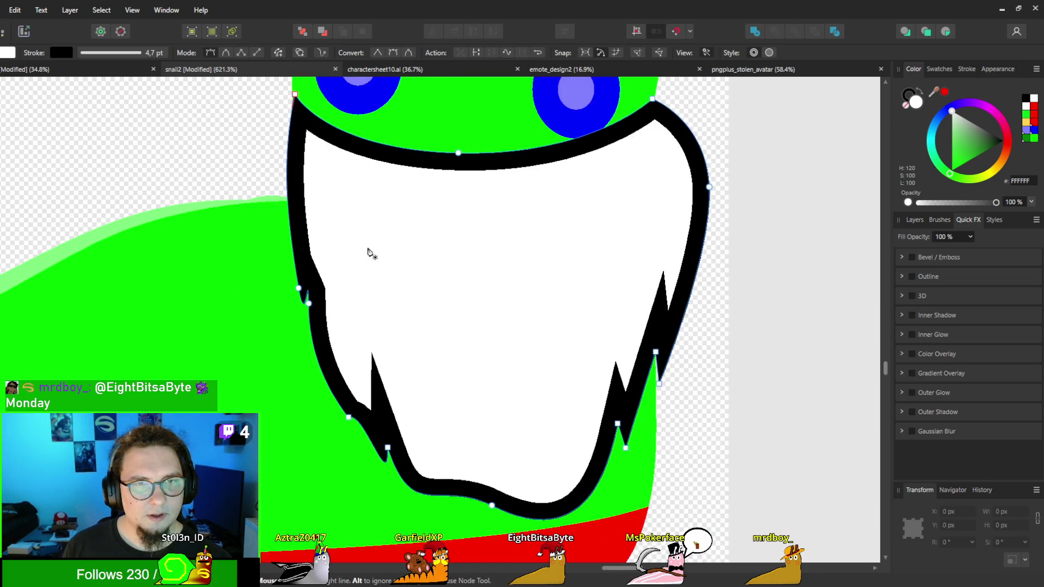
{"action": "scroll", "coordinate": [367, 249], "scroll_direction": "down", "scroll_amount": 4}
{"action": "scroll", "coordinate": [366, 248], "scroll_direction": "up", "scroll_amount": 2}
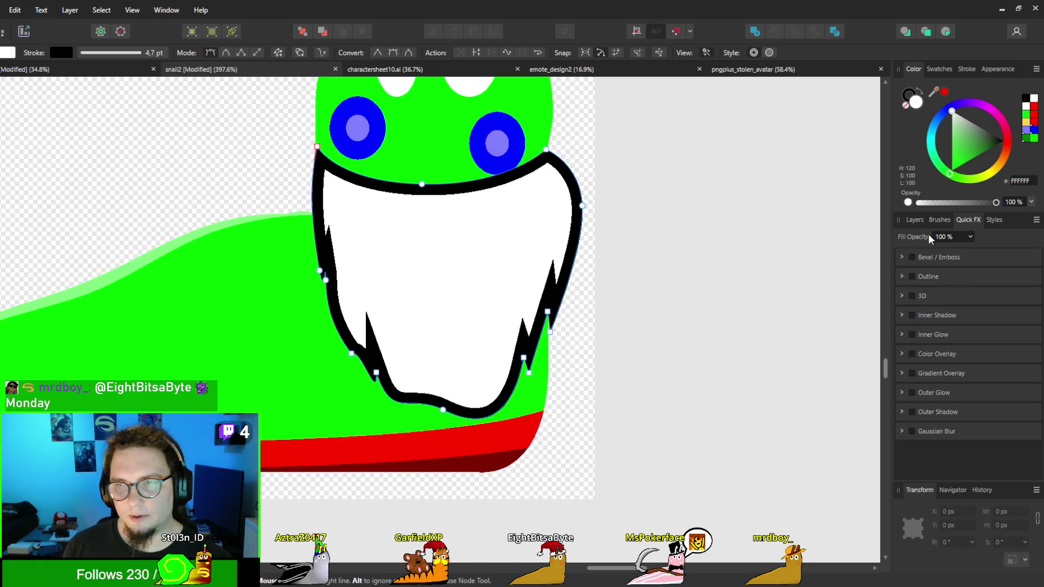
{"action": "left_click", "coordinate": [915, 220]}
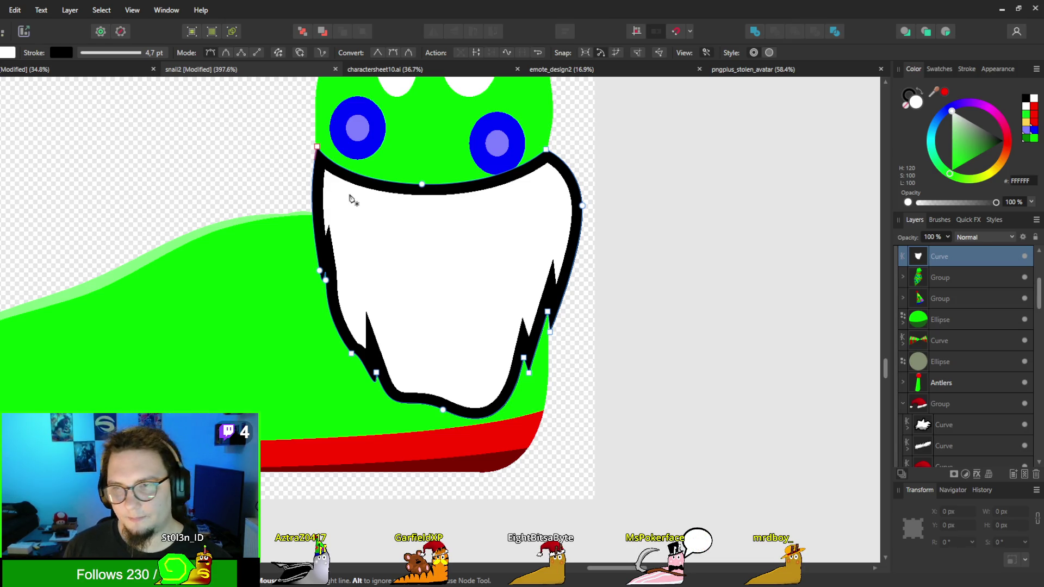
Step: Zoom to the beard and place a new shape's first node at its top-left corner
{"action": "scroll", "coordinate": [350, 196], "scroll_direction": "down", "scroll_amount": 5}
{"action": "scroll", "coordinate": [692, 261], "scroll_direction": "up", "scroll_amount": 5}
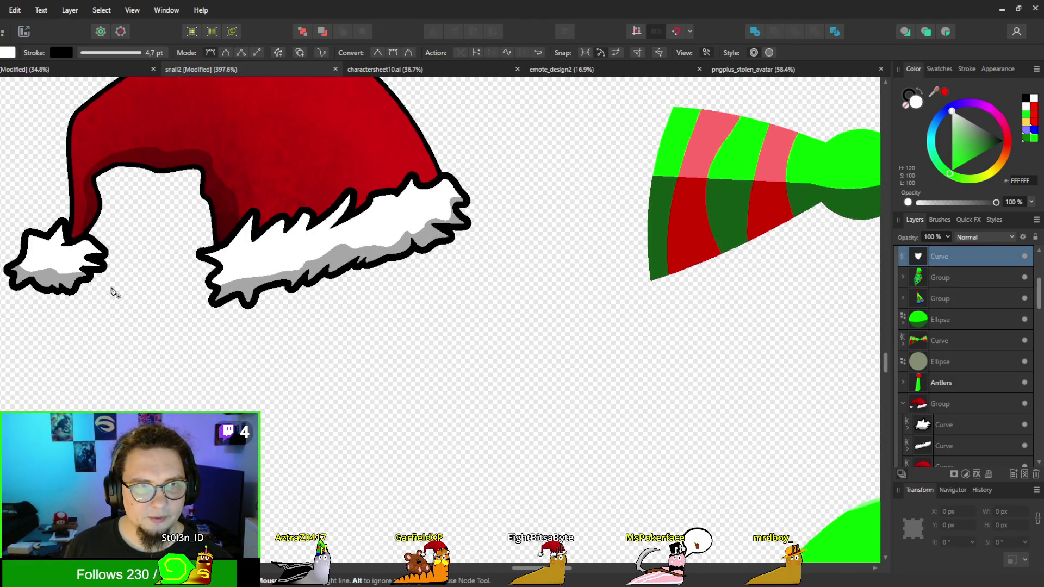
{"action": "scroll", "coordinate": [283, 269], "scroll_direction": "down", "scroll_amount": 3}
{"action": "scroll", "coordinate": [284, 270], "scroll_direction": "down", "scroll_amount": 2}
{"action": "scroll", "coordinate": [65, 278], "scroll_direction": "up", "scroll_amount": 5}
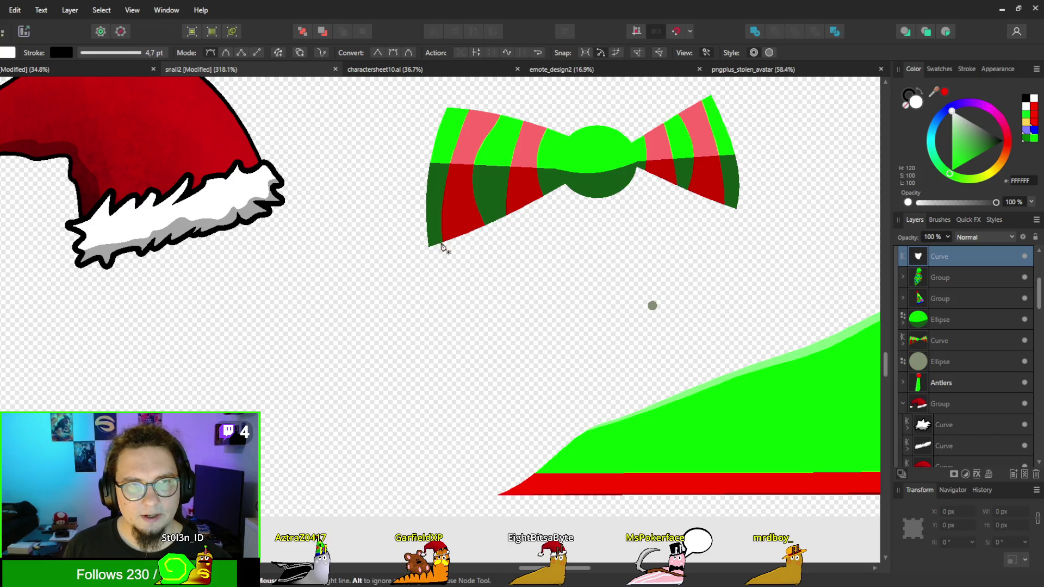
{"action": "scroll", "coordinate": [340, 288], "scroll_direction": "down", "scroll_amount": 1}
{"action": "scroll", "coordinate": [348, 228], "scroll_direction": "up", "scroll_amount": 2}
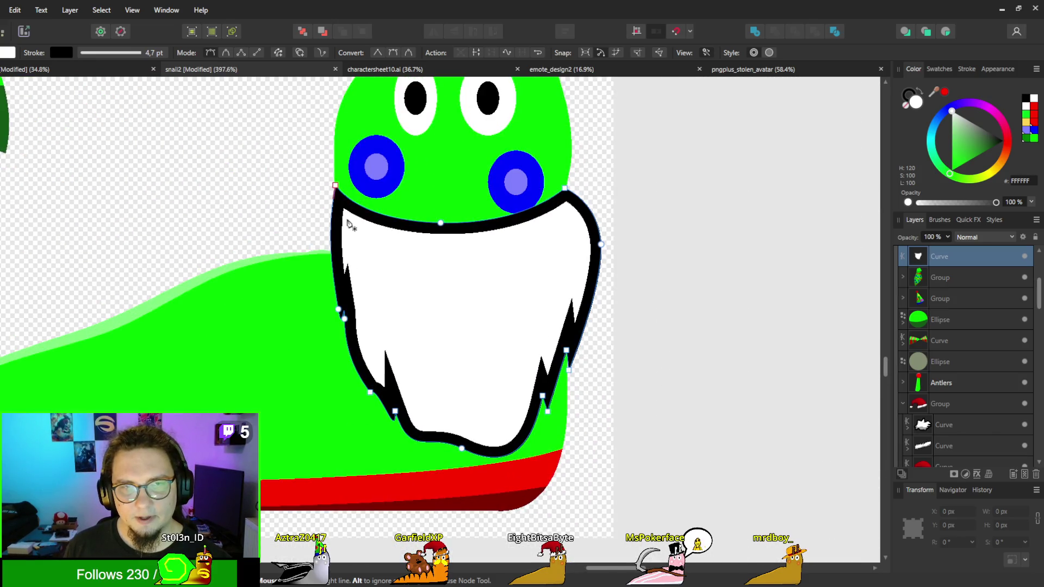
{"action": "left_click", "coordinate": [357, 218]}
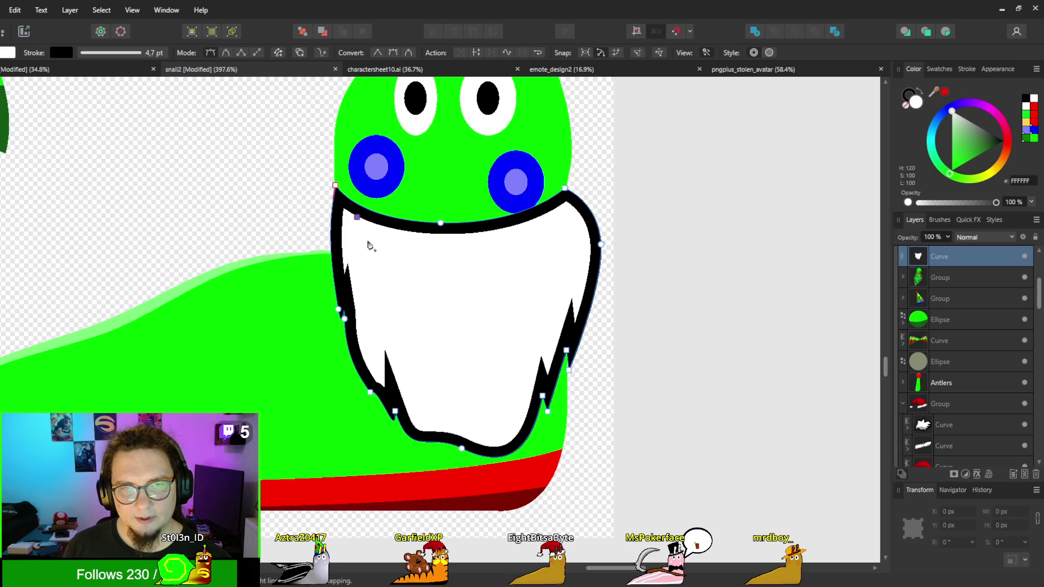
Step: Trace a shading shape along the beard's left side and jagged bottom, closing it outside the beard
{"action": "left_click_drag", "start_coordinate": [357, 255], "coordinate": [371, 247]}
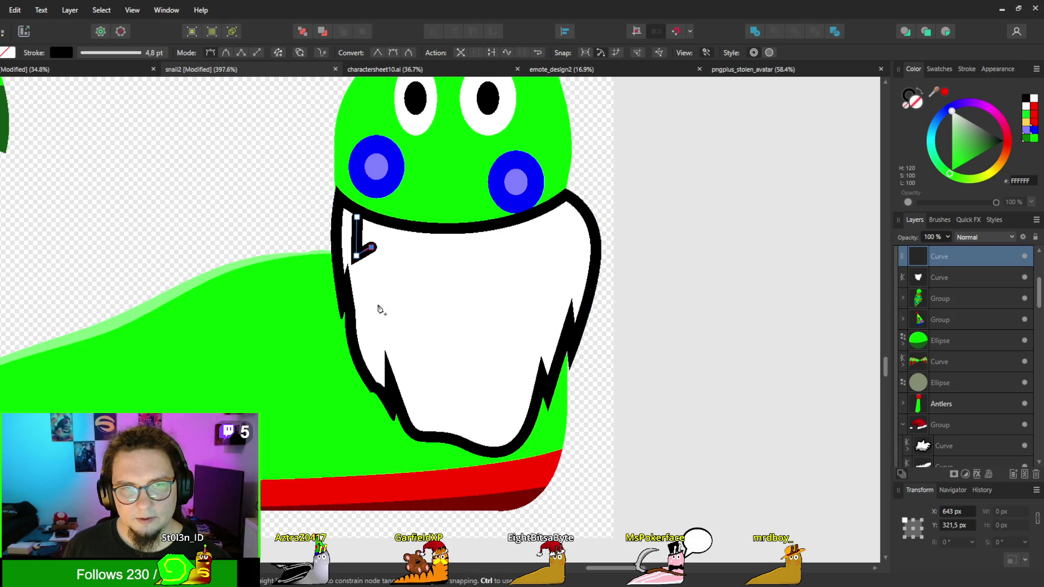
{"action": "left_click", "coordinate": [371, 348]}
{"action": "left_click", "coordinate": [385, 323]}
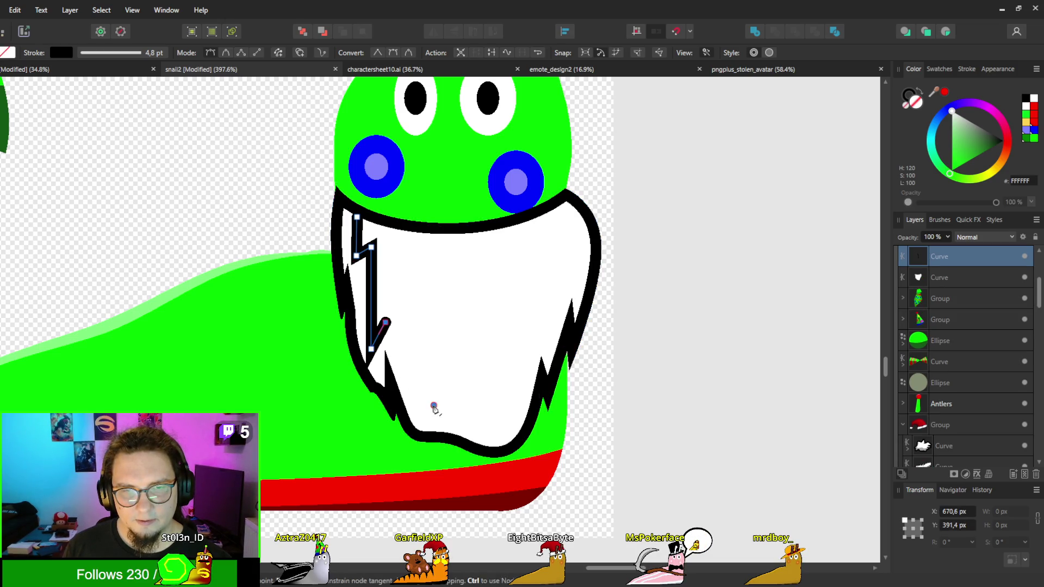
{"action": "left_click", "coordinate": [434, 405]}
{"action": "left_click", "coordinate": [471, 411]}
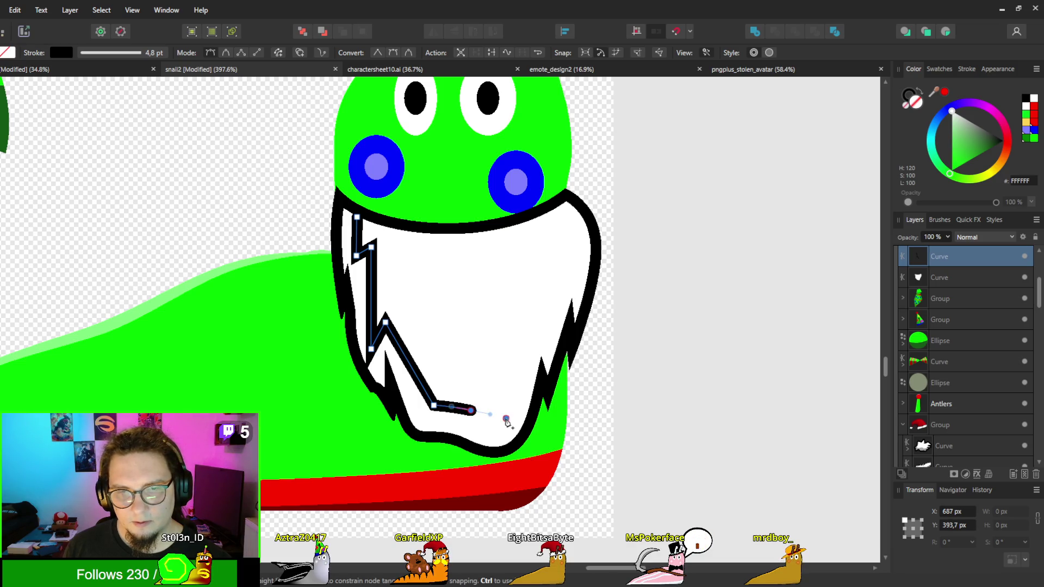
{"action": "left_click_drag", "start_coordinate": [506, 418], "coordinate": [515, 407]}
{"action": "left_click", "coordinate": [536, 397]}
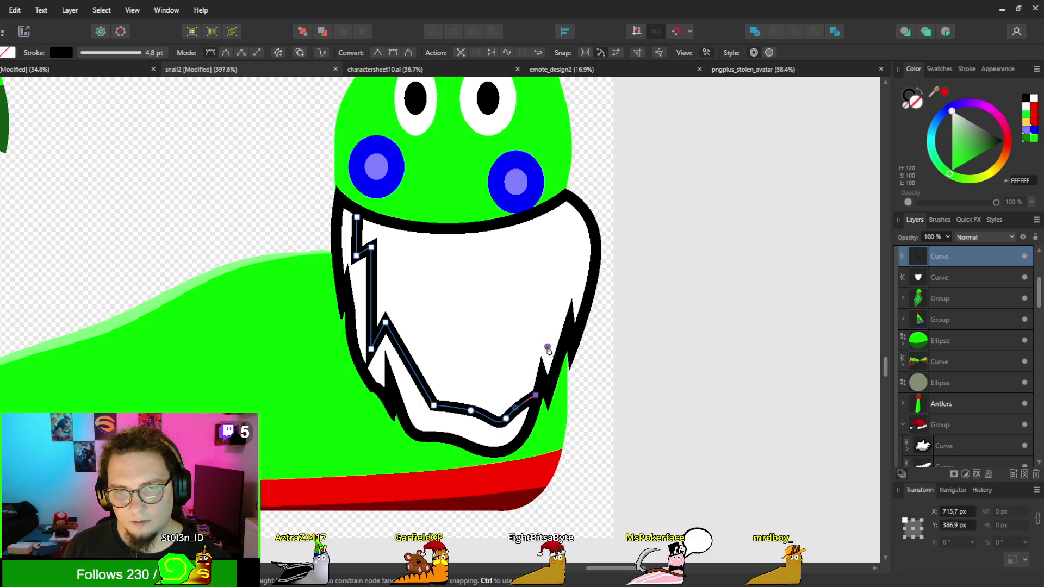
{"action": "left_click", "coordinate": [547, 347]}
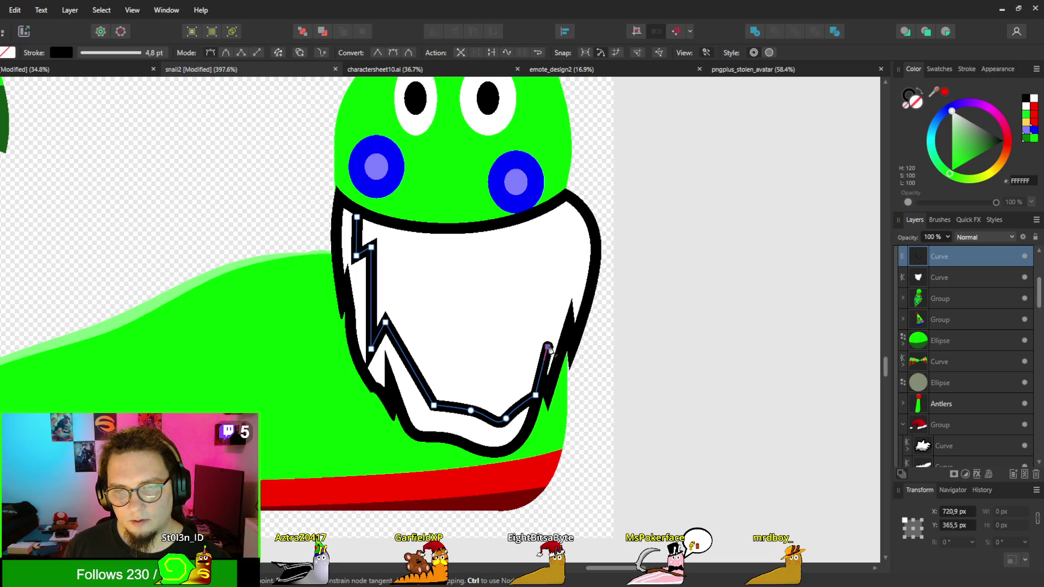
{"action": "left_click", "coordinate": [563, 377]}
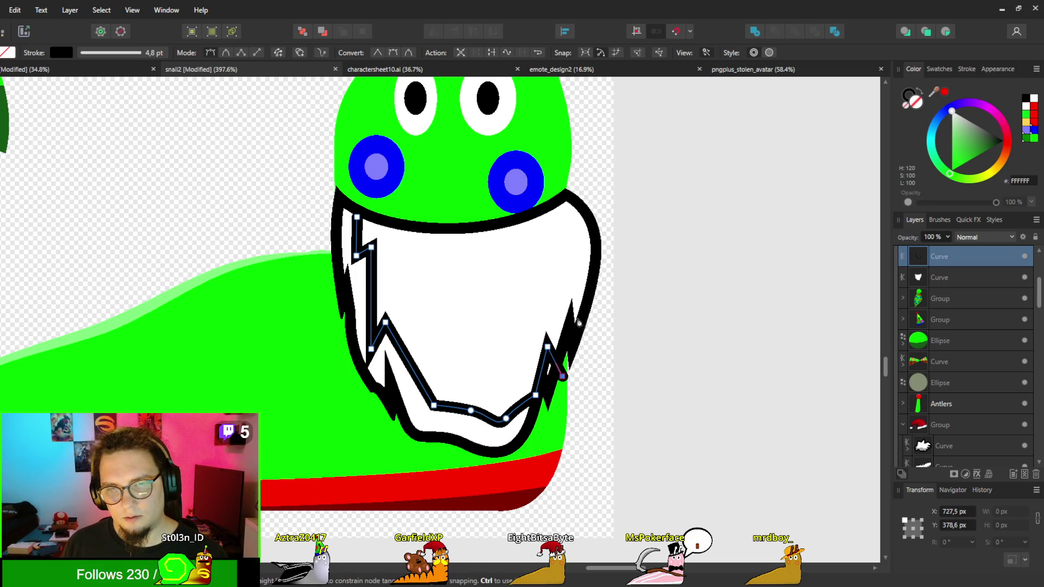
{"action": "left_click", "coordinate": [574, 306]}
{"action": "left_click", "coordinate": [600, 358]}
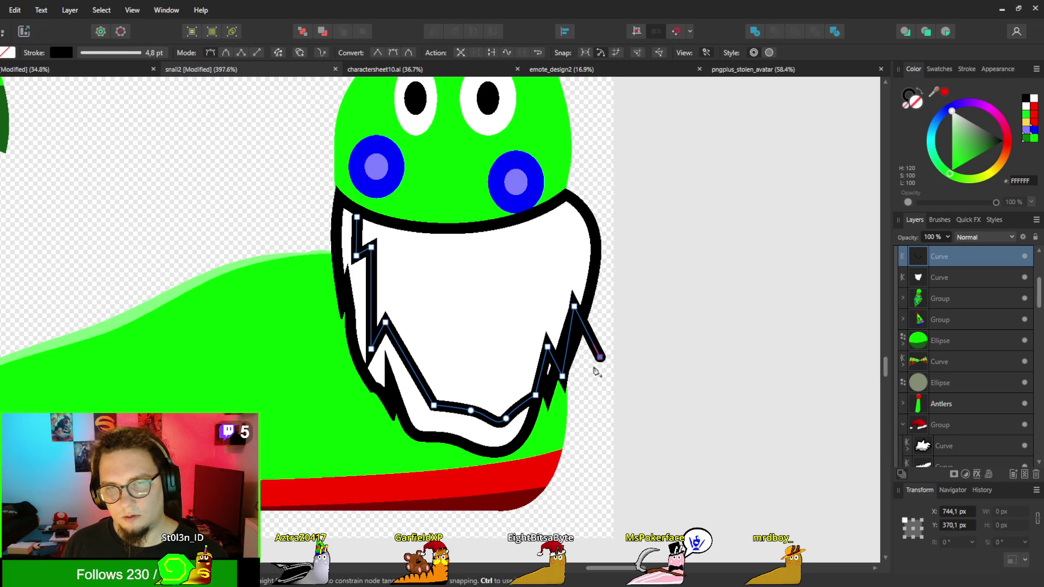
{"action": "left_click", "coordinate": [601, 486]}
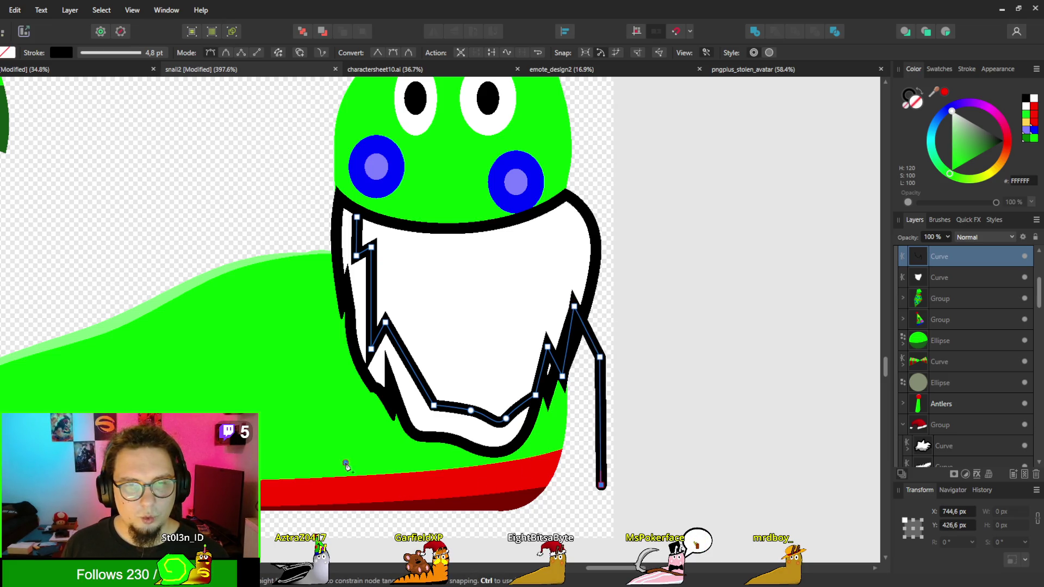
{"action": "left_click", "coordinate": [345, 463]}
{"action": "left_click", "coordinate": [287, 229]}
{"action": "left_click", "coordinate": [311, 181]}
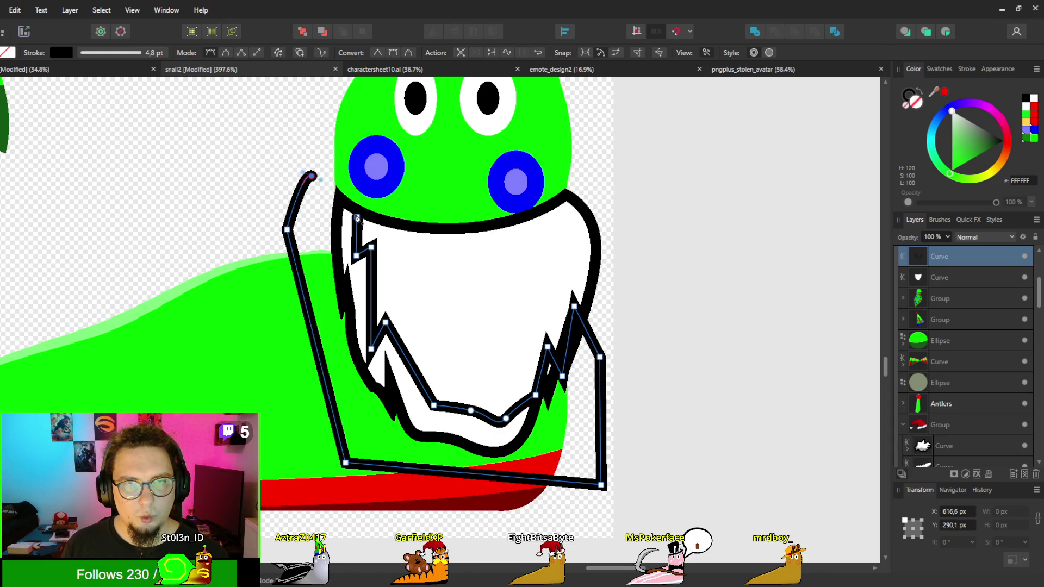
{"action": "key", "text": "Escape"}
Step: Make the shape solid black with no outline, clip it inside the beard, and set opacity to 16%
{"action": "key", "text": "v"}
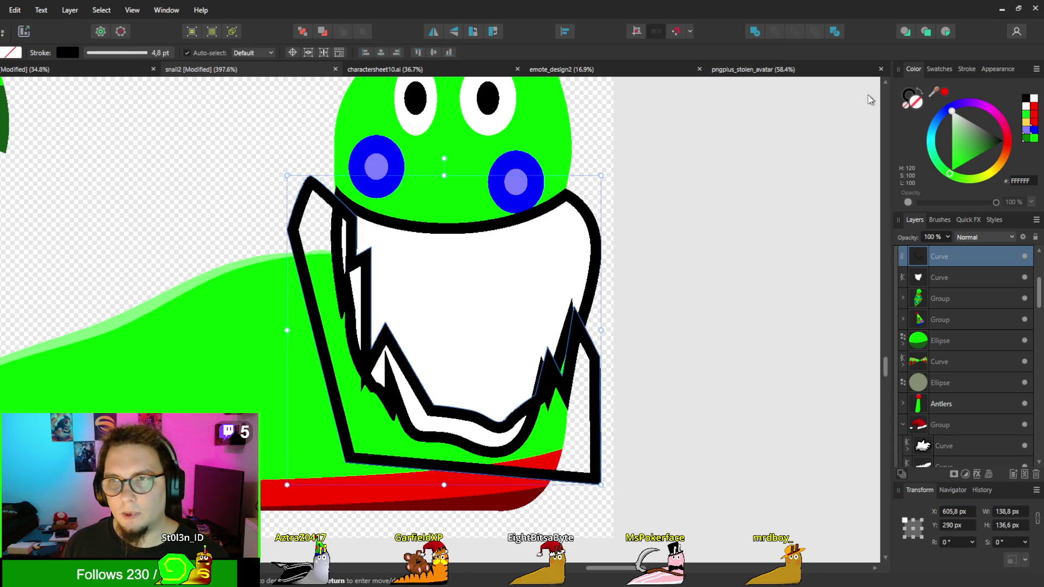
{"action": "left_click", "coordinate": [921, 90]}
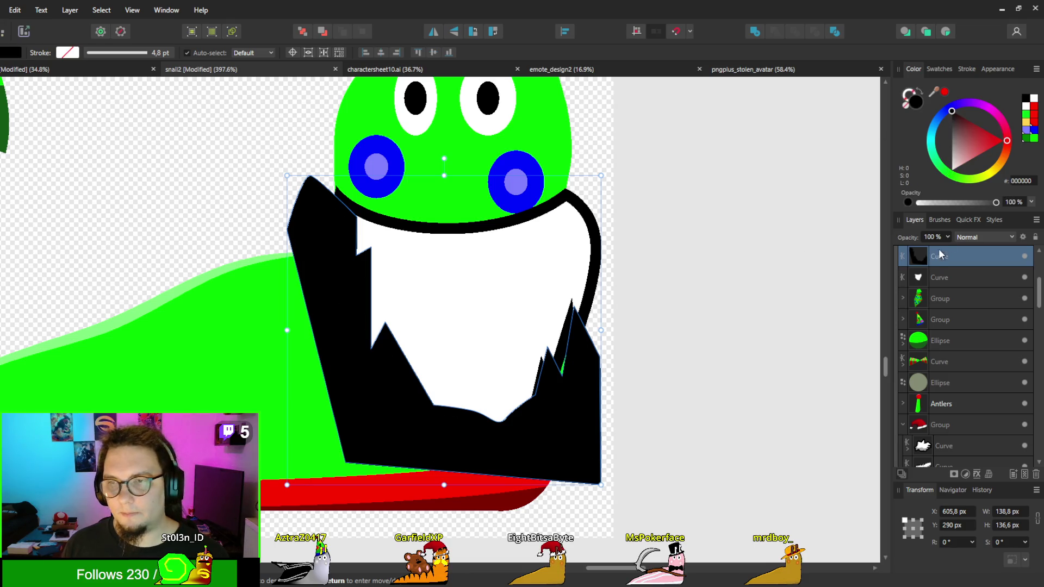
{"action": "left_click_drag", "start_coordinate": [935, 254], "coordinate": [945, 279]}
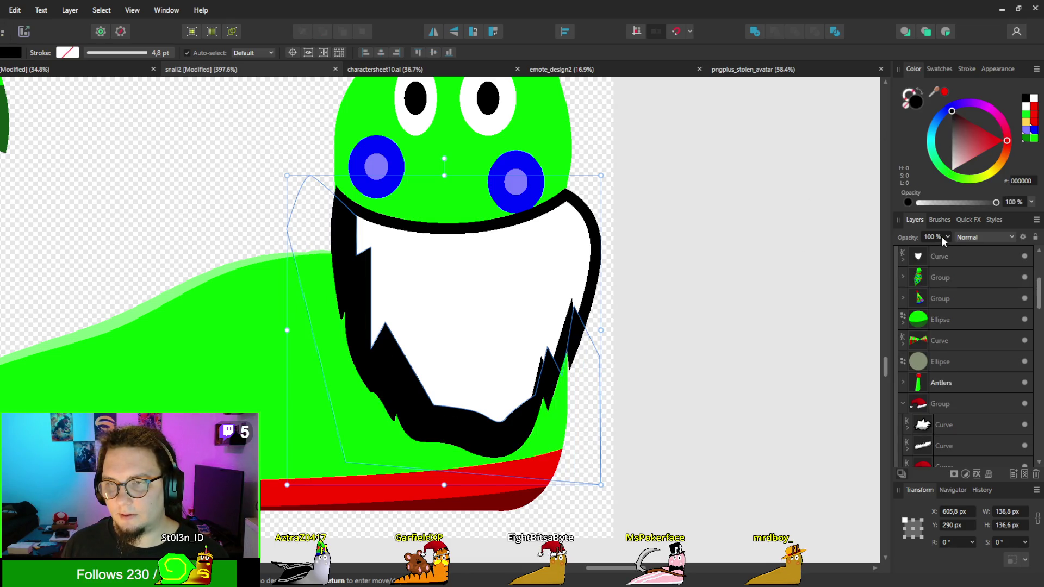
{"action": "key", "text": "1"}
{"action": "key", "text": "6"}
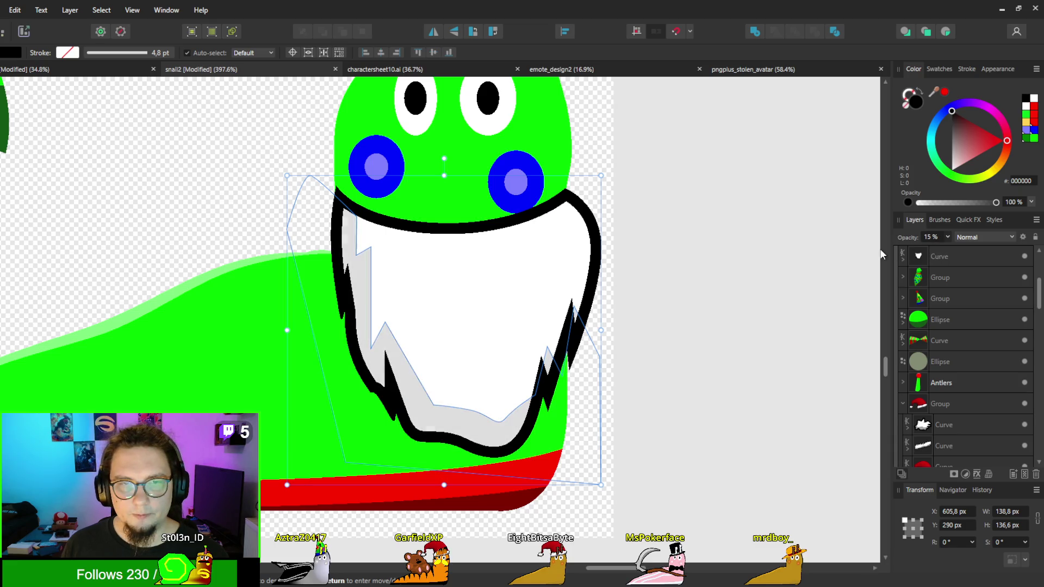
{"action": "left_click", "coordinate": [729, 324]}
{"action": "scroll", "coordinate": [687, 333], "scroll_direction": "down", "scroll_amount": 3}
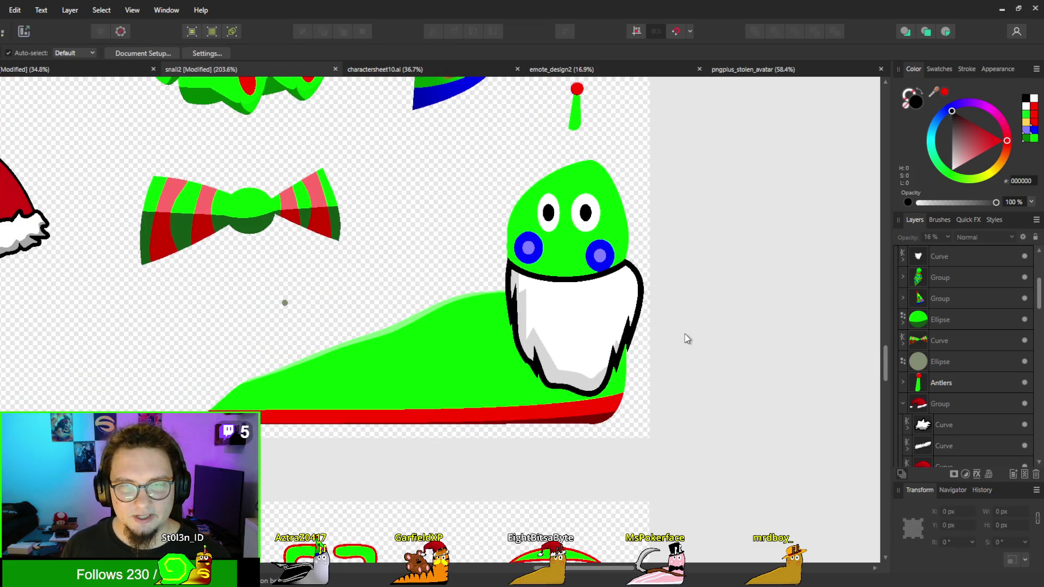
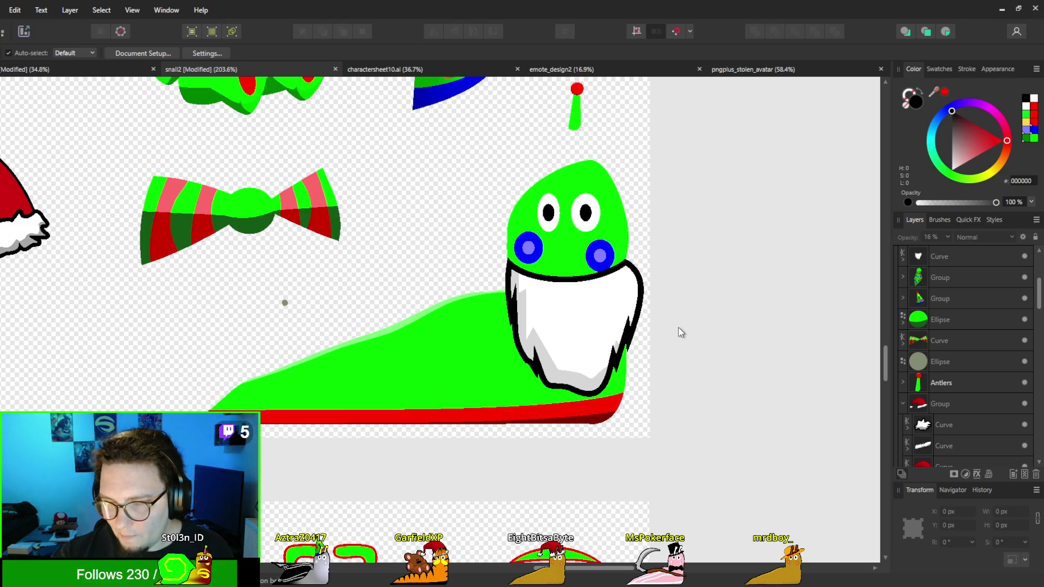
Step: Select the beard's grey shading curve and pull its upper-right points onto the jagged outline
{"action": "scroll", "coordinate": [631, 337], "scroll_direction": "up", "scroll_amount": 5}
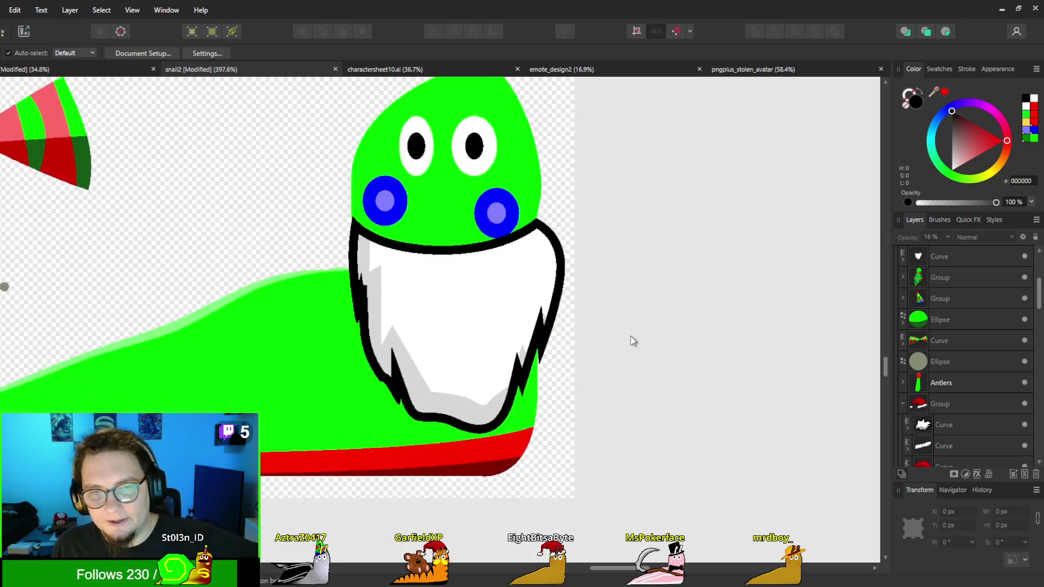
{"action": "key", "text": "a"}
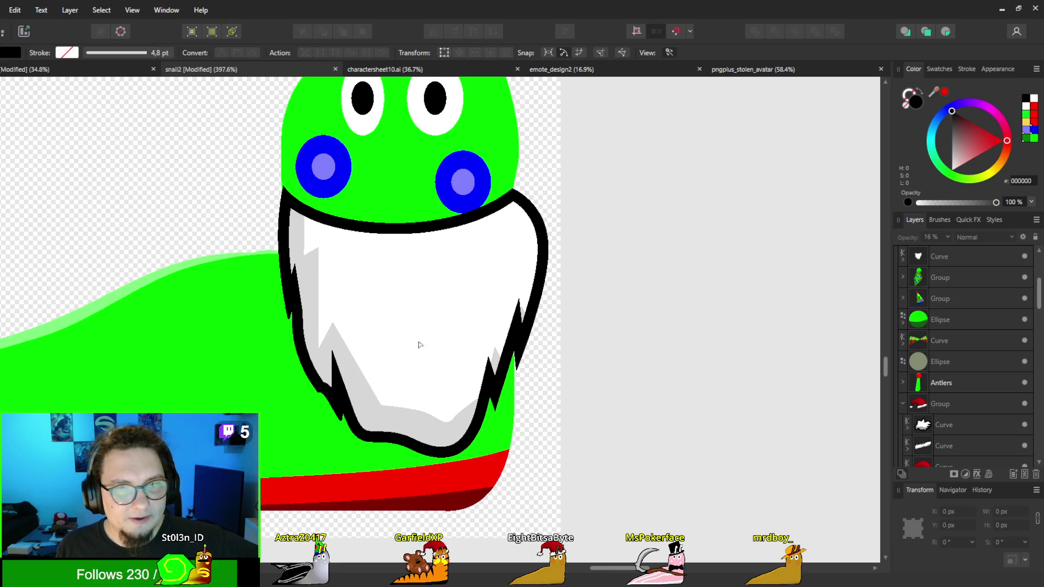
{"action": "left_click", "coordinate": [419, 345]}
{"action": "scroll", "coordinate": [525, 435], "scroll_direction": "up", "scroll_amount": 4}
{"action": "left_click", "coordinate": [469, 298]}
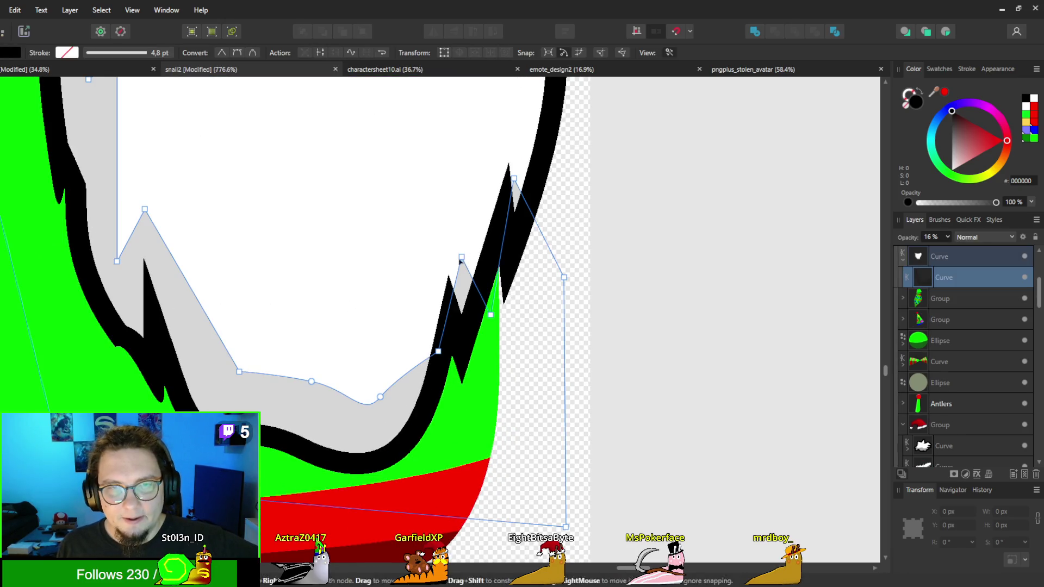
{"action": "mouse_move", "coordinate": [463, 260]}
{"action": "left_mouse_down"}
{"action": "mouse_move", "coordinate": [452, 239]}
{"action": "mouse_move", "coordinate": [452, 250]}
{"action": "left_mouse_up"}
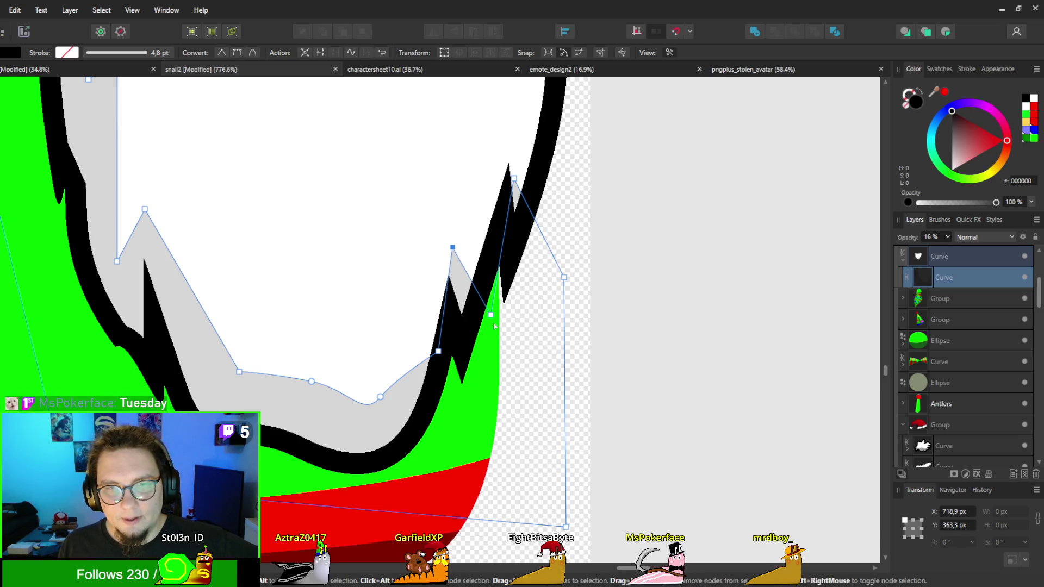
{"action": "mouse_move", "coordinate": [491, 315]}
{"action": "left_mouse_down"}
{"action": "mouse_move", "coordinate": [502, 275]}
{"action": "mouse_move", "coordinate": [479, 283]}
{"action": "left_mouse_up"}
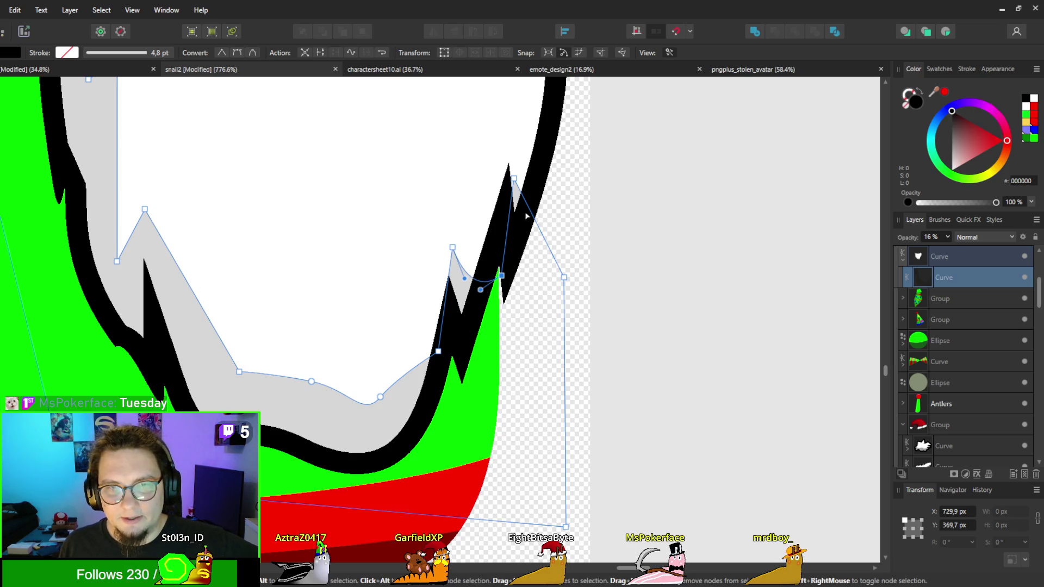
Step: Raise the remaining right-side shading points inside the beard, then deselect to check the result
{"action": "scroll", "coordinate": [526, 217], "scroll_direction": "up", "scroll_amount": 3}
{"action": "left_click_drag", "start_coordinate": [507, 287], "coordinate": [503, 254]}
{"action": "left_click", "coordinate": [532, 341]}
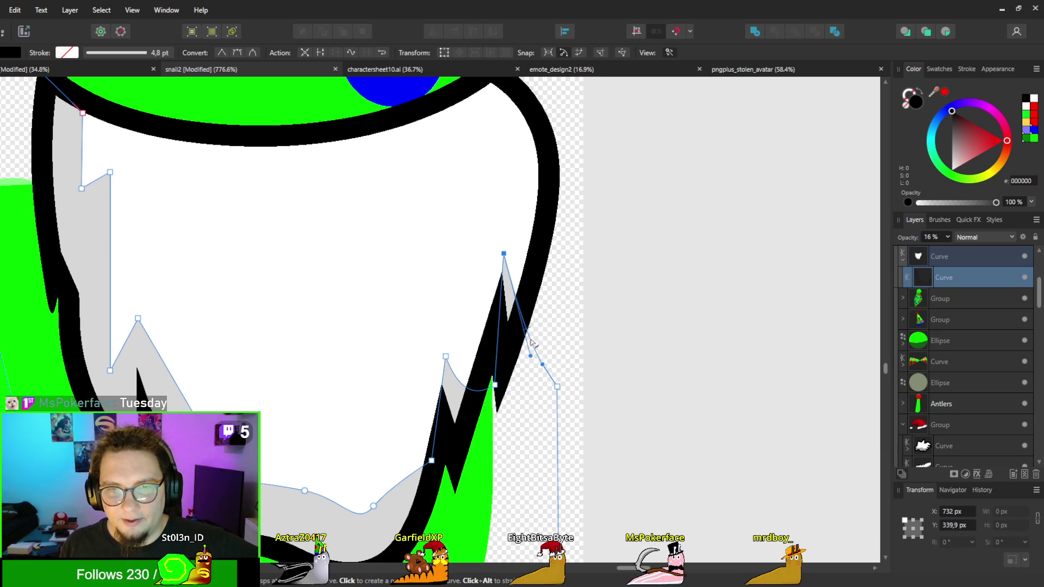
{"action": "mouse_move", "coordinate": [558, 385]}
{"action": "left_mouse_down"}
{"action": "mouse_move", "coordinate": [537, 183]}
{"action": "mouse_move", "coordinate": [545, 188]}
{"action": "left_mouse_up"}
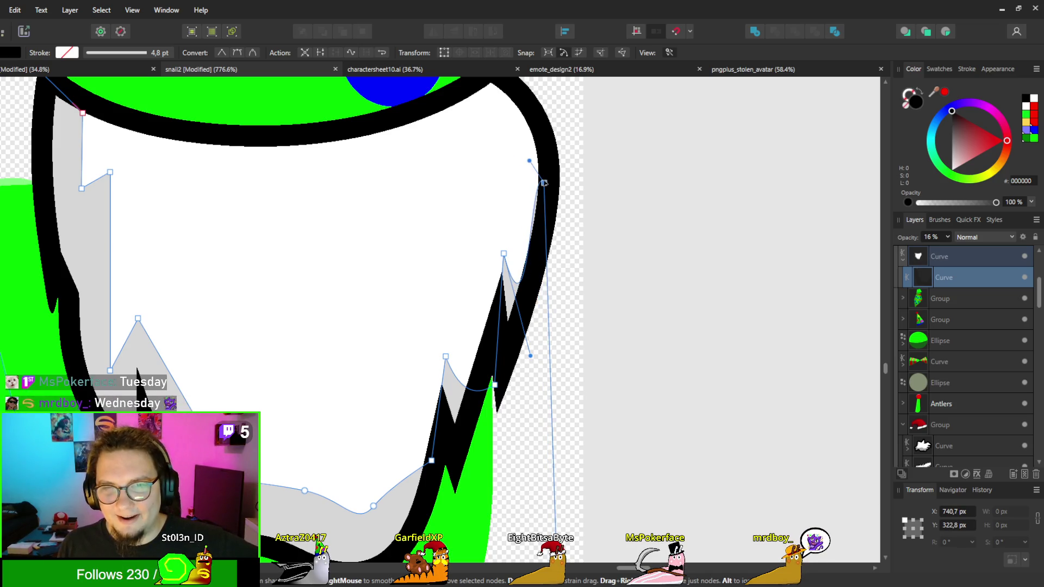
{"action": "scroll", "coordinate": [438, 285], "scroll_direction": "down", "scroll_amount": 2}
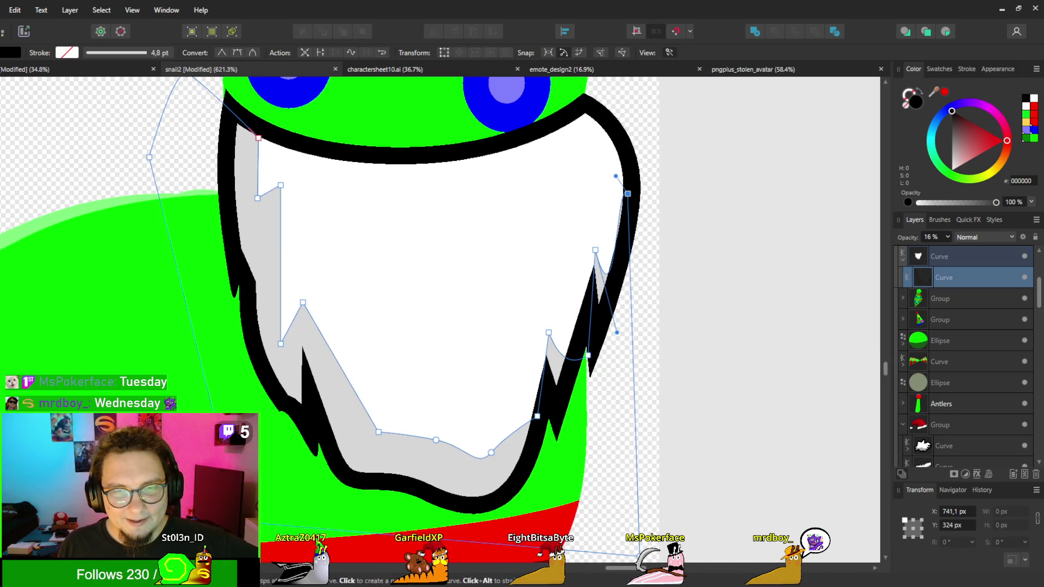
{"action": "left_click", "coordinate": [45, 162]}
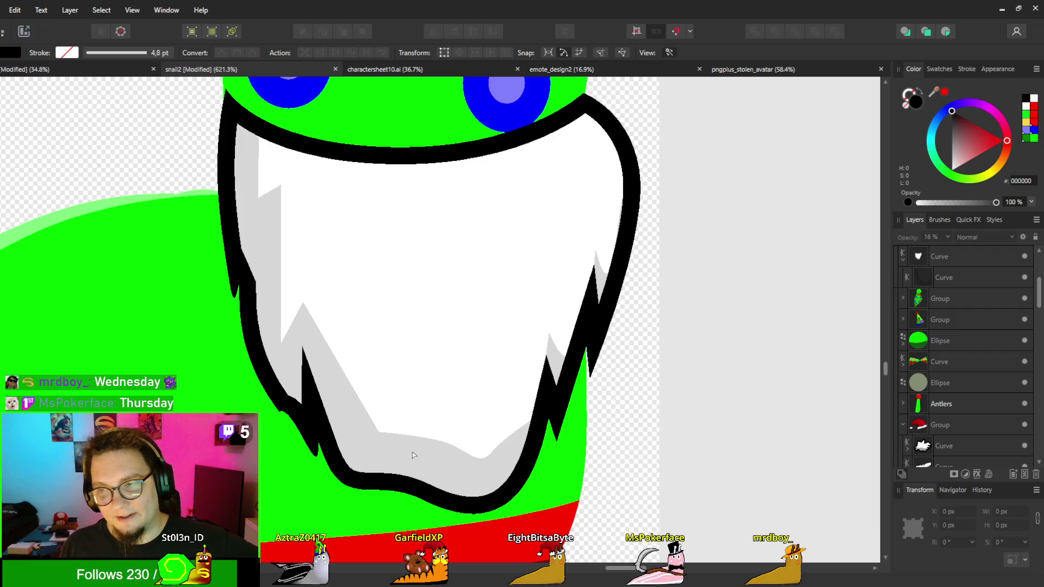
{"action": "key", "text": "p"}
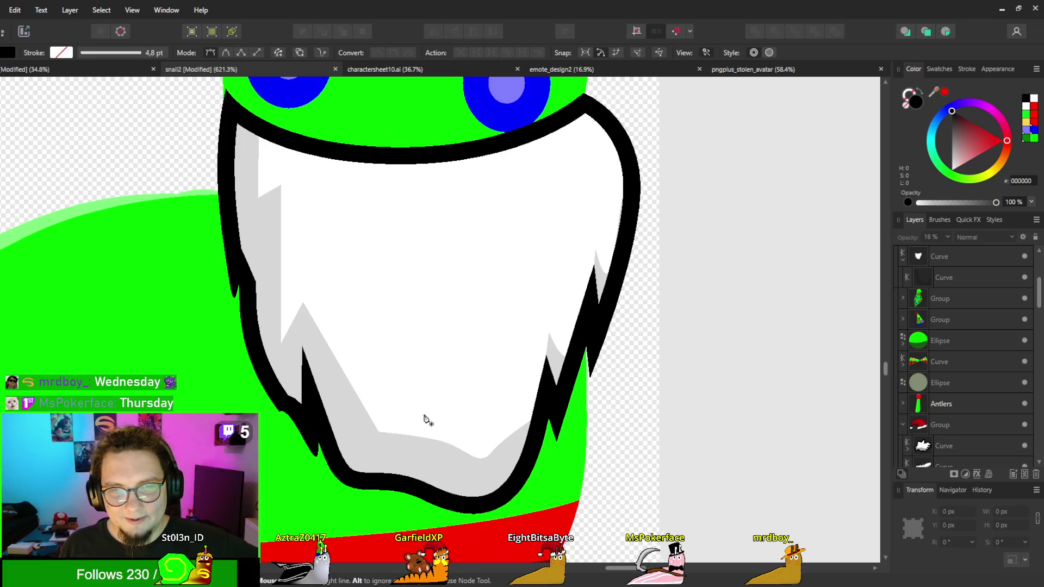
{"action": "scroll", "coordinate": [427, 419], "scroll_direction": "down", "scroll_amount": 8}
{"action": "scroll", "coordinate": [675, 297], "scroll_direction": "up", "scroll_amount": 4}
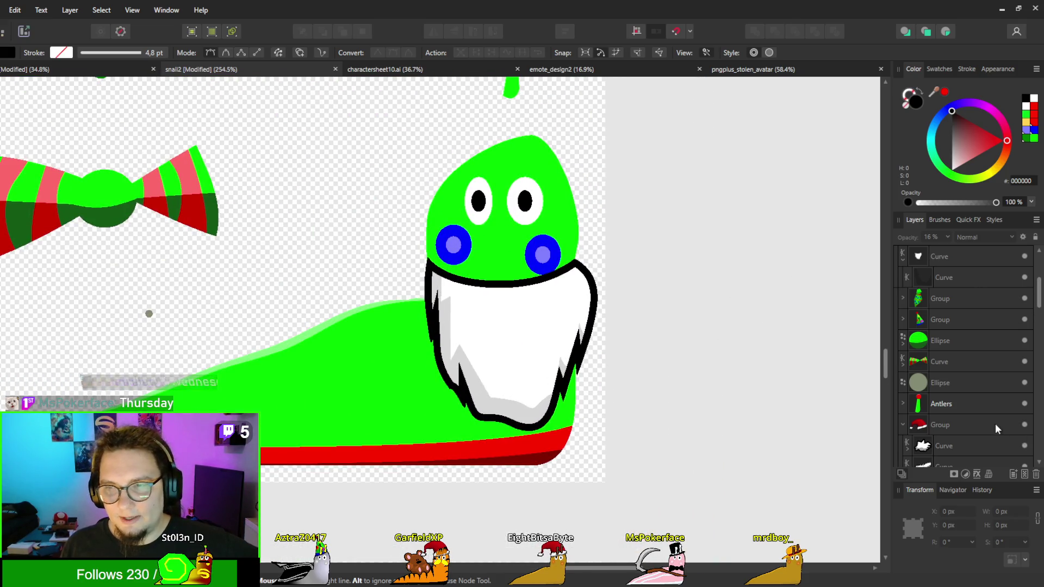
Step: Select the beard's grey shading curve and set its opacity to 28%
{"action": "left_click", "coordinate": [933, 446]}
{"action": "scroll", "coordinate": [939, 374], "scroll_direction": "down", "scroll_amount": 3}
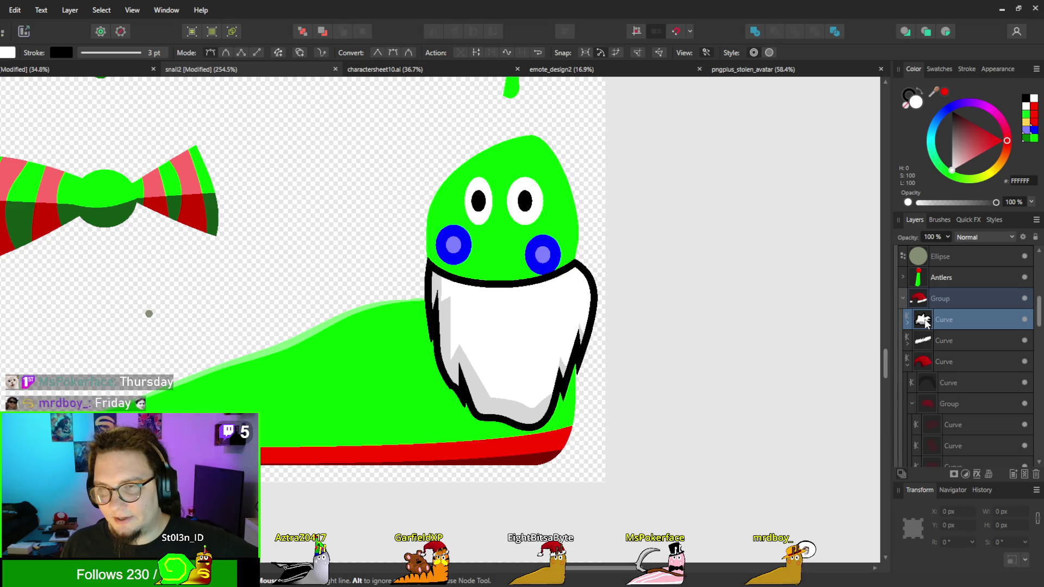
{"action": "scroll", "coordinate": [925, 326], "scroll_direction": "up", "scroll_amount": 5}
{"action": "left_click", "coordinate": [932, 359]}
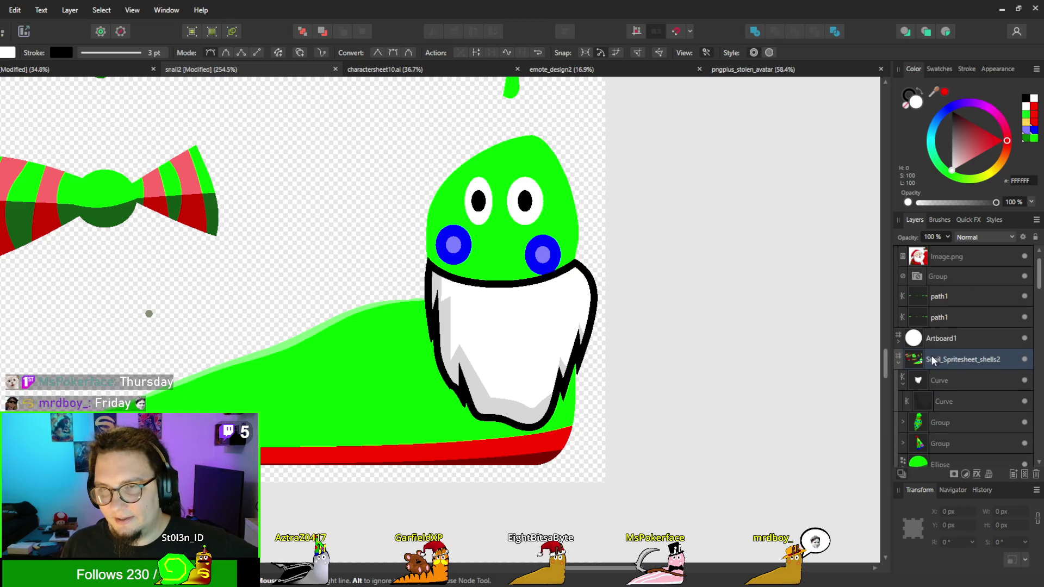
{"action": "left_click", "coordinate": [929, 395]}
{"action": "key", "text": "2"}
{"action": "key", "text": "8"}
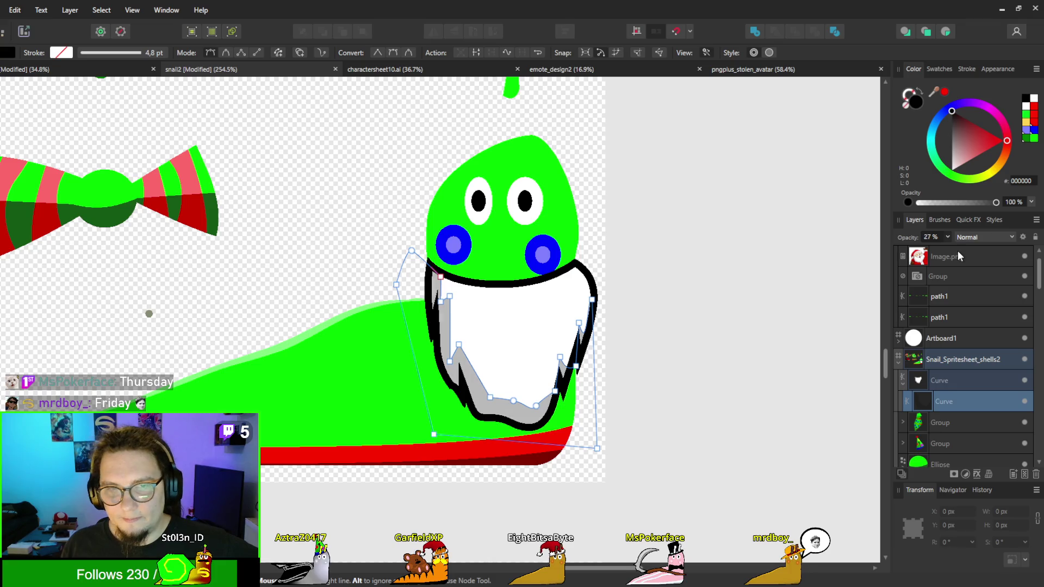
{"action": "scroll", "coordinate": [674, 346], "scroll_direction": "down", "scroll_amount": 4}
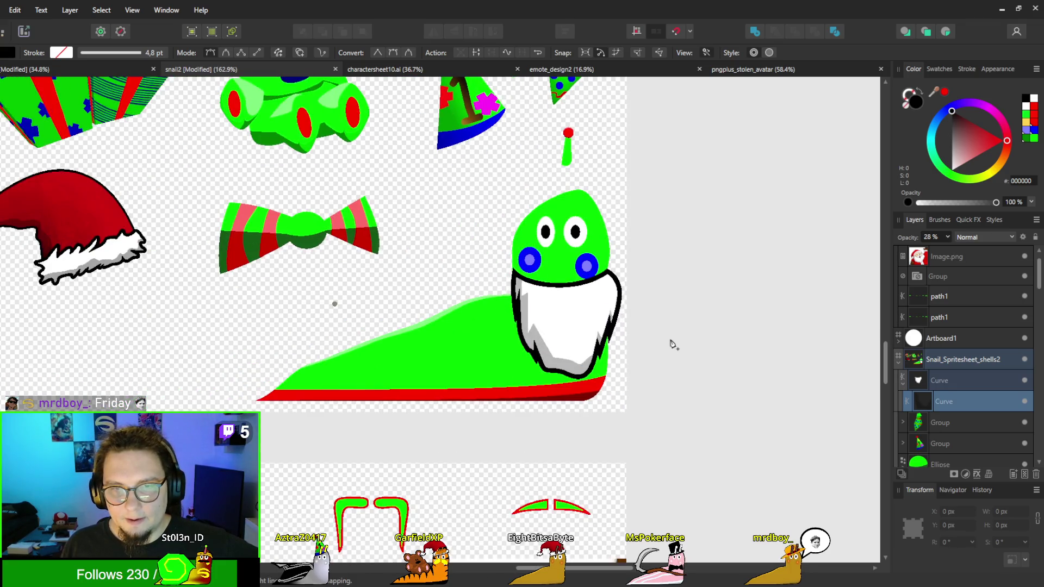
{"action": "scroll", "coordinate": [674, 346], "scroll_direction": "up", "scroll_amount": 5}
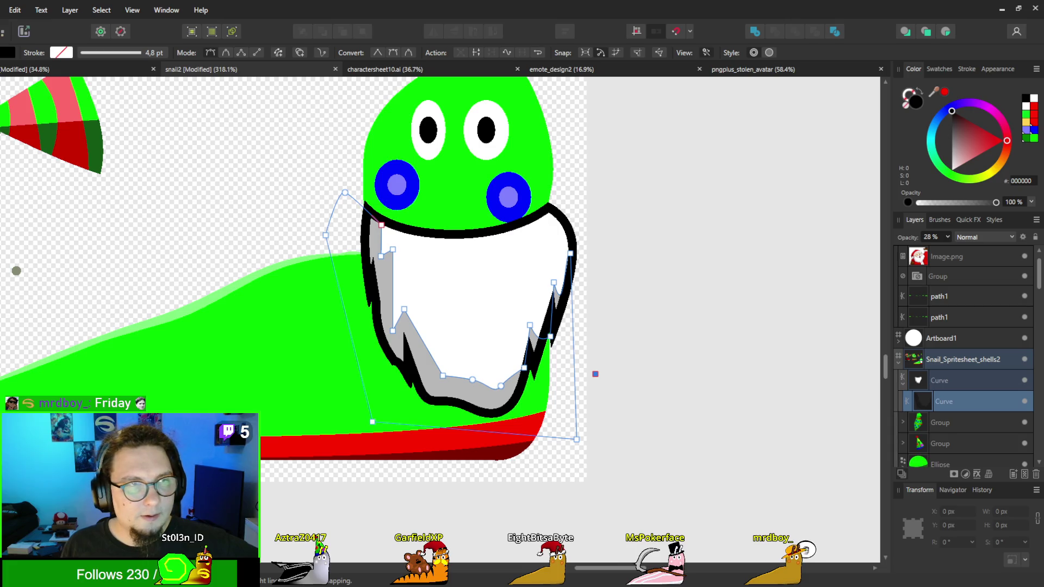
Step: Add two new points on the shading's left edge and nudge them upward
{"action": "key", "text": "a"}
{"action": "scroll", "coordinate": [323, 307], "scroll_direction": "up", "scroll_amount": 2}
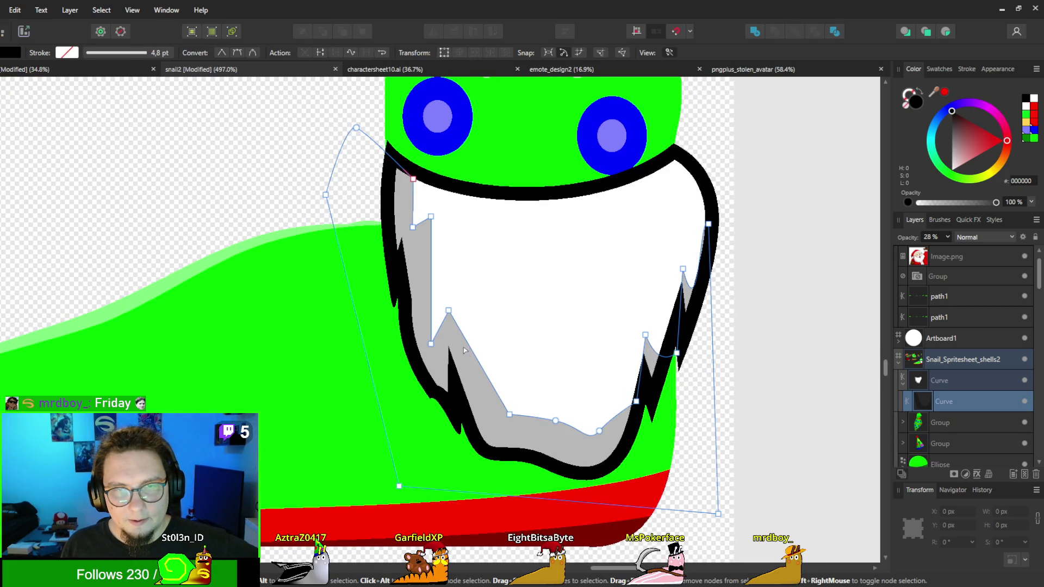
{"action": "left_click", "coordinate": [486, 369]}
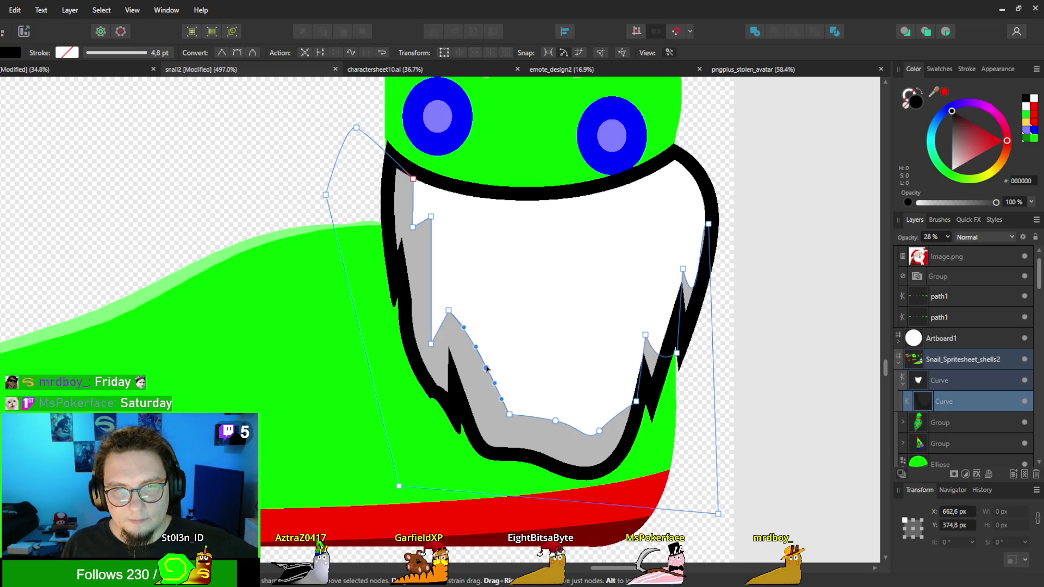
{"action": "left_click_drag", "start_coordinate": [487, 369], "coordinate": [472, 342]}
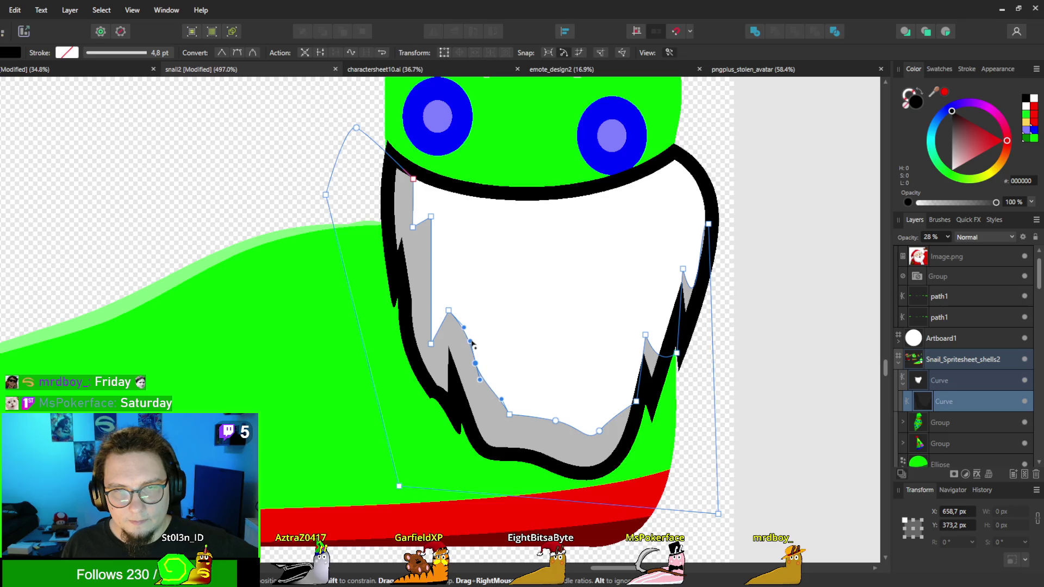
{"action": "left_click", "coordinate": [431, 281]}
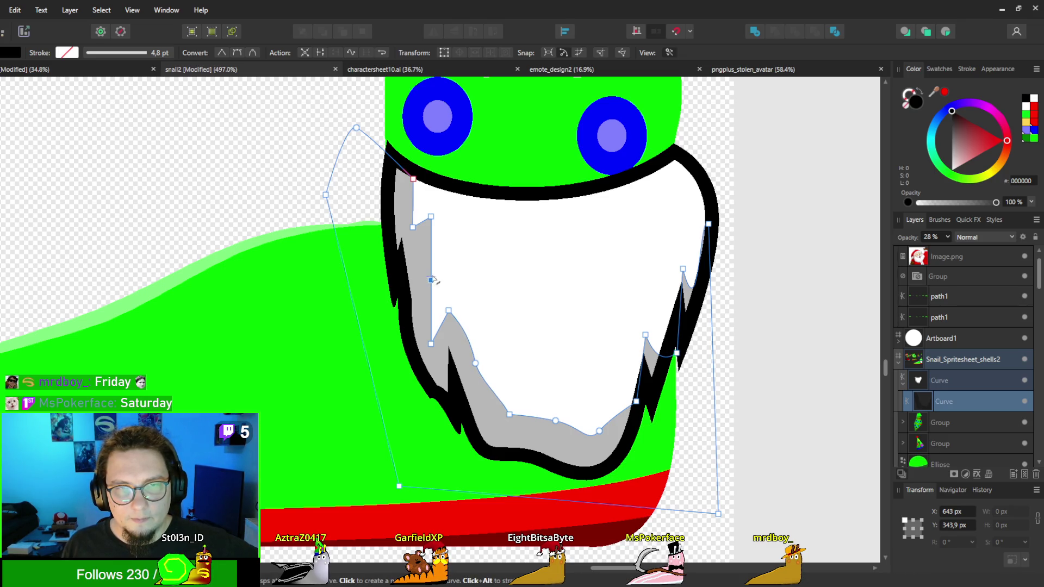
{"action": "left_click_drag", "start_coordinate": [431, 281], "coordinate": [431, 269]}
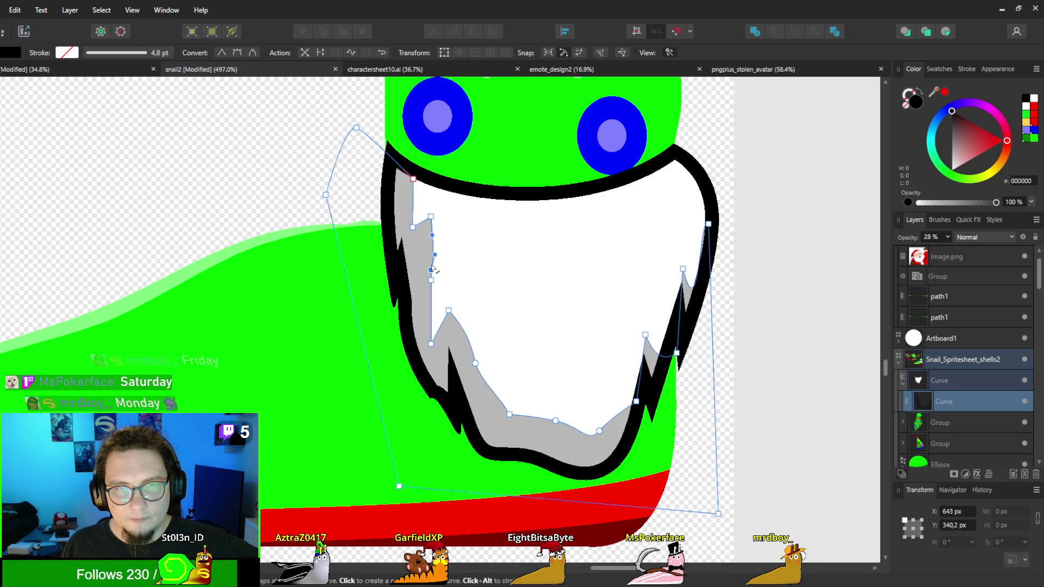
Step: Bend the left shading segments into curves, including the lower segment and upper notch
{"action": "scroll", "coordinate": [432, 274], "scroll_direction": "up", "scroll_amount": 3}
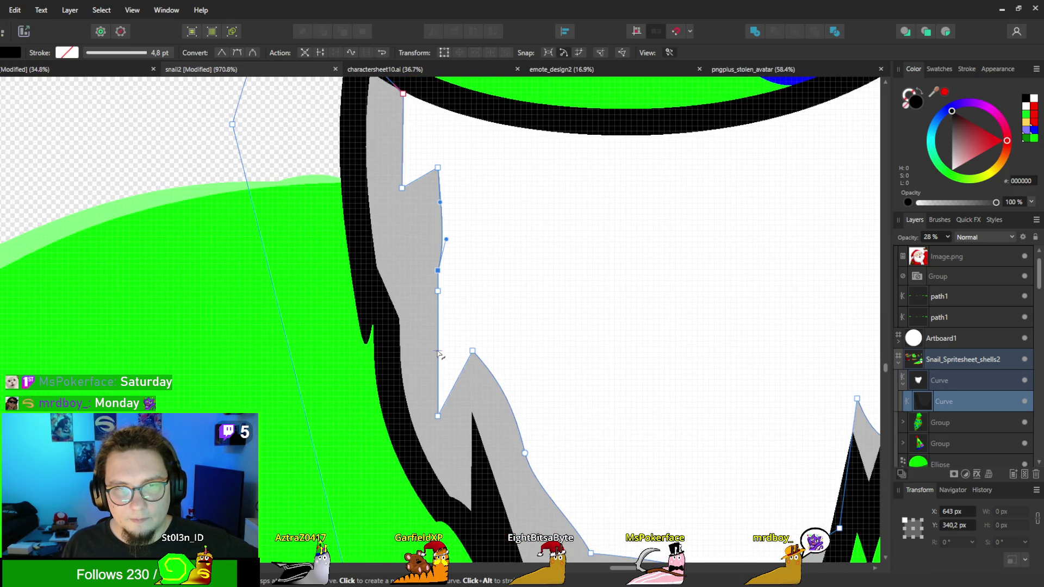
{"action": "mouse_move", "coordinate": [438, 356]}
{"action": "left_mouse_down"}
{"action": "mouse_move", "coordinate": [447, 357]}
{"action": "mouse_move", "coordinate": [431, 362]}
{"action": "left_mouse_up"}
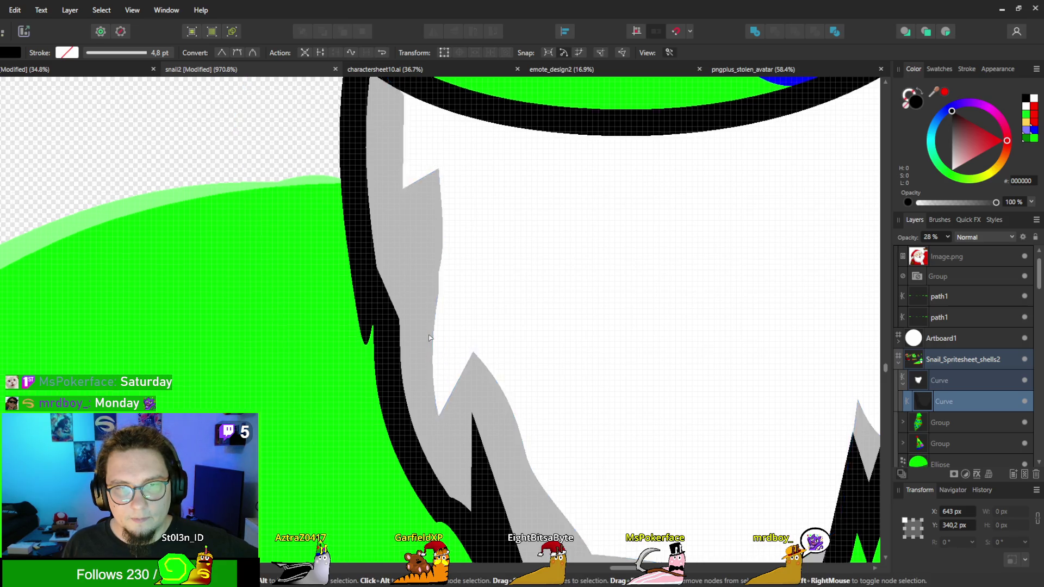
{"action": "scroll", "coordinate": [440, 375], "scroll_direction": "down", "scroll_amount": 3}
{"action": "scroll", "coordinate": [450, 386], "scroll_direction": "up", "scroll_amount": 4}
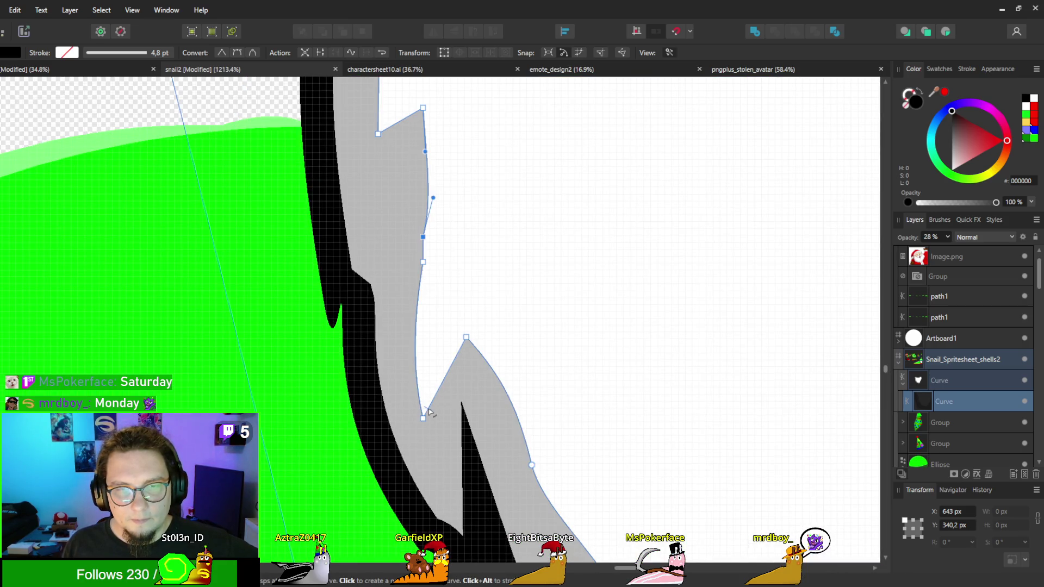
{"action": "left_click_drag", "start_coordinate": [428, 411], "coordinate": [428, 440]}
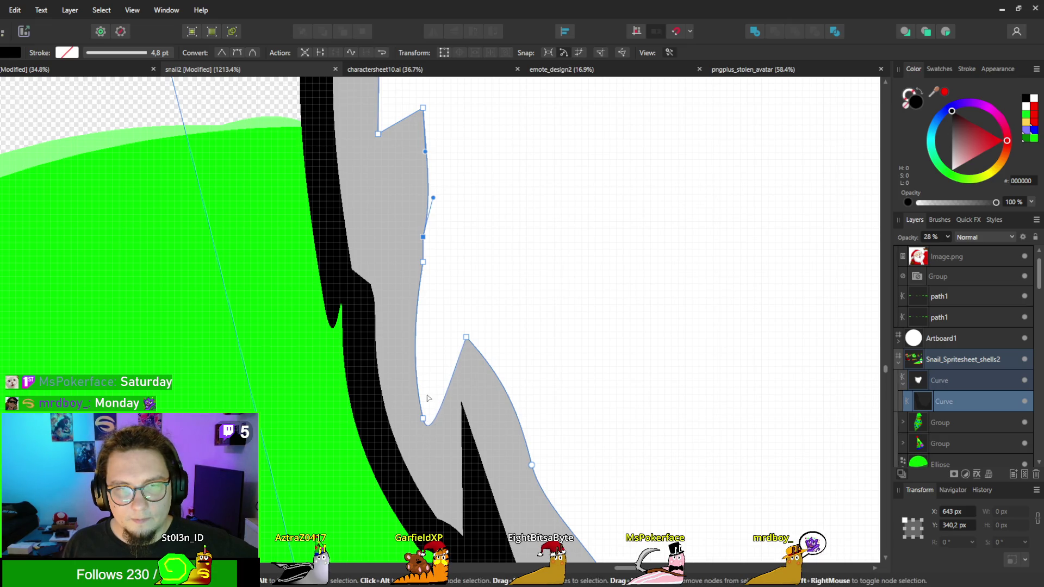
{"action": "scroll", "coordinate": [428, 399], "scroll_direction": "down", "scroll_amount": 3}
{"action": "scroll", "coordinate": [394, 240], "scroll_direction": "up", "scroll_amount": 3}
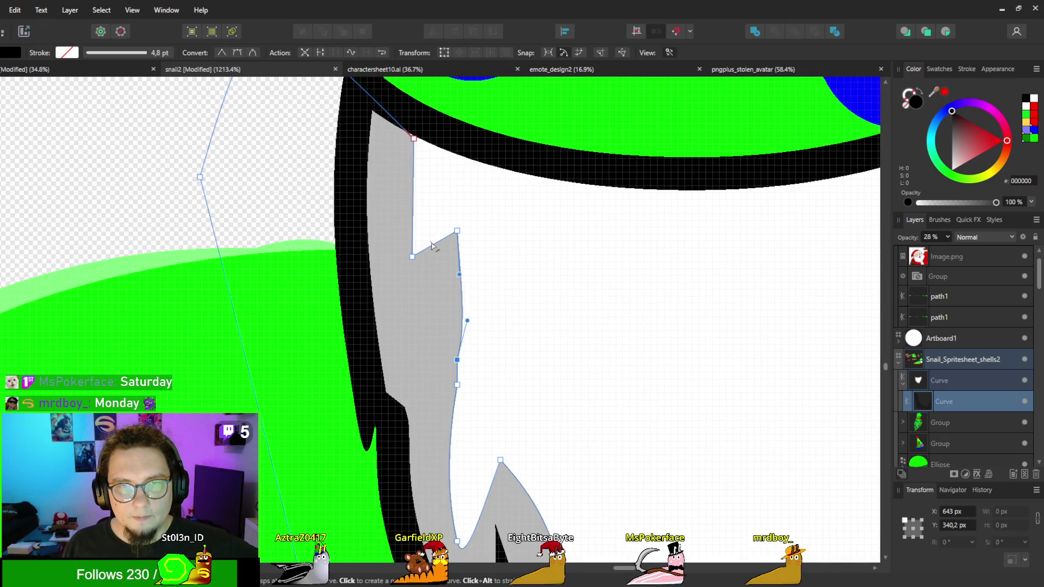
{"action": "left_click_drag", "start_coordinate": [431, 245], "coordinate": [430, 238]}
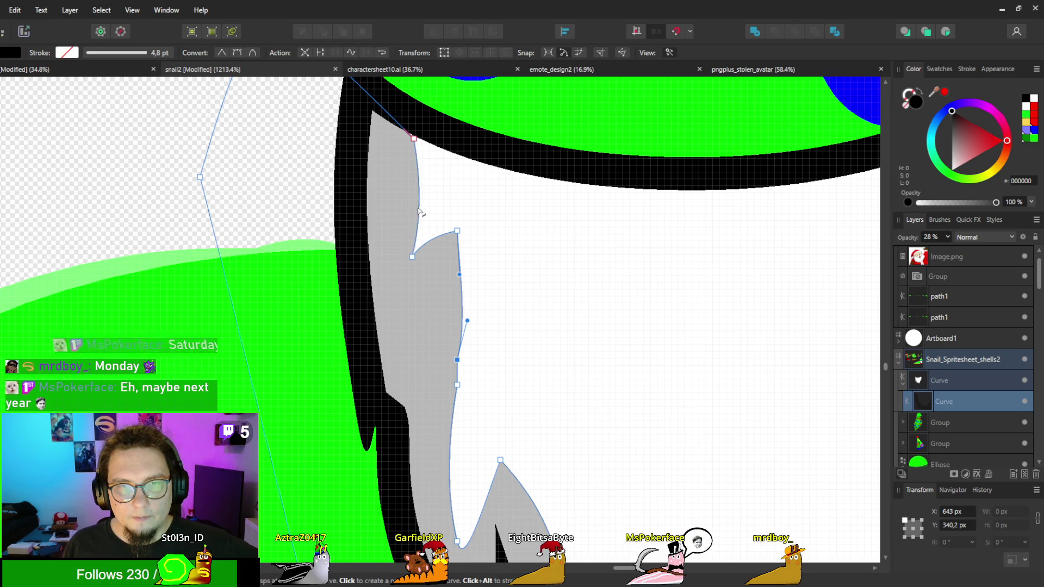
{"action": "scroll", "coordinate": [348, 196], "scroll_direction": "down", "scroll_amount": 5}
{"action": "scroll", "coordinate": [331, 193], "scroll_direction": "down", "scroll_amount": 4}
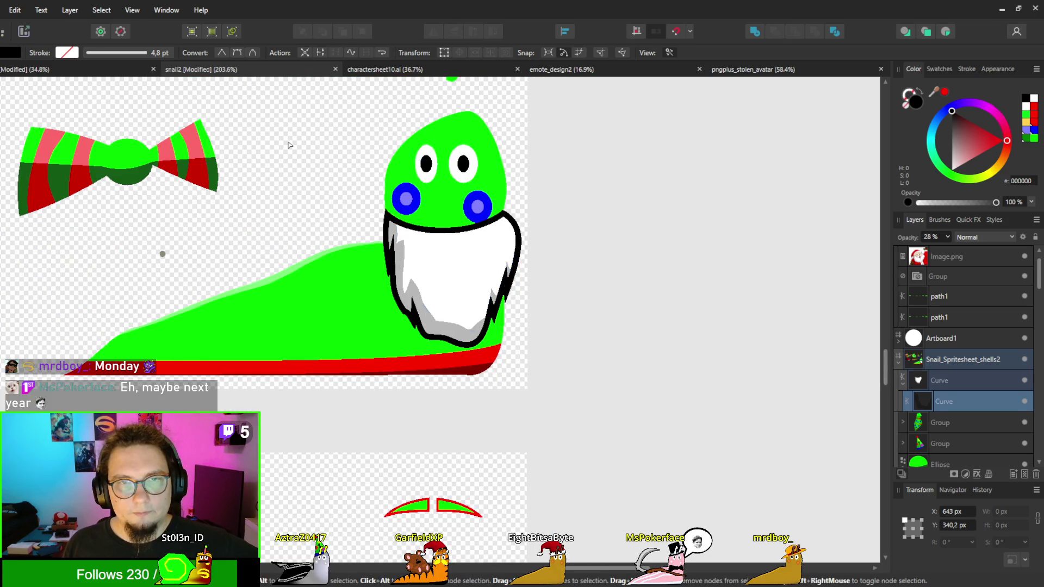
Step: Duplicate the beard outline with Ctrl+J, move the copy up, and squash it into a thin band
{"action": "left_click", "coordinate": [353, 222]}
{"action": "scroll", "coordinate": [357, 224], "scroll_direction": "down", "scroll_amount": 4}
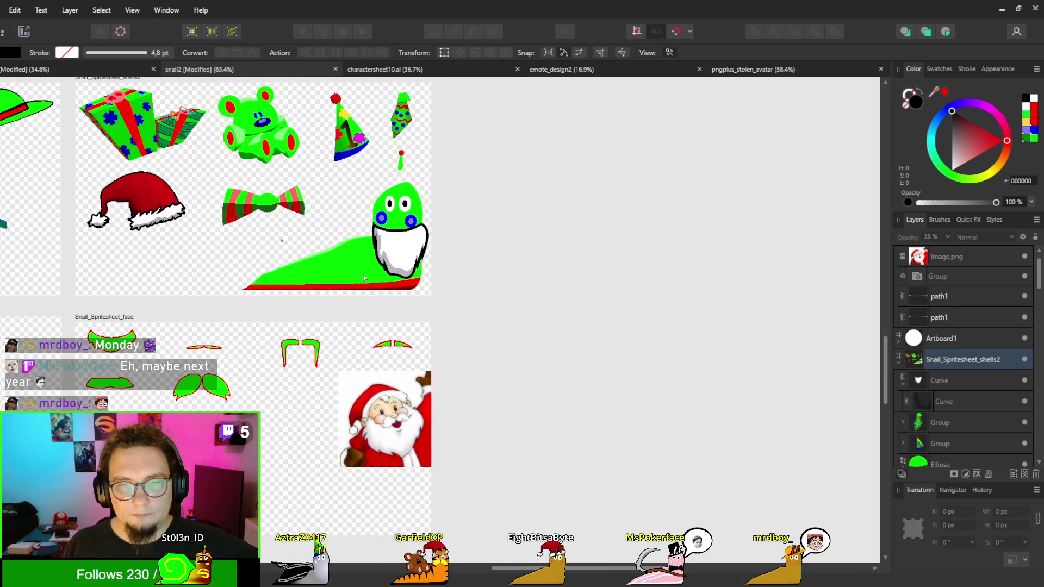
{"action": "scroll", "coordinate": [360, 275], "scroll_direction": "up", "scroll_amount": 4}
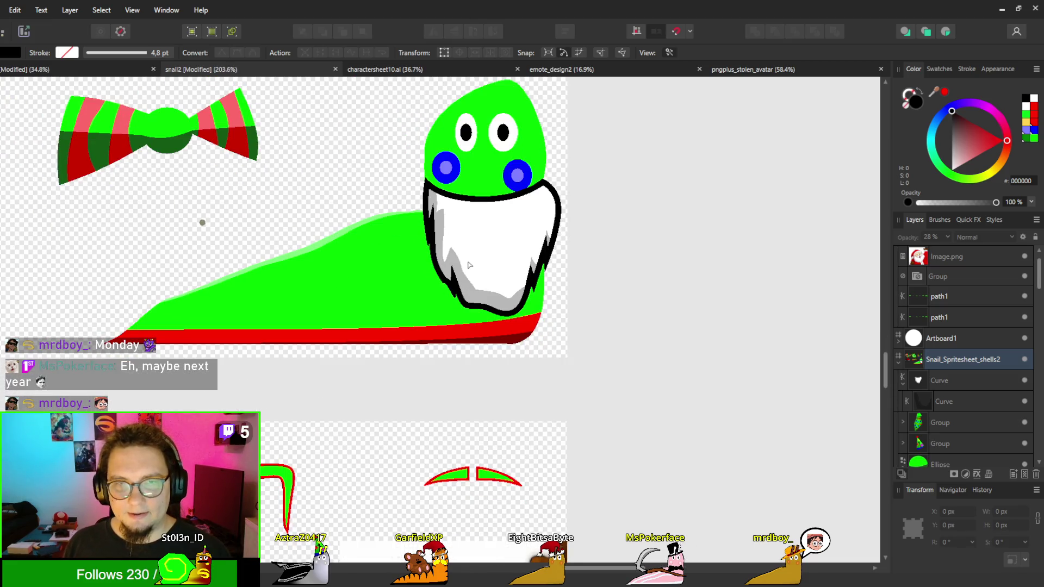
{"action": "scroll", "coordinate": [469, 265], "scroll_direction": "up", "scroll_amount": 1}
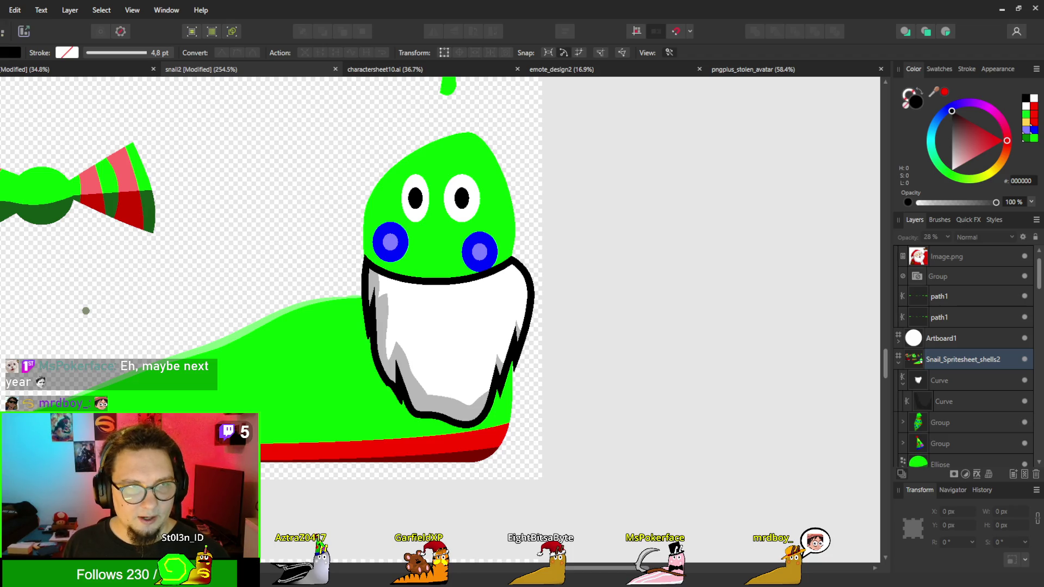
{"action": "key", "text": "p"}
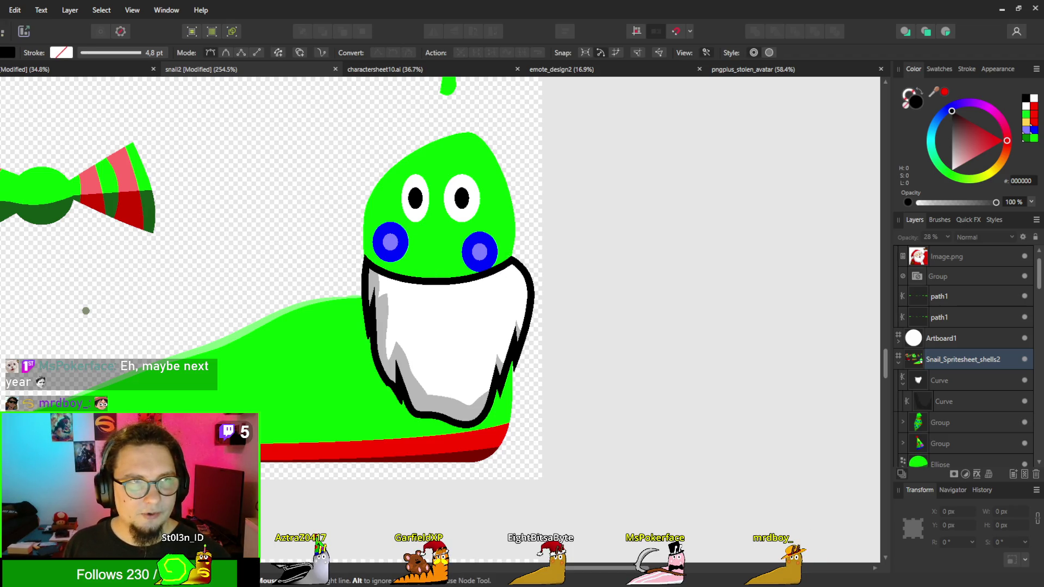
{"action": "key", "text": "v"}
{"action": "left_click", "coordinate": [452, 303]}
{"action": "key", "text": "ctrl+j"}
{"action": "left_click_drag", "start_coordinate": [454, 299], "coordinate": [458, 245]}
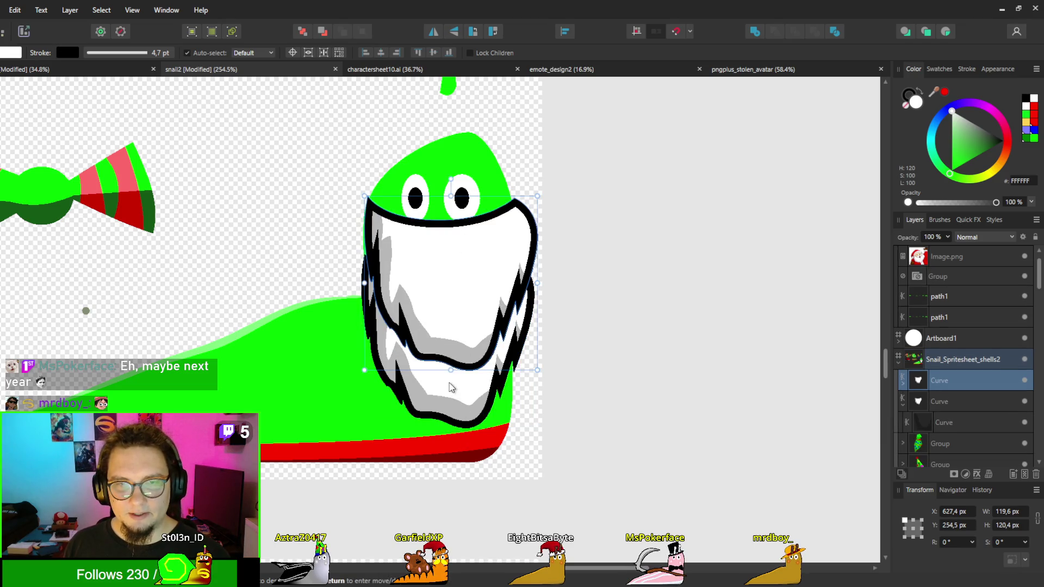
{"action": "mouse_move", "coordinate": [451, 370]}
{"action": "left_mouse_down"}
{"action": "mouse_move", "coordinate": [449, 220]}
{"action": "mouse_move", "coordinate": [462, 168]}
{"action": "mouse_move", "coordinate": [456, 280]}
{"action": "mouse_move", "coordinate": [457, 262]}
{"action": "left_mouse_up"}
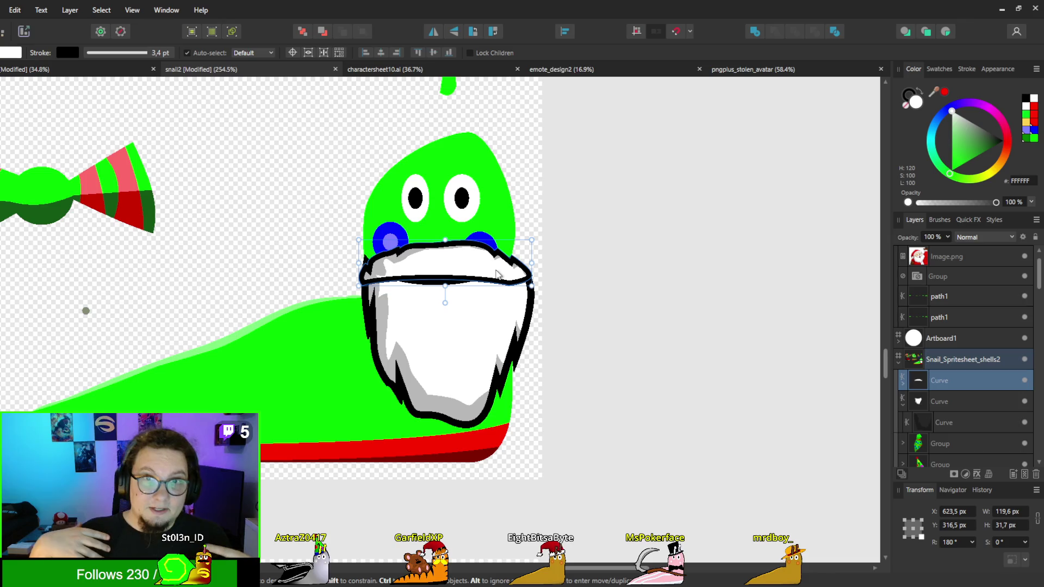
Step: Nudge the mustache band slightly into place across the top of the beard
{"action": "left_click", "coordinate": [468, 336], "text": "shift"}
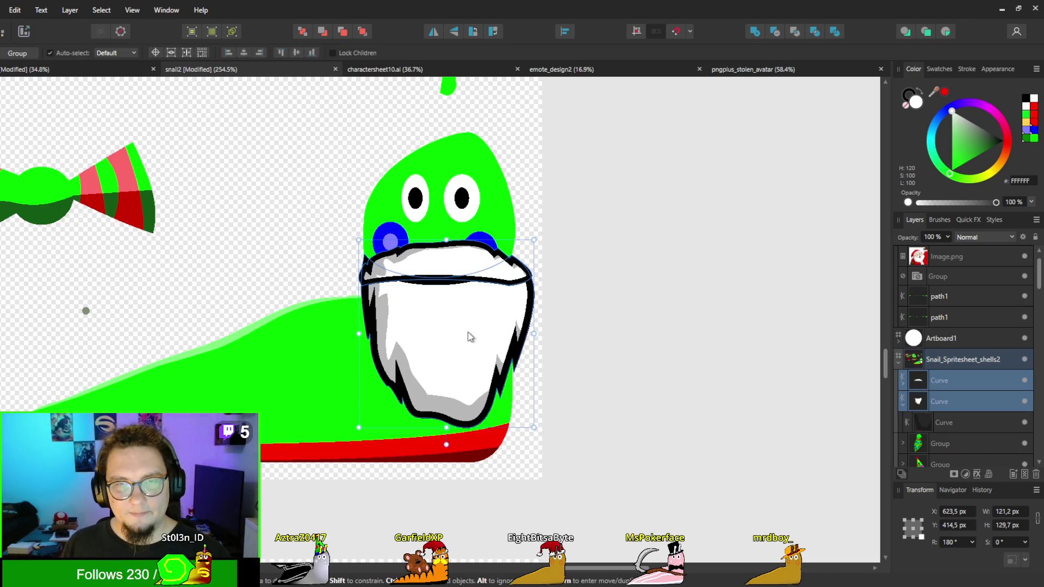
{"action": "left_click", "coordinate": [608, 424]}
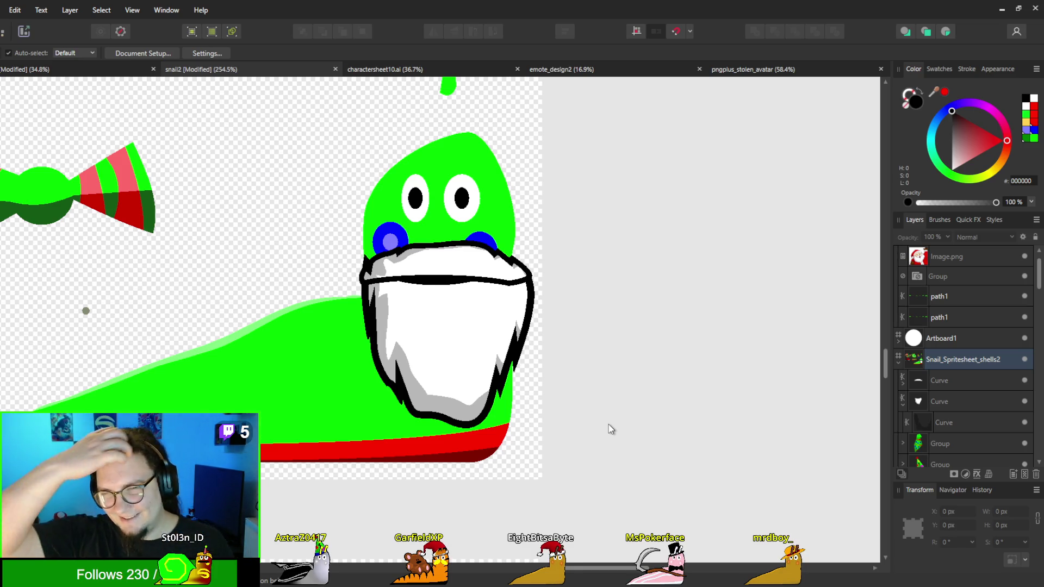
{"action": "left_click", "coordinate": [455, 276]}
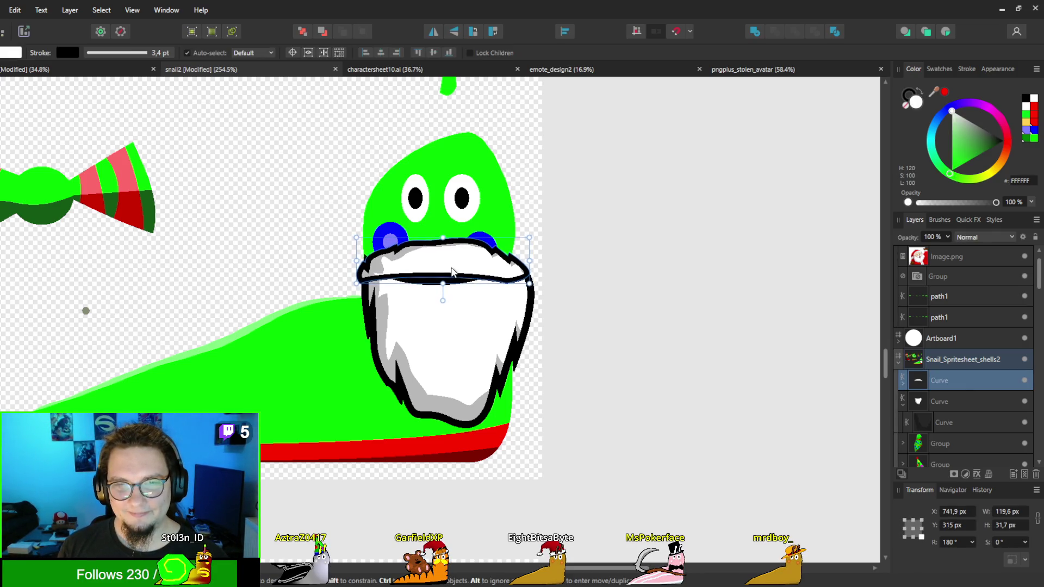
{"action": "left_click_drag", "start_coordinate": [452, 272], "coordinate": [456, 273]}
{"action": "left_click", "coordinate": [334, 292]}
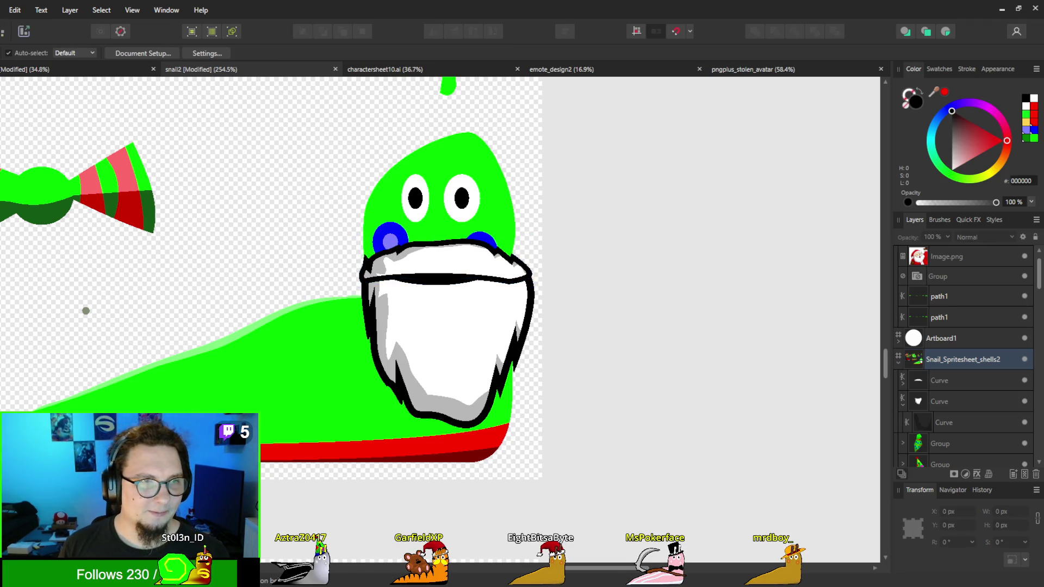
Step: Draw a closed mouth shape with a curved lower edge just below the mustache
{"action": "key", "text": "p"}
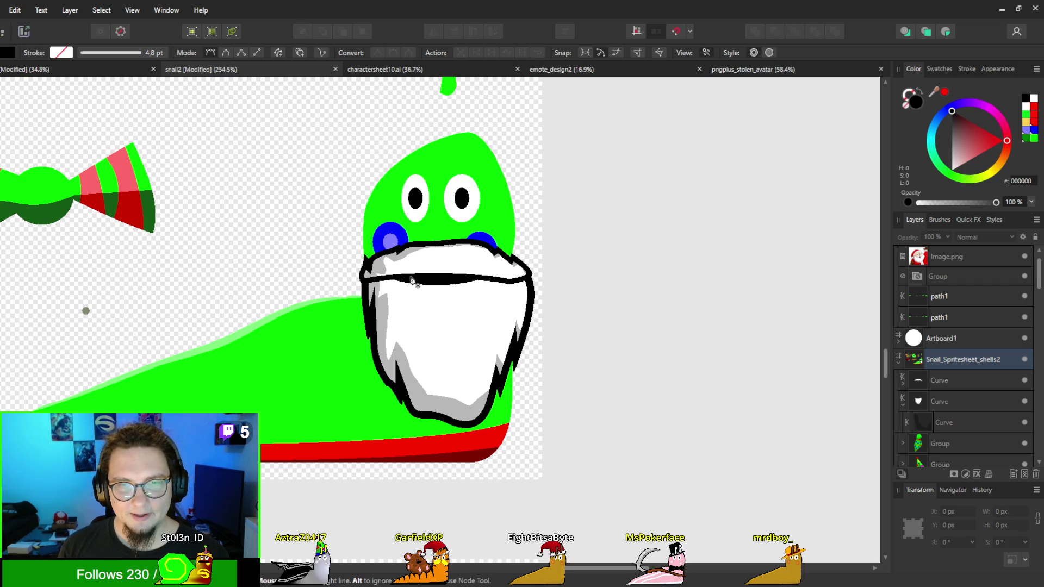
{"action": "left_click", "coordinate": [401, 276]}
{"action": "left_click_drag", "start_coordinate": [445, 298], "coordinate": [461, 298]}
{"action": "left_click", "coordinate": [482, 278]}
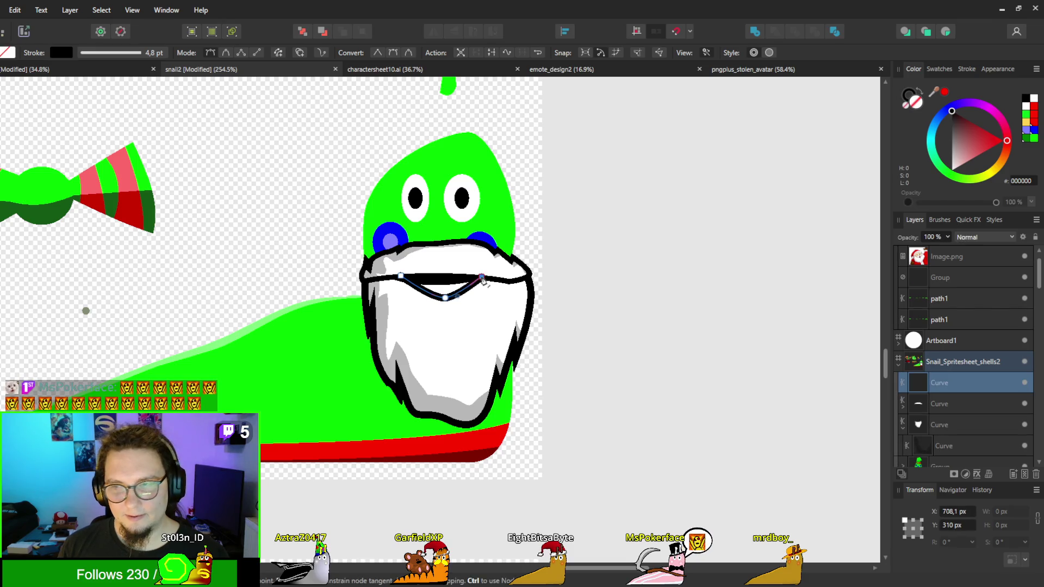
{"action": "left_click", "coordinate": [440, 273]}
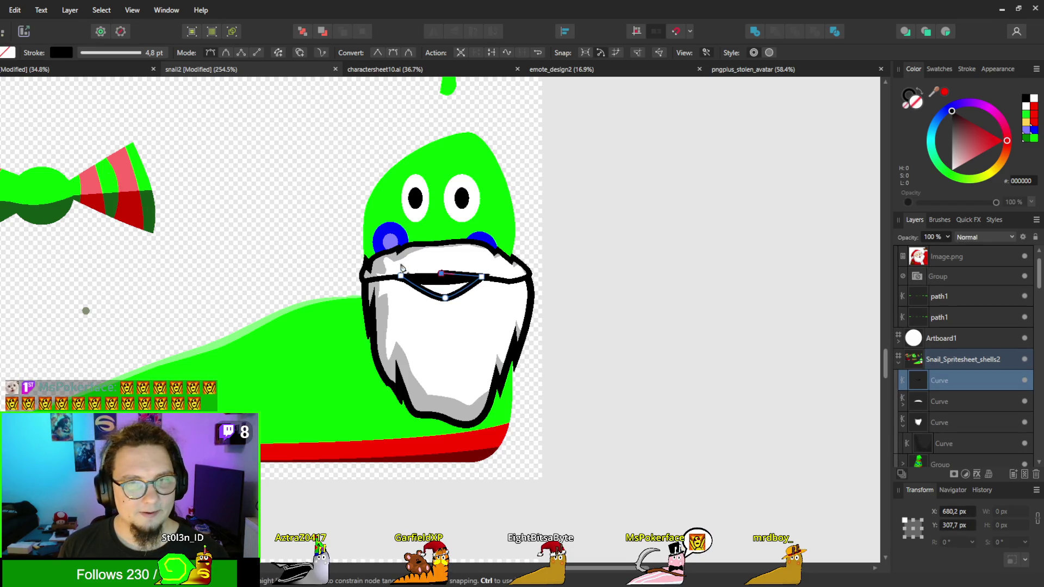
{"action": "left_click", "coordinate": [401, 275]}
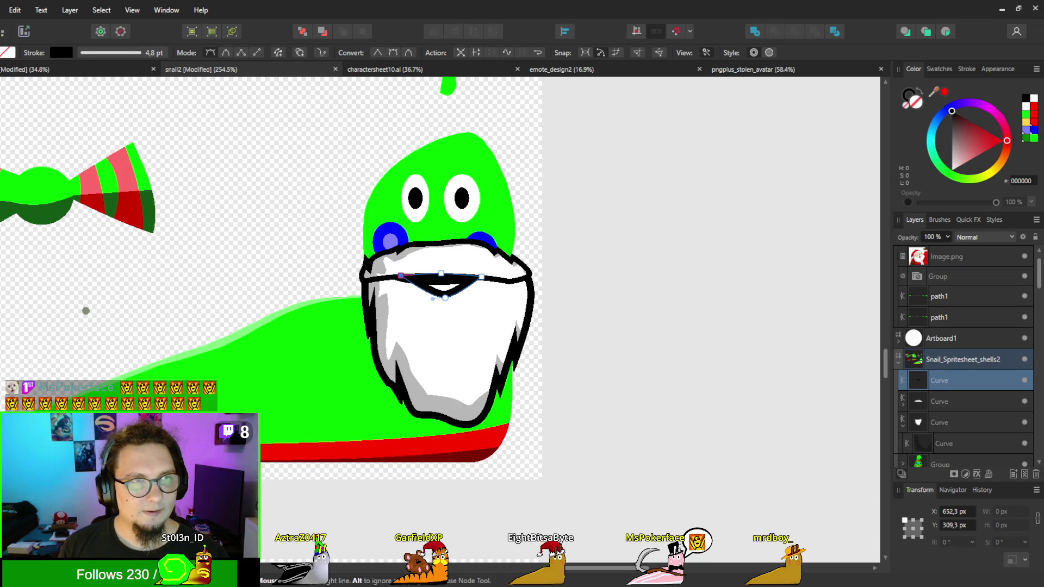
{"action": "key", "text": "v"}
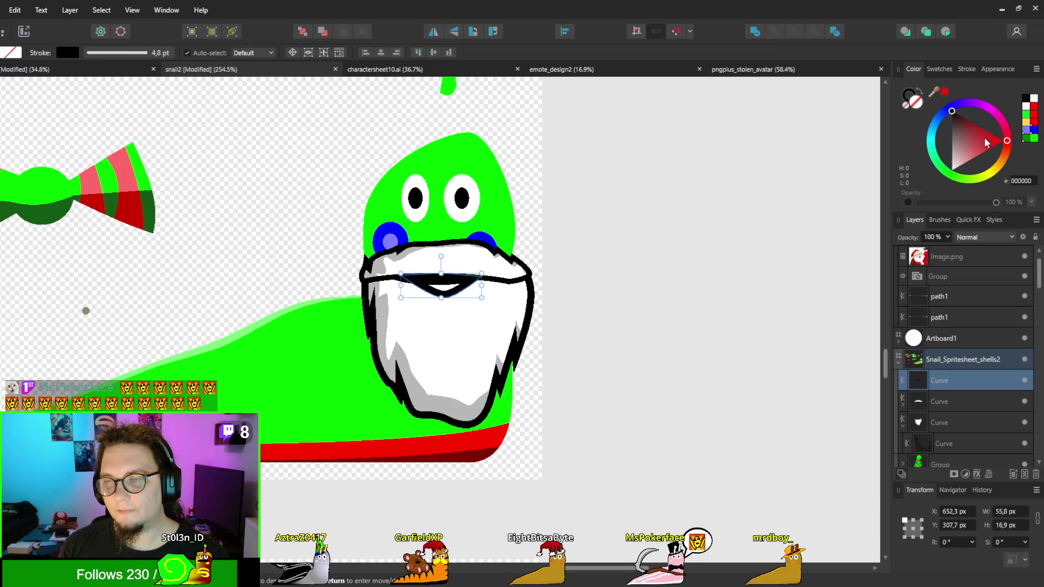
Step: Fill the mouth shape red (E80020)
{"action": "mouse_move", "coordinate": [988, 143]}
{"action": "left_mouse_down"}
{"action": "mouse_move", "coordinate": [978, 128]}
{"action": "mouse_move", "coordinate": [999, 137]}
{"action": "left_mouse_up"}
{"action": "scroll", "coordinate": [577, 245], "scroll_direction": "down", "scroll_amount": 3}
{"action": "scroll", "coordinate": [609, 256], "scroll_direction": "up", "scroll_amount": 2}
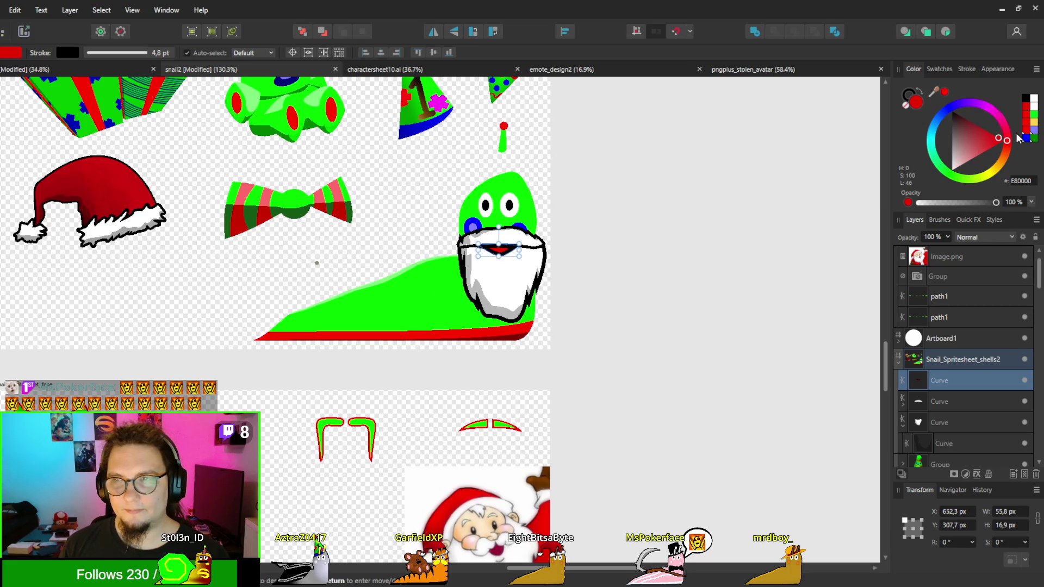
{"action": "mouse_move", "coordinate": [1007, 140]}
{"action": "left_mouse_down"}
{"action": "mouse_move", "coordinate": [1008, 126]}
{"action": "mouse_move", "coordinate": [1009, 136]}
{"action": "left_mouse_up"}
{"action": "left_click", "coordinate": [753, 215]}
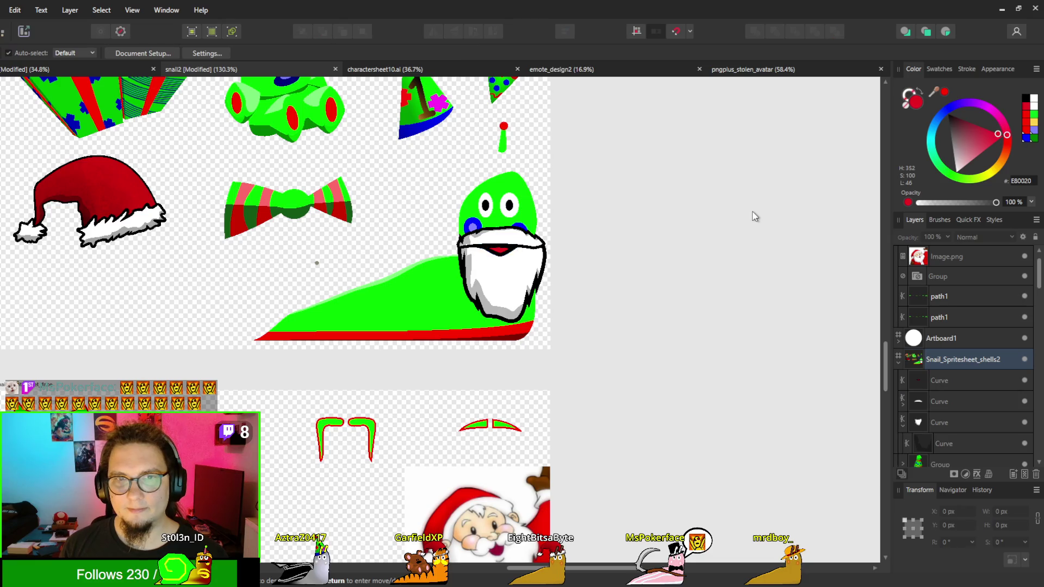
{"action": "scroll", "coordinate": [688, 243], "scroll_direction": "down", "scroll_amount": 2}
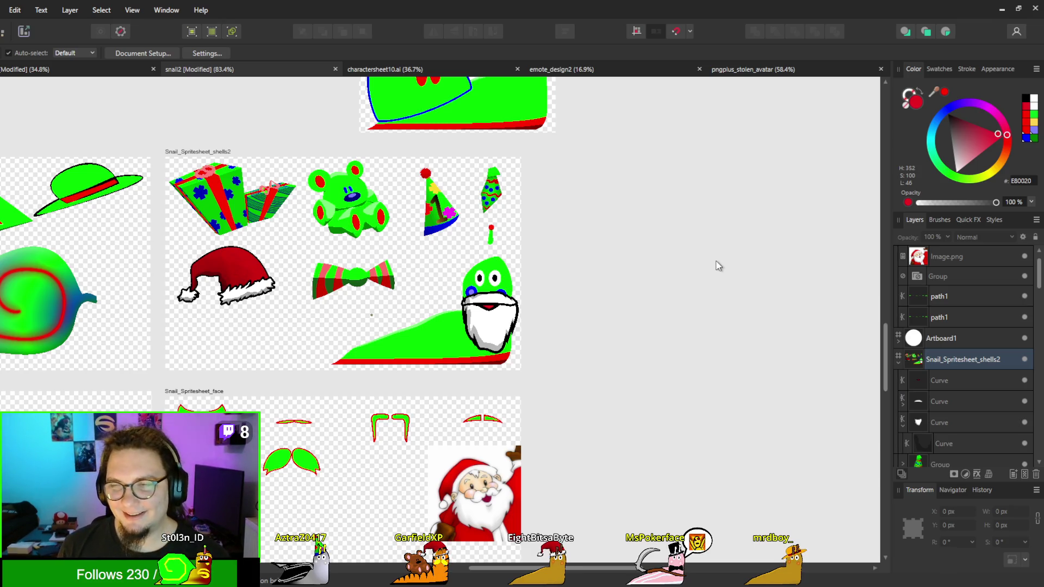
{"action": "scroll", "coordinate": [632, 293], "scroll_direction": "up", "scroll_amount": 4}
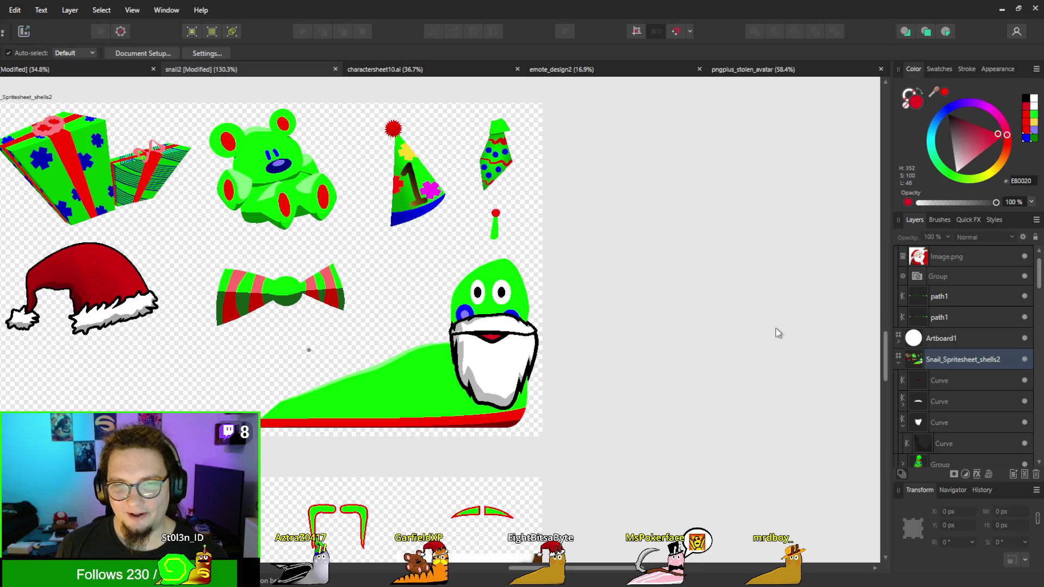
Step: Select the grey shading curve inside the mustache layer and flip it, undoing a trial flattening
{"action": "left_click", "coordinate": [921, 403]}
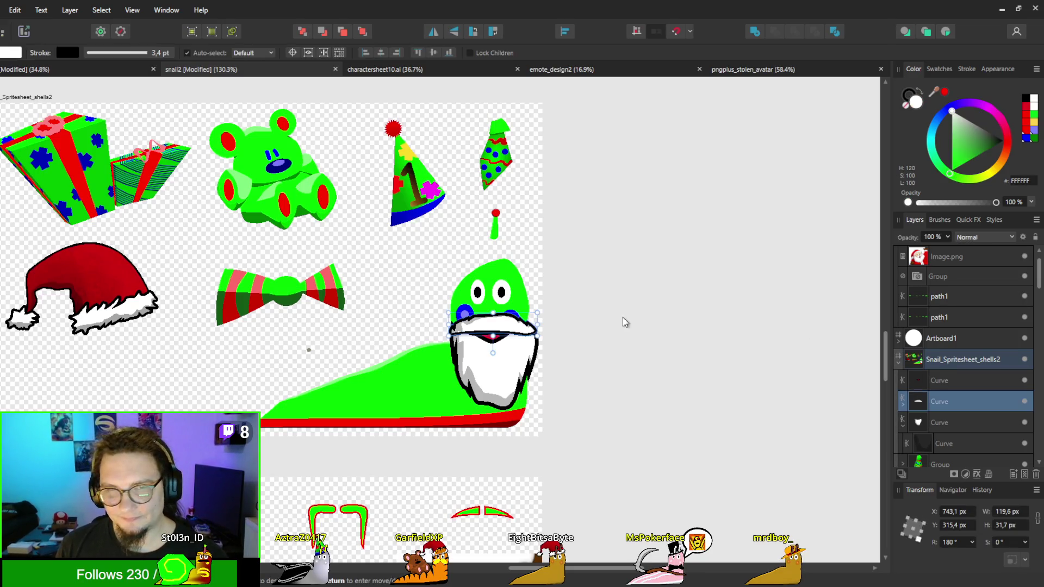
{"action": "key", "text": "ctrl+alt+0"}
{"action": "key", "text": "a"}
{"action": "key", "text": "ctrl+plus"}
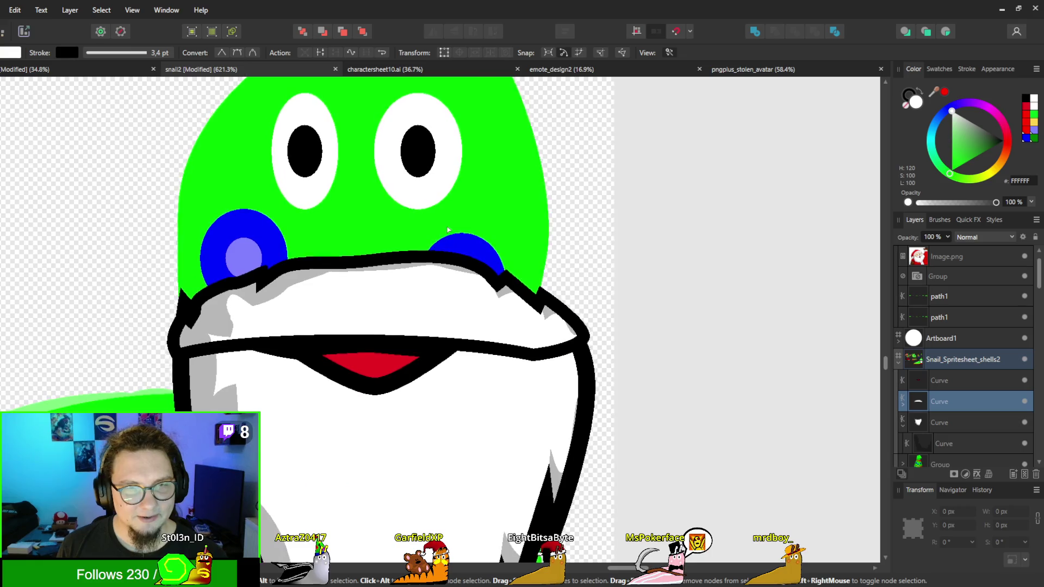
{"action": "left_click", "coordinate": [902, 406]}
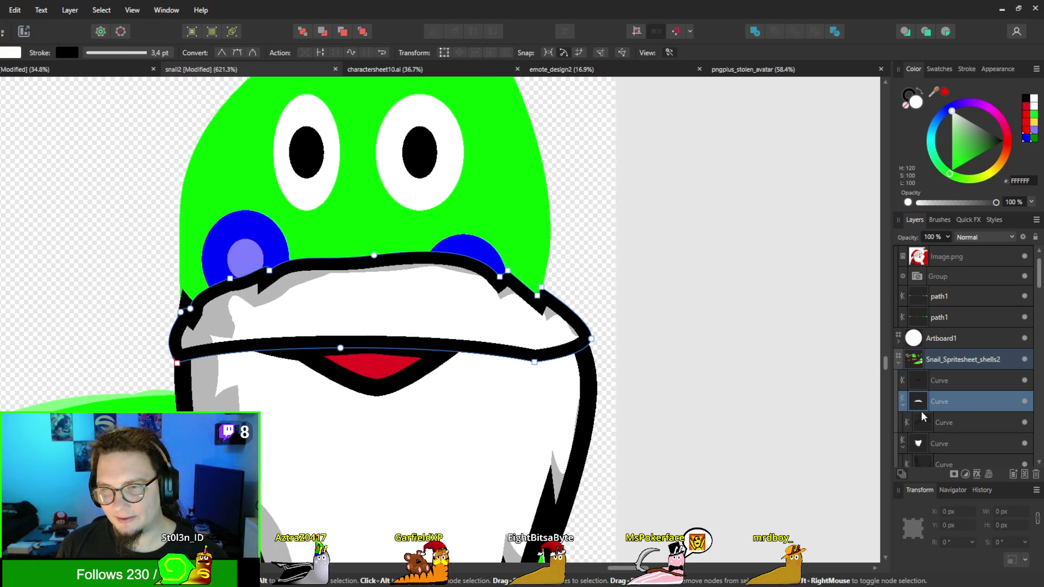
{"action": "left_click", "coordinate": [922, 418]}
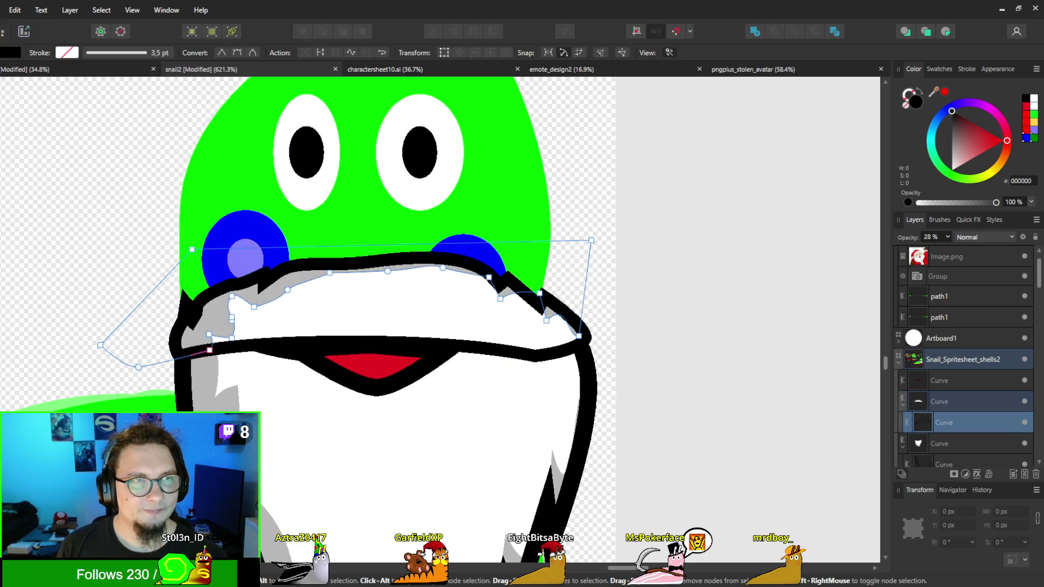
{"action": "key", "text": "v"}
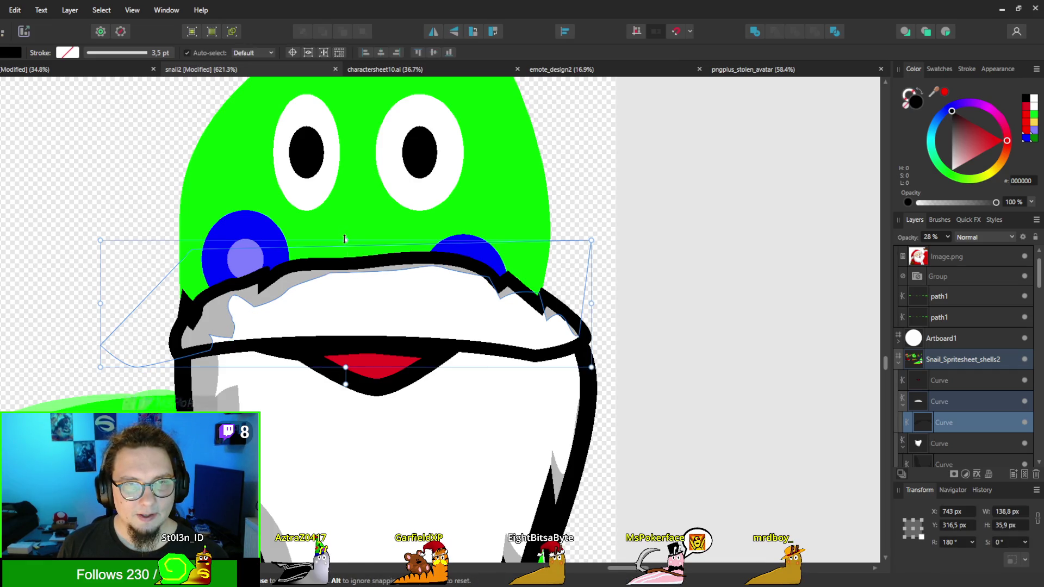
{"action": "mouse_move", "coordinate": [346, 239]}
{"action": "left_mouse_down"}
{"action": "mouse_move", "coordinate": [350, 481]}
{"action": "mouse_move", "coordinate": [379, 344]}
{"action": "mouse_move", "coordinate": [357, 348]}
{"action": "mouse_move", "coordinate": [423, 357]}
{"action": "mouse_move", "coordinate": [363, 317]}
{"action": "mouse_move", "coordinate": [362, 357]}
{"action": "mouse_move", "coordinate": [366, 337]}
{"action": "left_mouse_up"}
{"action": "mouse_move", "coordinate": [347, 244]}
{"action": "left_mouse_down"}
{"action": "mouse_move", "coordinate": [347, 358]}
{"action": "mouse_move", "coordinate": [289, 344]}
{"action": "left_mouse_up"}
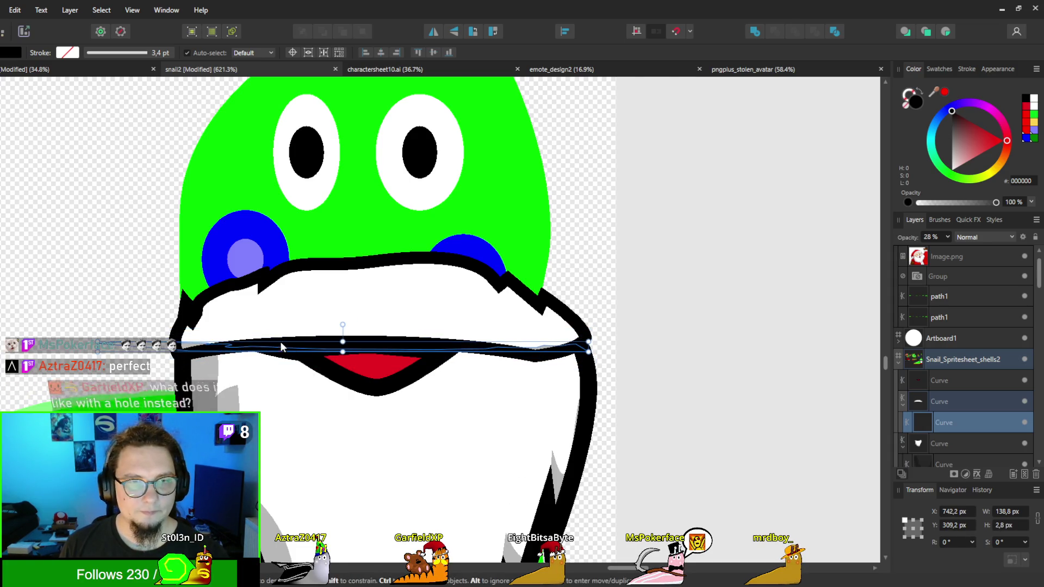
{"action": "key", "text": "ctrl+z"}
{"action": "key", "text": "ctrl+z"}
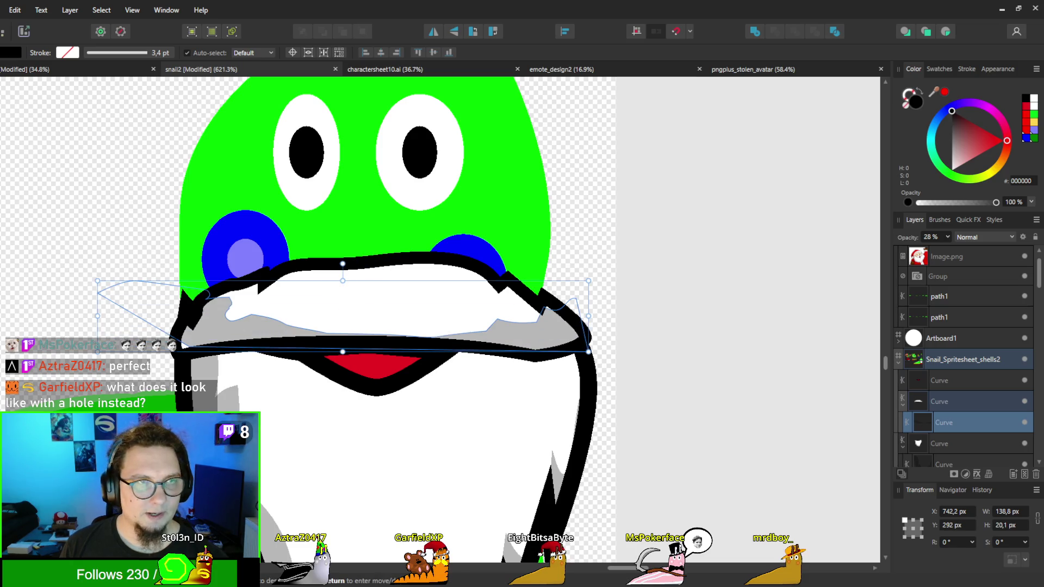
Step: Delete the shading curve's extra left and right nodes, bending the remaining segment upward
{"action": "key", "text": "a"}
{"action": "left_click_drag", "start_coordinate": [183, 257], "coordinate": [301, 339]}
{"action": "key", "text": "Delete"}
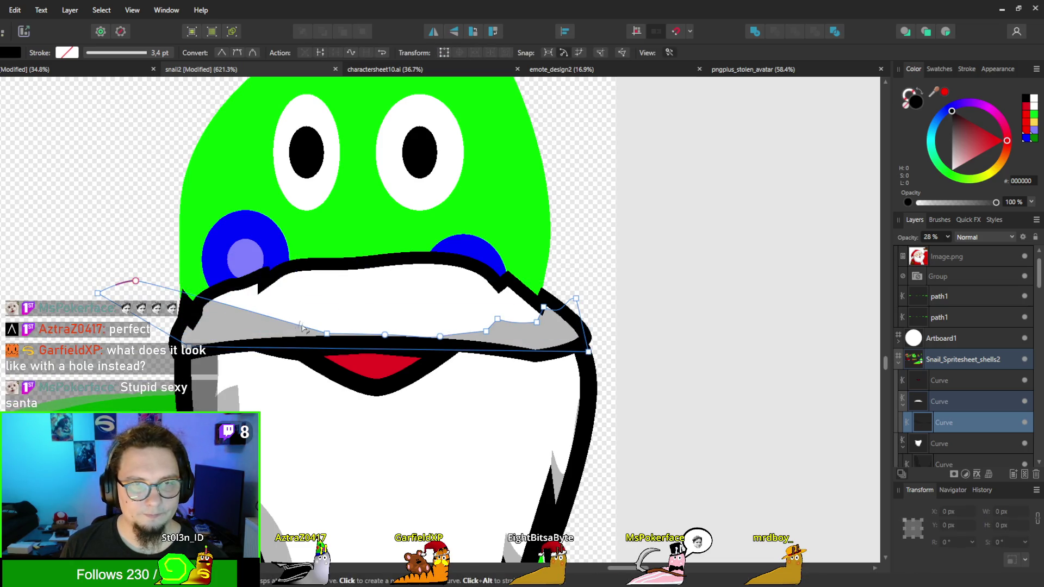
{"action": "mouse_move", "coordinate": [453, 293]}
{"action": "left_mouse_down"}
{"action": "mouse_move", "coordinate": [644, 334]}
{"action": "mouse_move", "coordinate": [625, 330]}
{"action": "left_mouse_up"}
{"action": "key", "text": "Delete"}
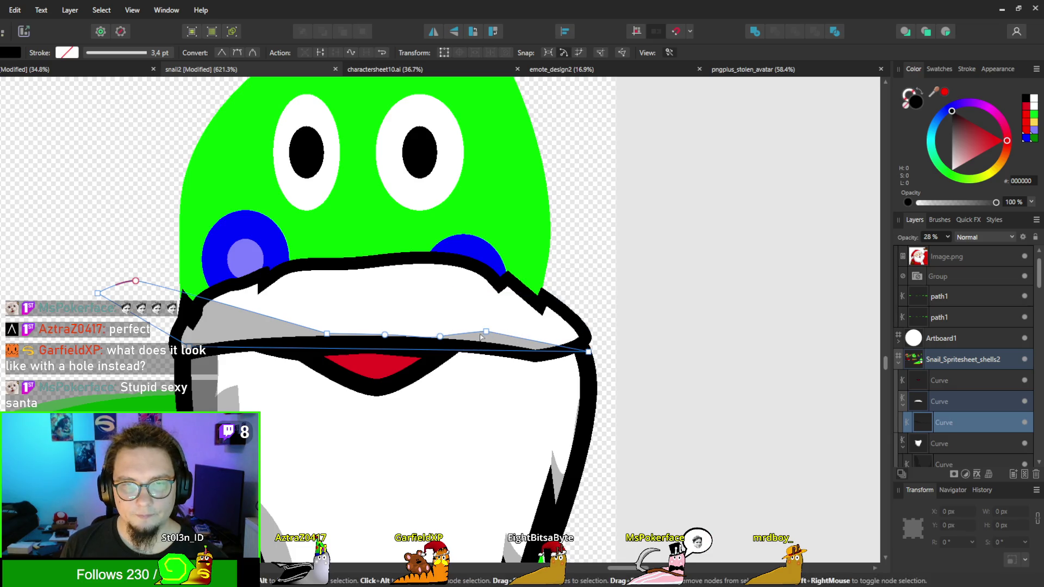
{"action": "left_click_drag", "start_coordinate": [506, 335], "coordinate": [530, 342]}
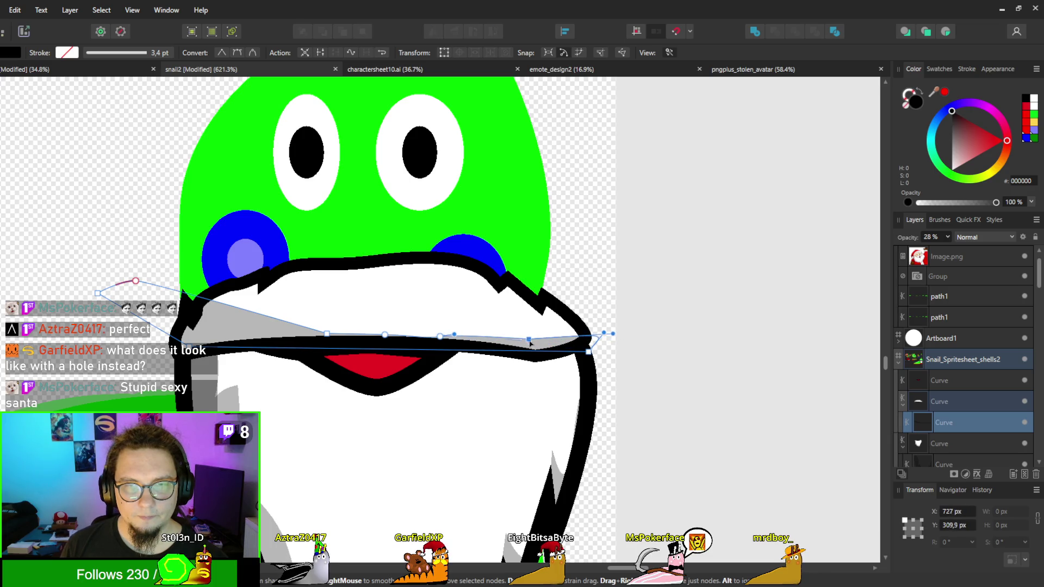
{"action": "left_click_drag", "start_coordinate": [407, 340], "coordinate": [351, 319]}
{"action": "key", "text": "Delete"}
{"action": "left_click", "coordinate": [283, 325]}
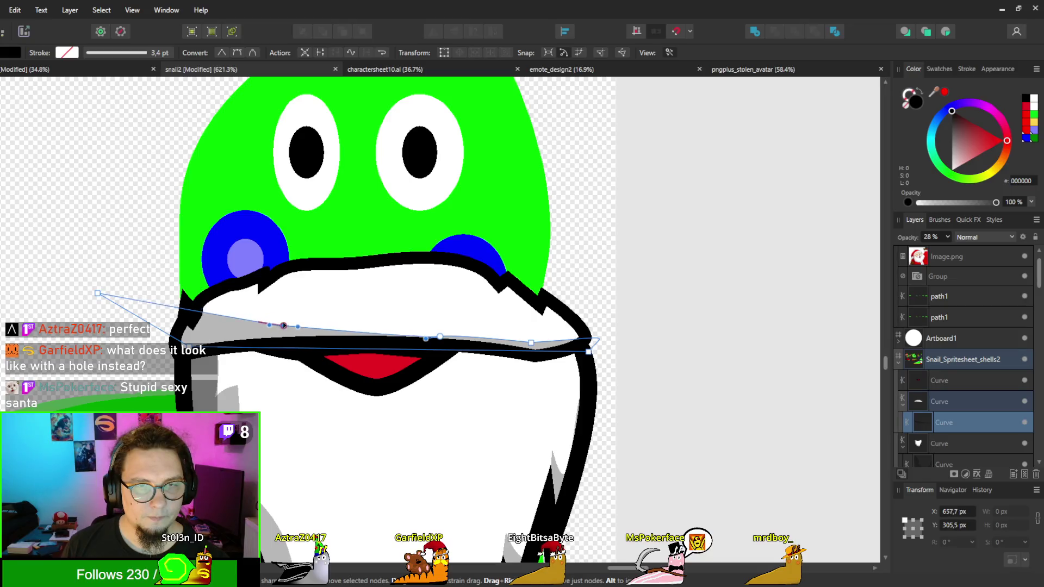
{"action": "left_click", "coordinate": [97, 293]}
{"action": "key", "text": "Delete"}
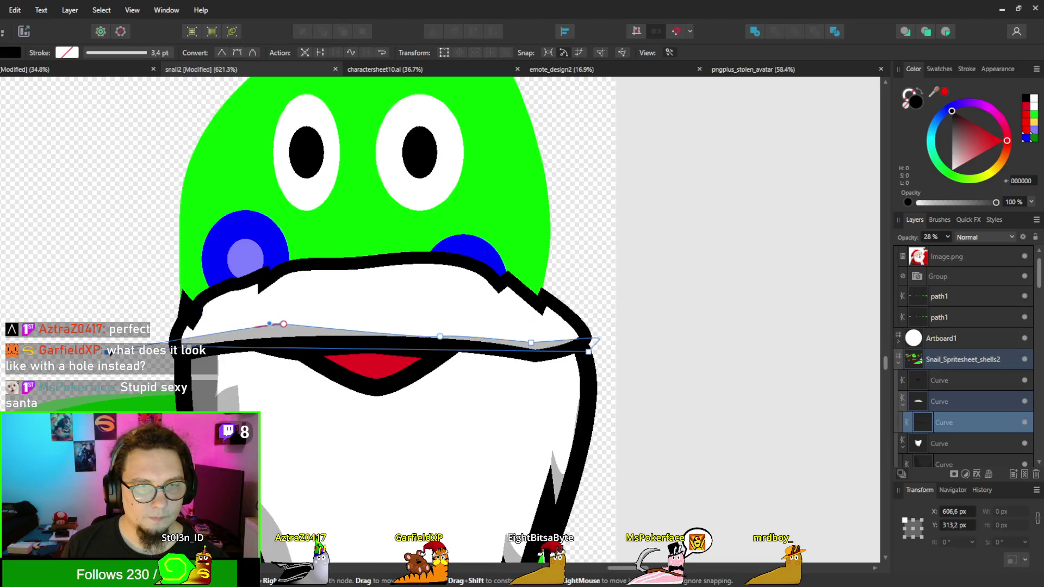
{"action": "left_click_drag", "start_coordinate": [269, 323], "coordinate": [108, 339]}
{"action": "mouse_move", "coordinate": [210, 322]}
{"action": "left_mouse_down"}
{"action": "mouse_move", "coordinate": [184, 325]}
{"action": "mouse_move", "coordinate": [549, 401]}
{"action": "left_mouse_up"}
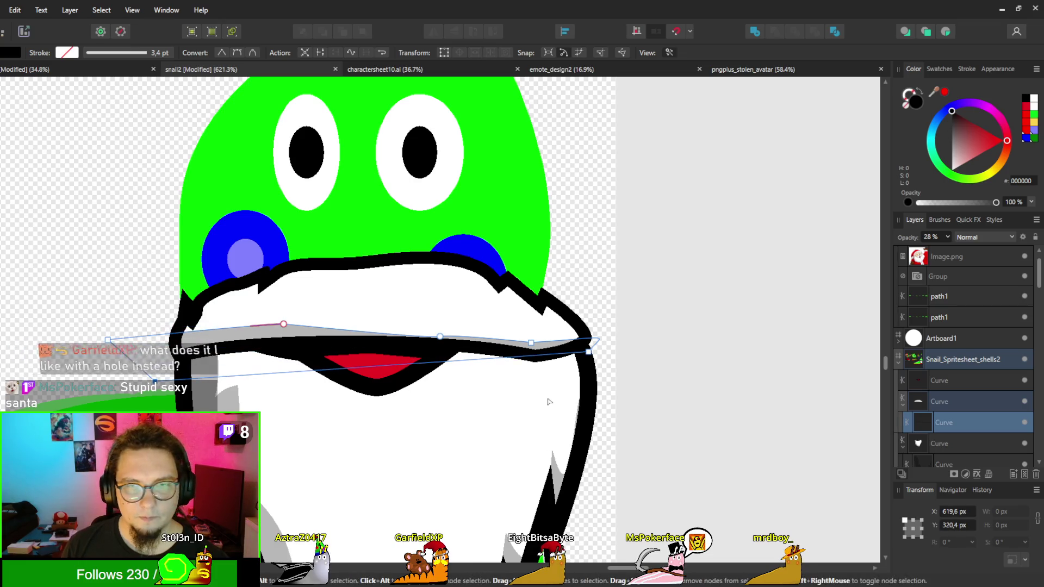
Step: Lower the curve's right end and raise its middle so it arches above the mouth
{"action": "left_click_drag", "start_coordinate": [589, 353], "coordinate": [583, 369]}
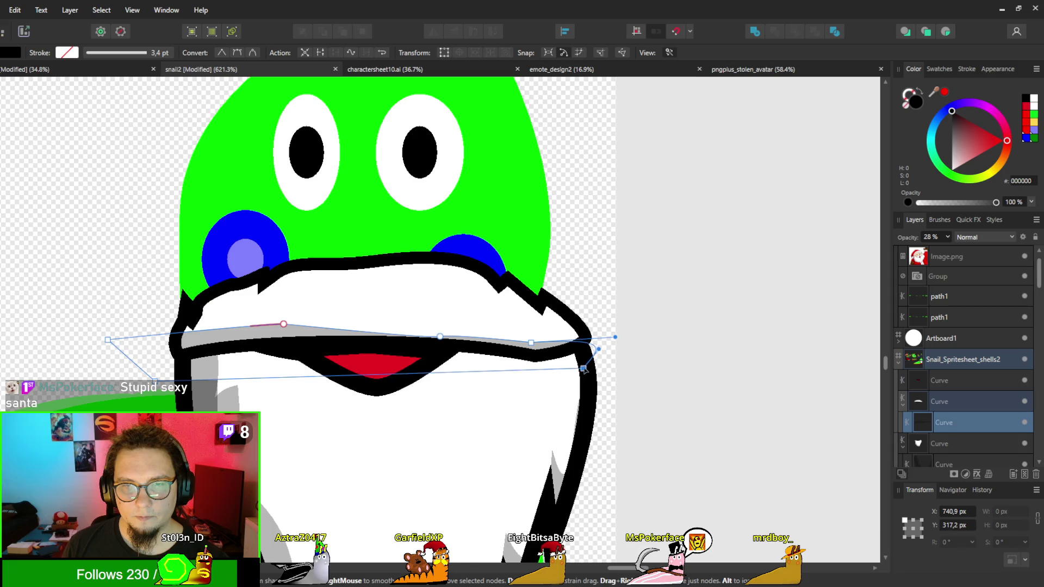
{"action": "scroll", "coordinate": [382, 338], "scroll_direction": "up", "scroll_amount": 5}
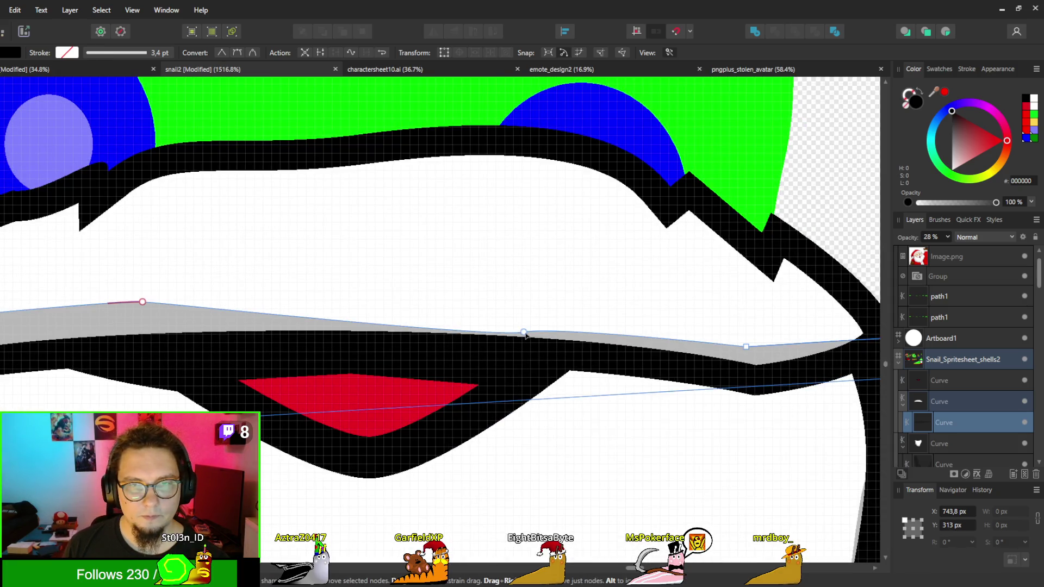
{"action": "left_click_drag", "start_coordinate": [525, 333], "coordinate": [522, 296]}
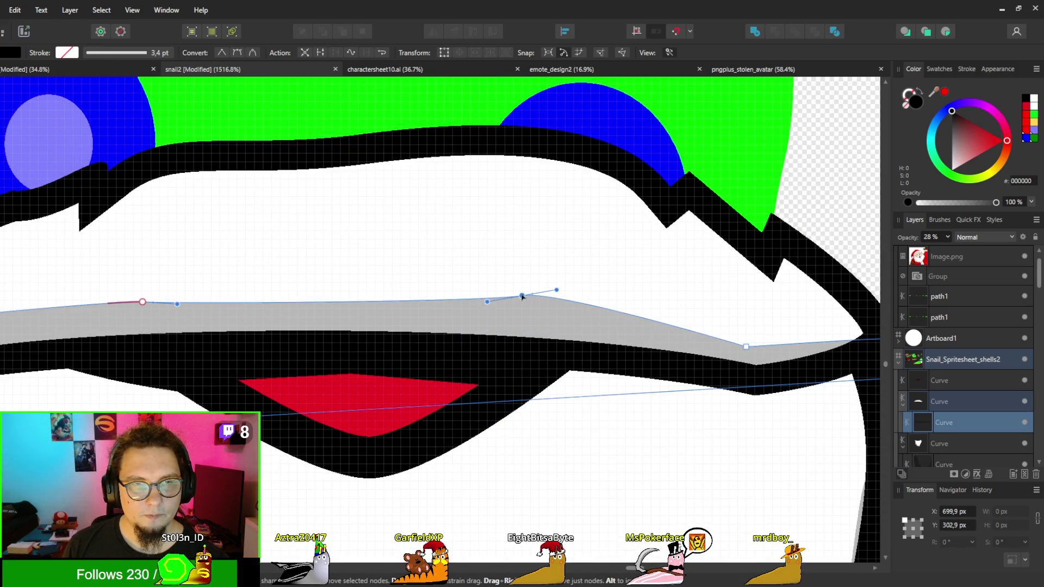
{"action": "scroll", "coordinate": [522, 296], "scroll_direction": "down", "scroll_amount": 8}
{"action": "left_click", "coordinate": [772, 263]}
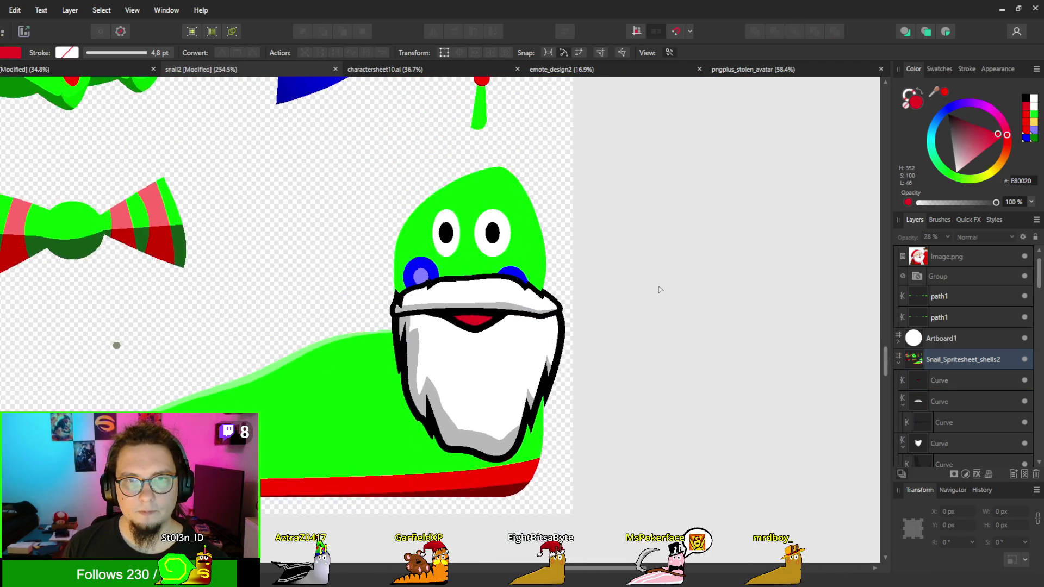
{"action": "scroll", "coordinate": [558, 278], "scroll_direction": "down", "scroll_amount": 1}
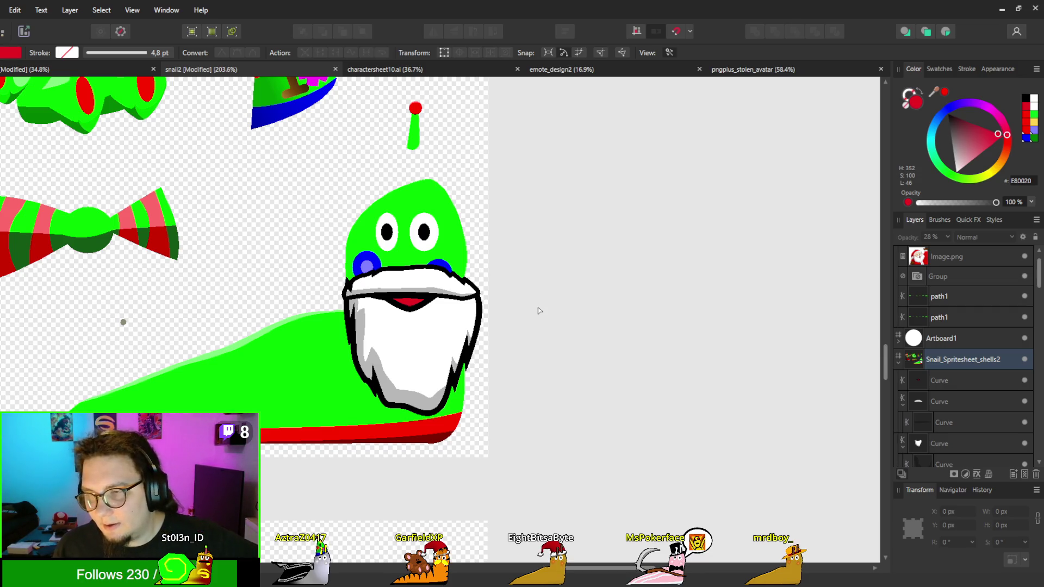
{"action": "scroll", "coordinate": [1017, 427], "scroll_direction": "down", "scroll_amount": 2}
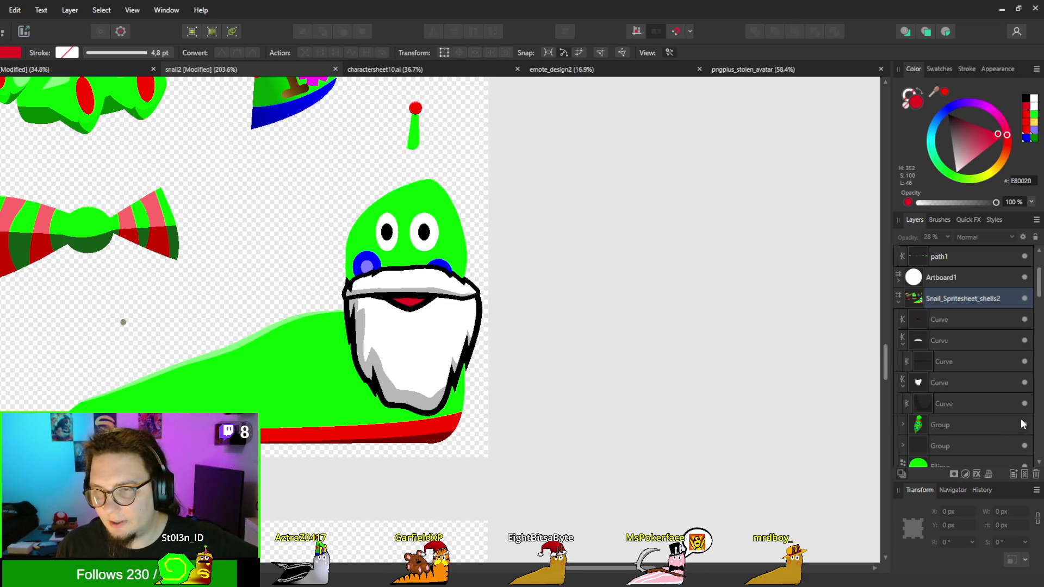
{"action": "left_click", "coordinate": [1026, 320]}
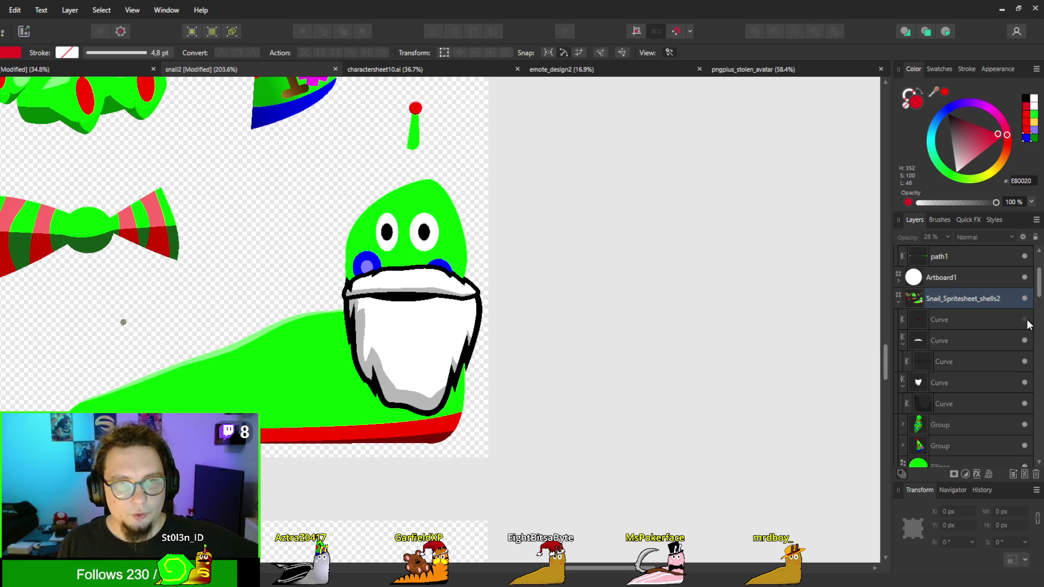
{"action": "scroll", "coordinate": [517, 313], "scroll_direction": "down", "scroll_amount": 2}
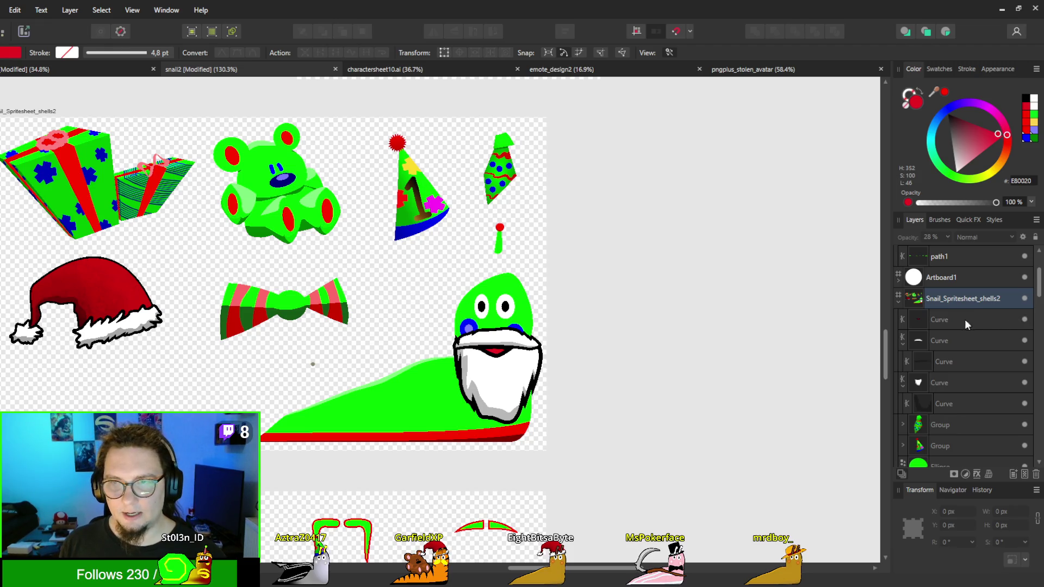
{"action": "left_click", "coordinate": [924, 318]}
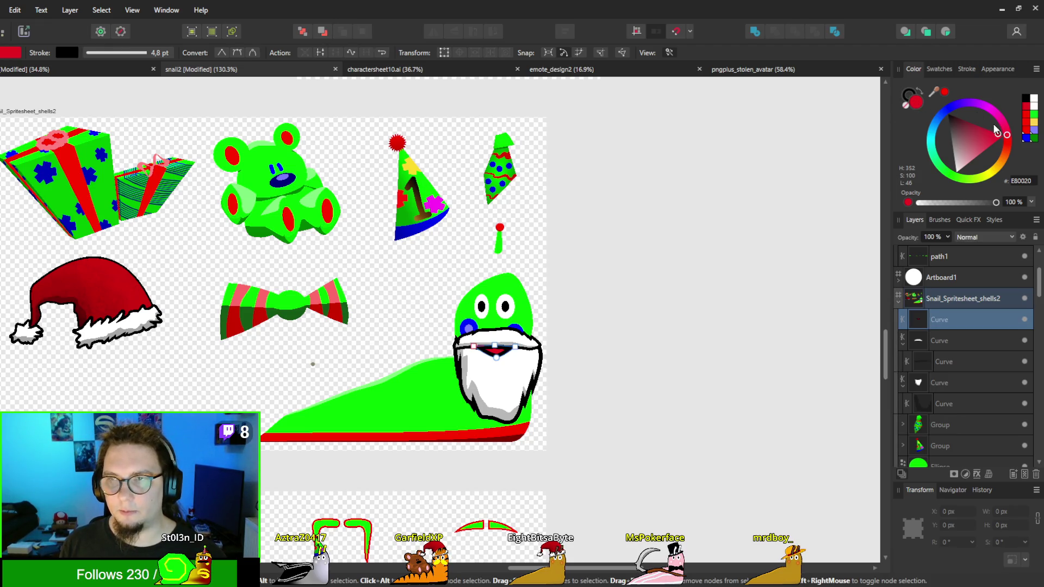
{"action": "left_click_drag", "start_coordinate": [996, 131], "coordinate": [948, 113]}
{"action": "left_click", "coordinate": [722, 385]}
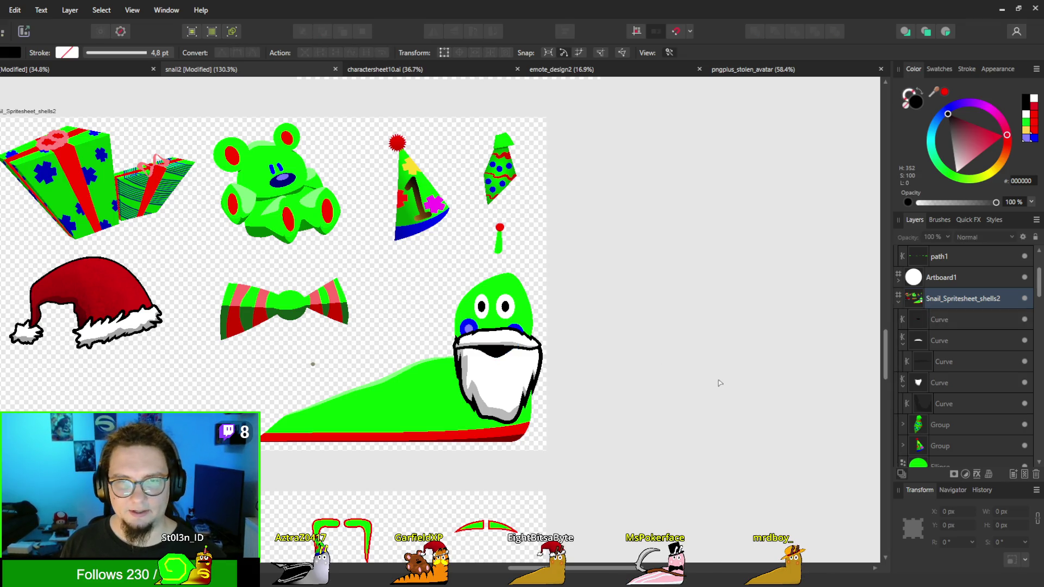
{"action": "key", "text": "ctrl+z"}
{"action": "key", "text": "ctrl+z"}
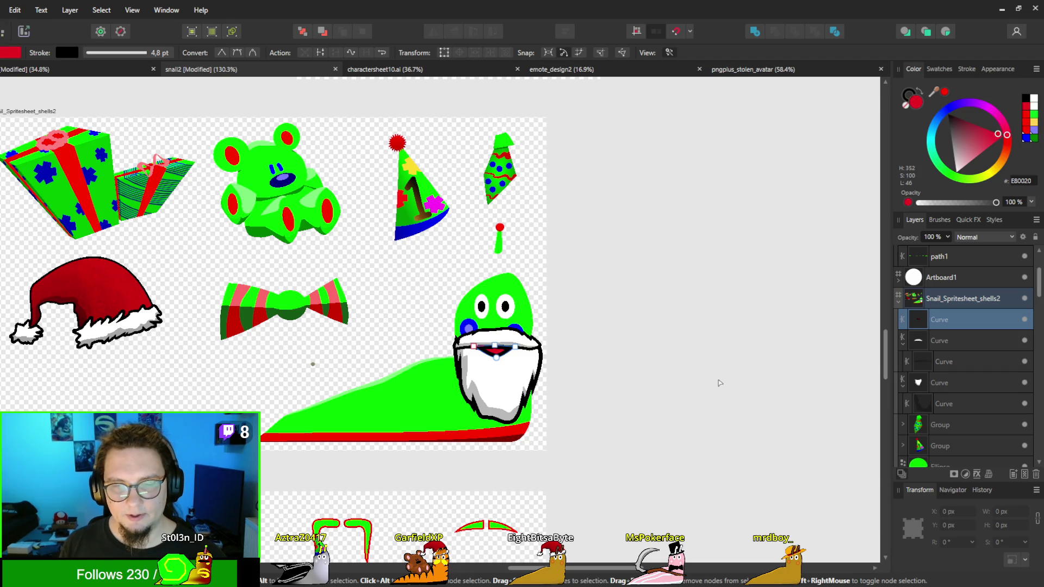
{"action": "left_click", "coordinate": [785, 393]}
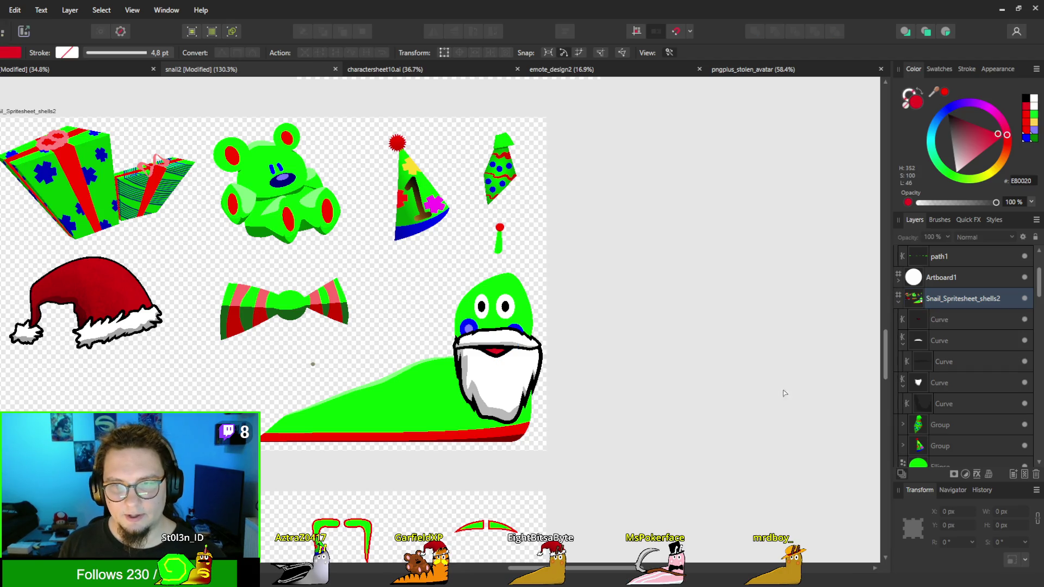
{"action": "left_click", "coordinate": [1025, 322]}
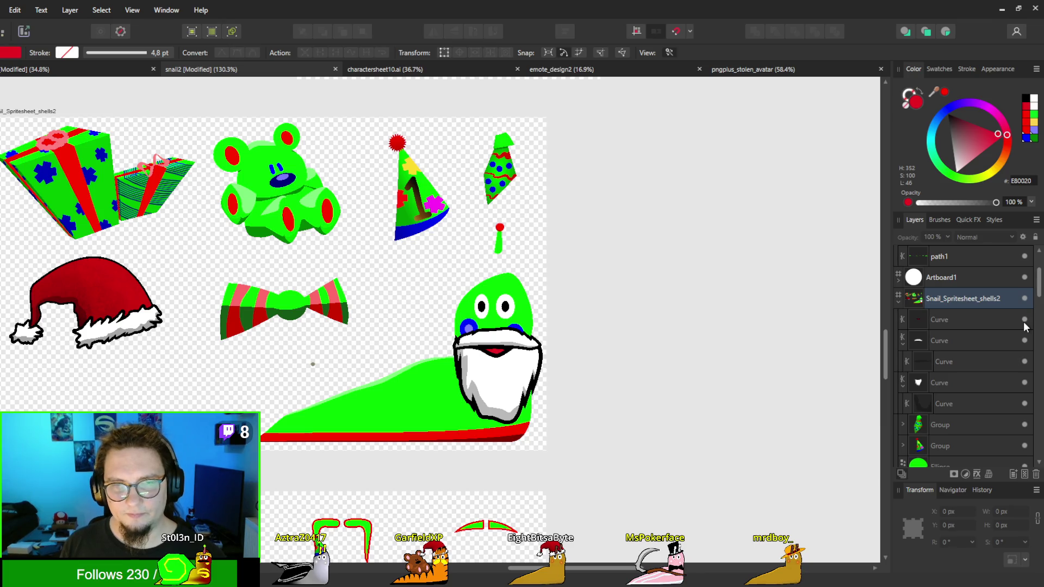
{"action": "scroll", "coordinate": [585, 380], "scroll_direction": "down", "scroll_amount": 8, "text": "ctrl"}
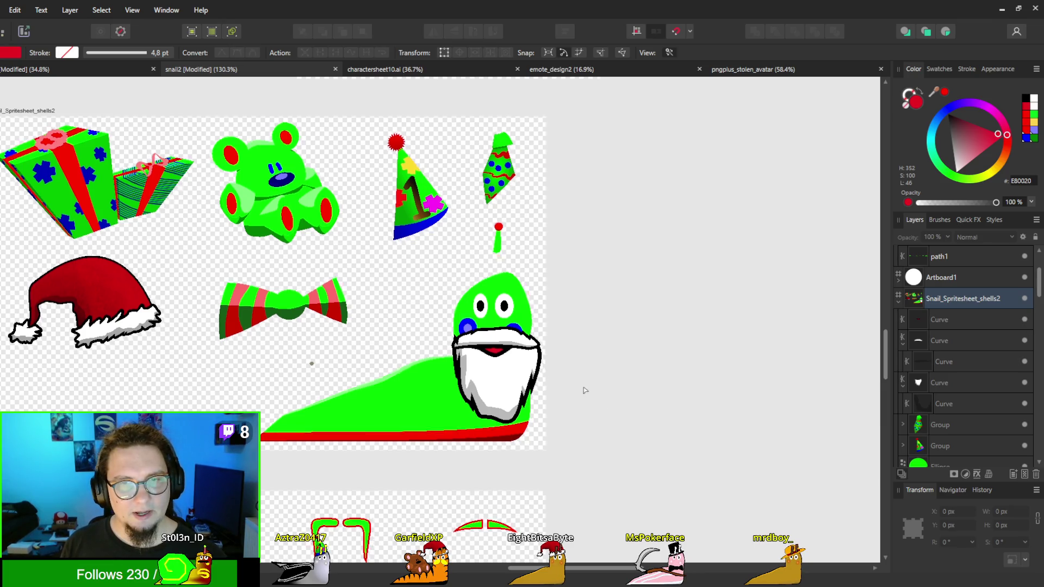
{"action": "scroll", "coordinate": [684, 341], "scroll_direction": "down", "scroll_amount": 2, "text": "ctrl"}
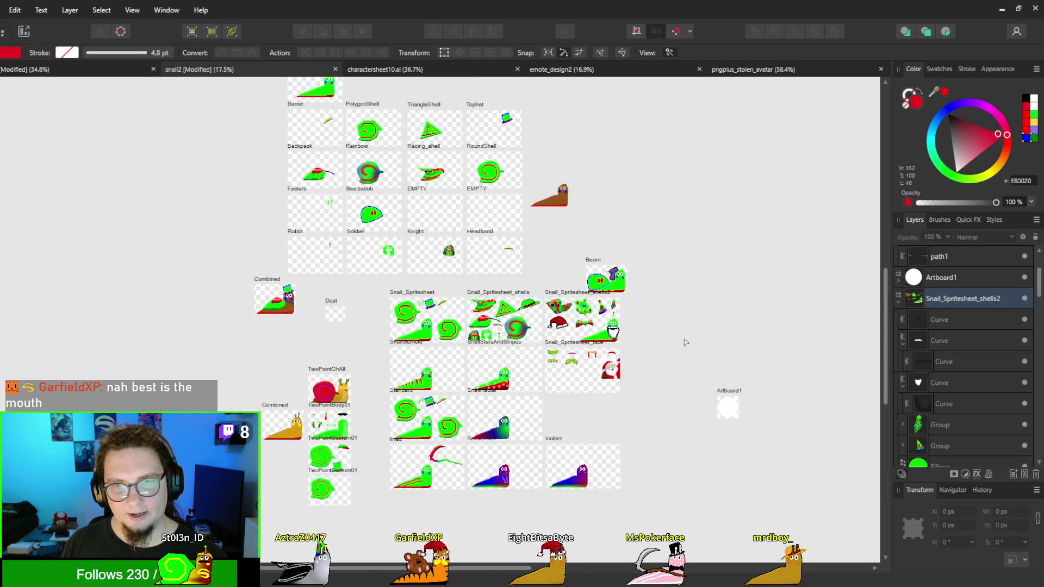
{"action": "scroll", "coordinate": [678, 338], "scroll_direction": "up", "scroll_amount": 2, "text": "ctrl"}
{"action": "mouse_move", "coordinate": [677, 339]}
{"action": "left_mouse_down"}
{"action": "mouse_move", "coordinate": [634, 481]}
{"action": "mouse_move", "coordinate": [677, 509]}
{"action": "left_mouse_up"}
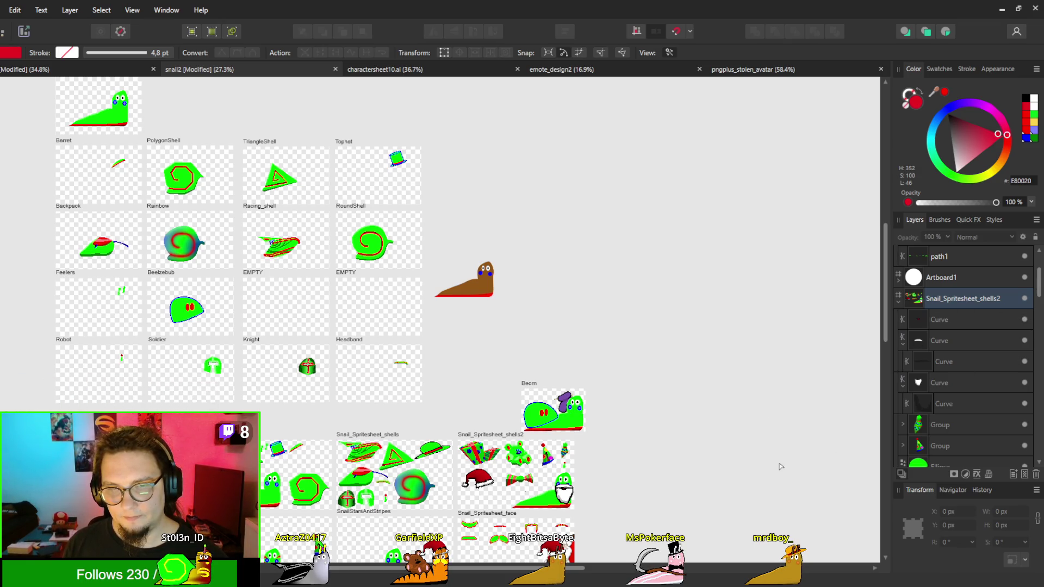
{"action": "scroll", "coordinate": [595, 523], "scroll_direction": "up", "scroll_amount": 10}
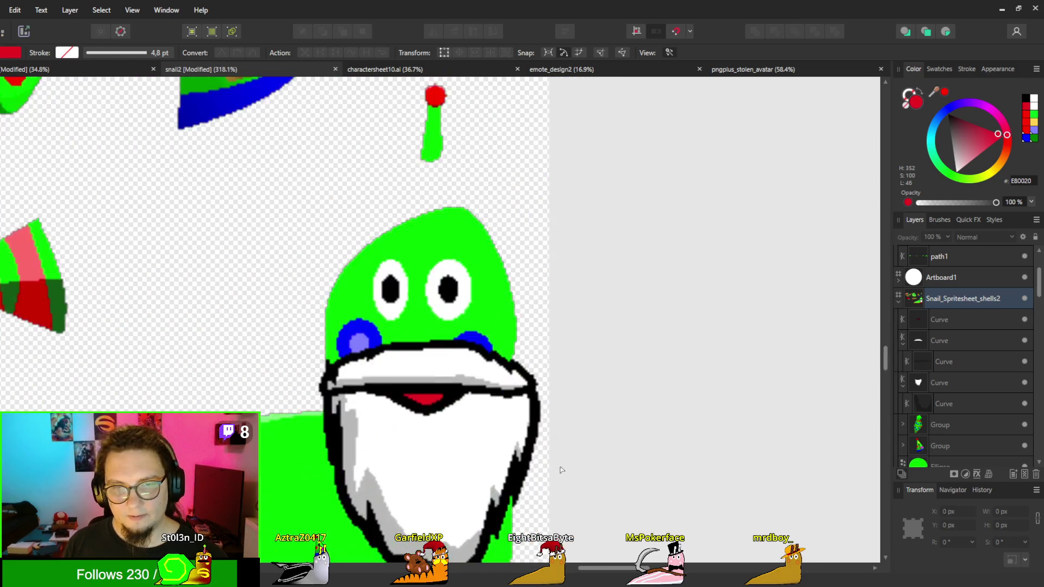
Step: Give the mouth curve a black outline and settle its stroke width at 3.2 pt
{"action": "left_click", "coordinate": [925, 366]}
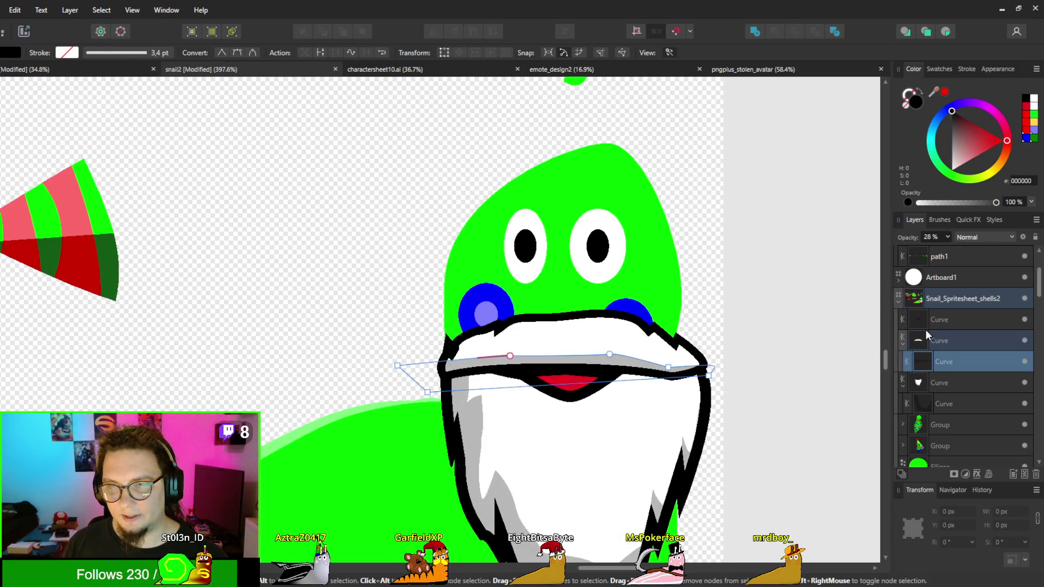
{"action": "left_click", "coordinate": [926, 325]}
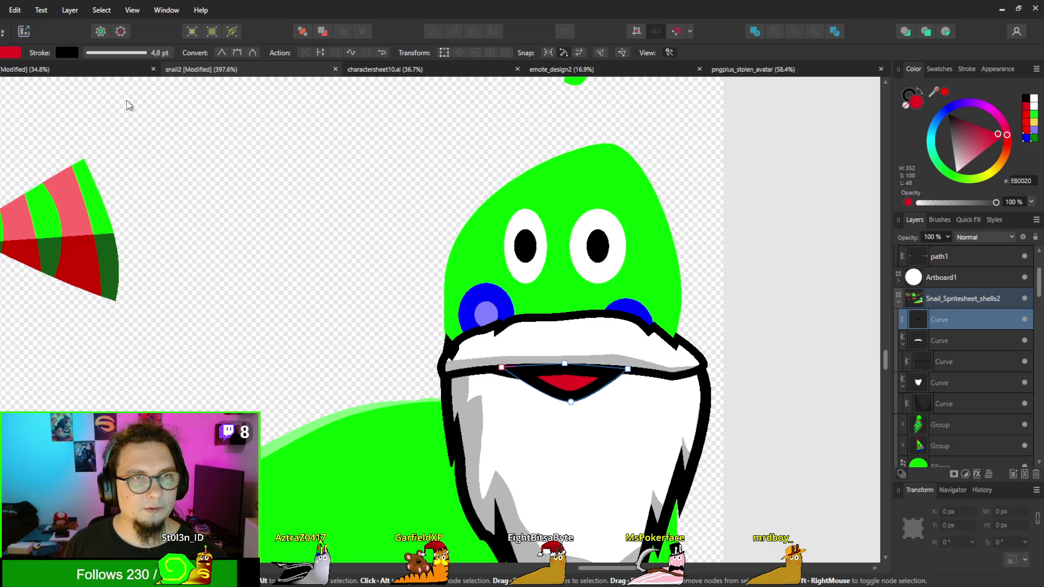
{"action": "left_click", "coordinate": [99, 94]}
{"action": "key", "text": "ctrl+z"}
{"action": "key", "text": "ctrl+z"}
{"action": "key", "text": "ctrl+z"}
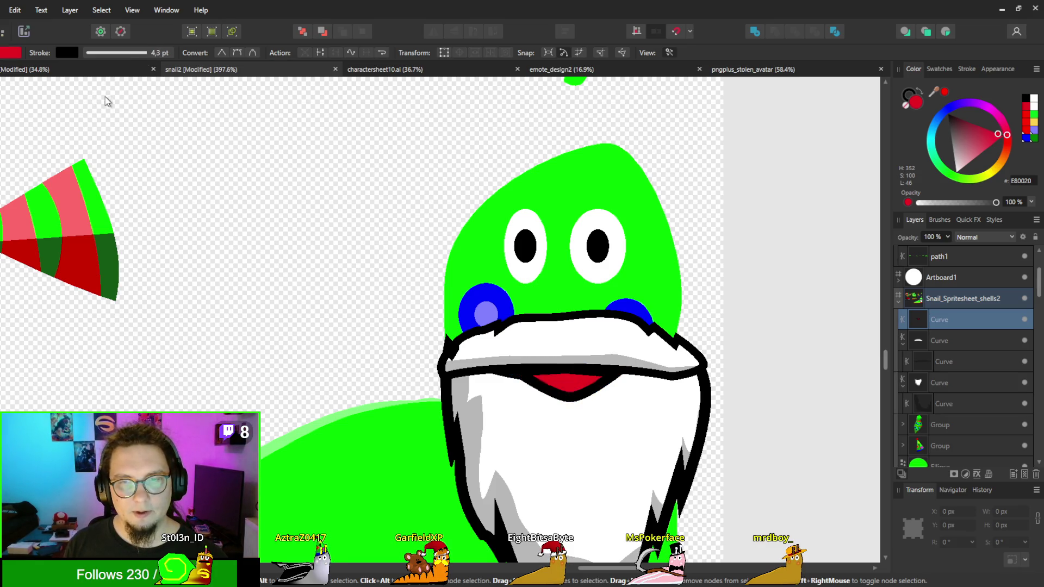
{"action": "key", "text": "ctrl+z"}
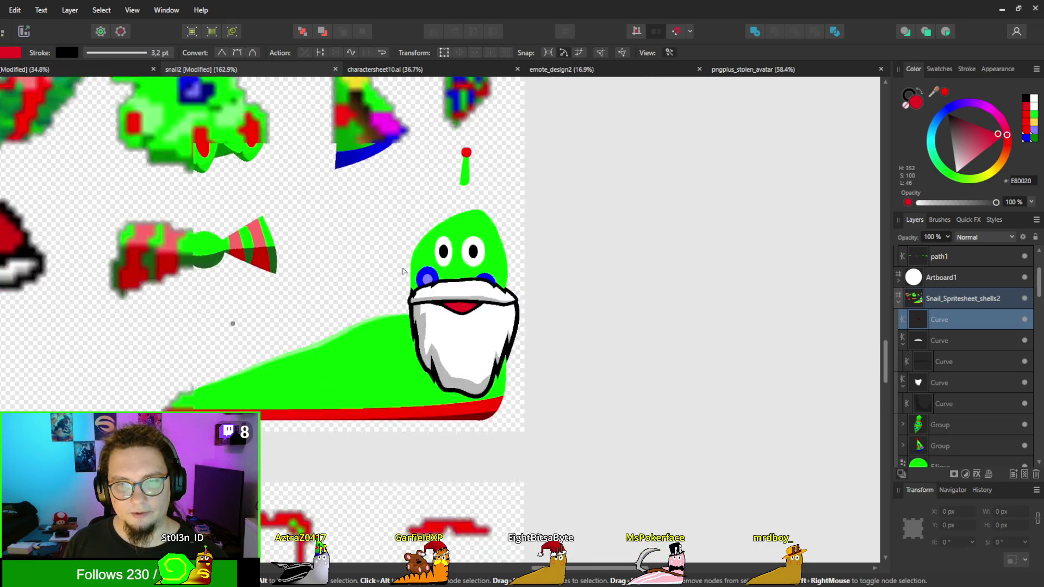
{"action": "scroll", "coordinate": [233, 326], "scroll_direction": "down", "scroll_amount": 10}
{"action": "left_click", "coordinate": [707, 422]}
{"action": "scroll", "coordinate": [694, 409], "scroll_direction": "down", "scroll_amount": 2}
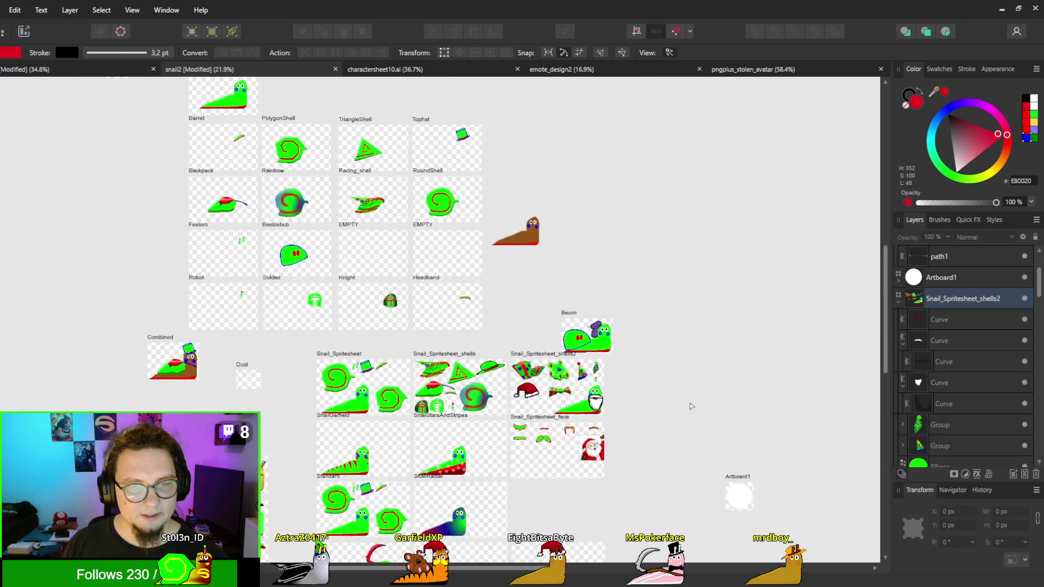
{"action": "mouse_move", "coordinate": [676, 384]}
{"action": "left_mouse_down"}
{"action": "mouse_move", "coordinate": [720, 496]}
{"action": "mouse_move", "coordinate": [696, 523]}
{"action": "left_mouse_up"}
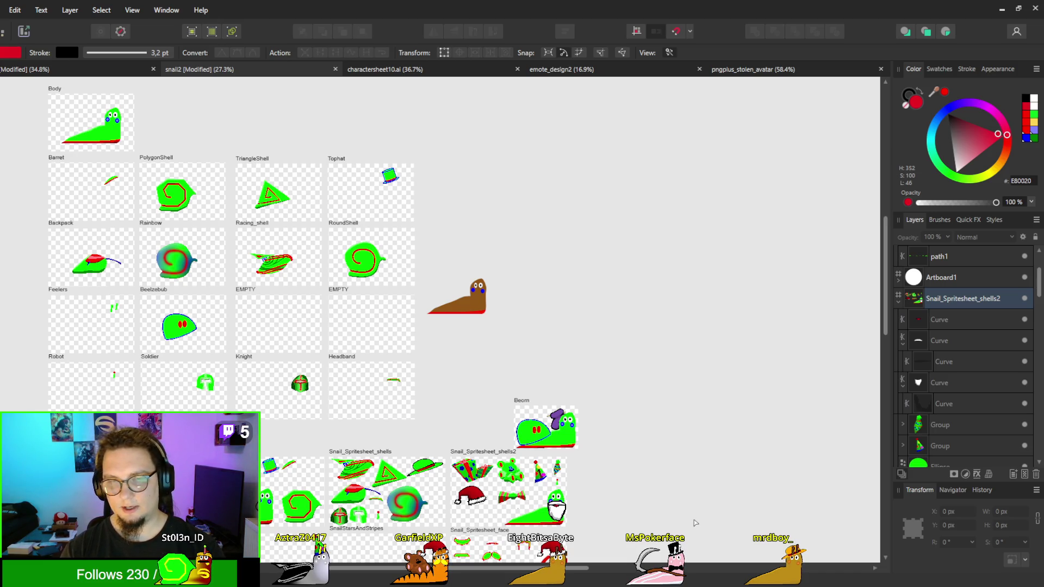
{"action": "scroll", "coordinate": [542, 496], "scroll_direction": "down", "scroll_amount": 2}
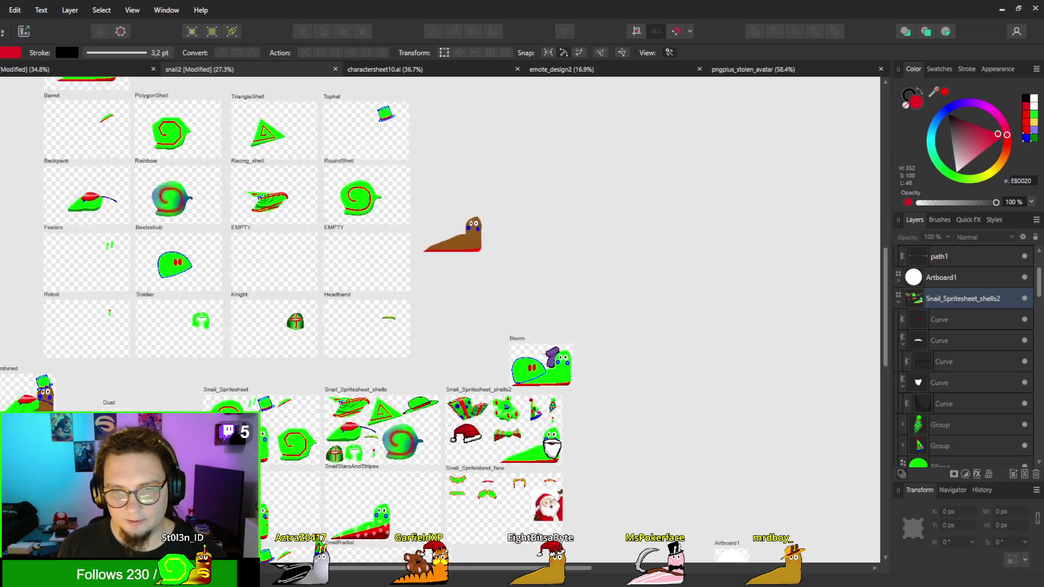
{"action": "scroll", "coordinate": [492, 568], "scroll_direction": "up", "scroll_amount": 3}
Step: Hide the Image.png Santa reference, then select the beard's curve layers and collapse the nested Curve
{"action": "left_click", "coordinate": [650, 424]}
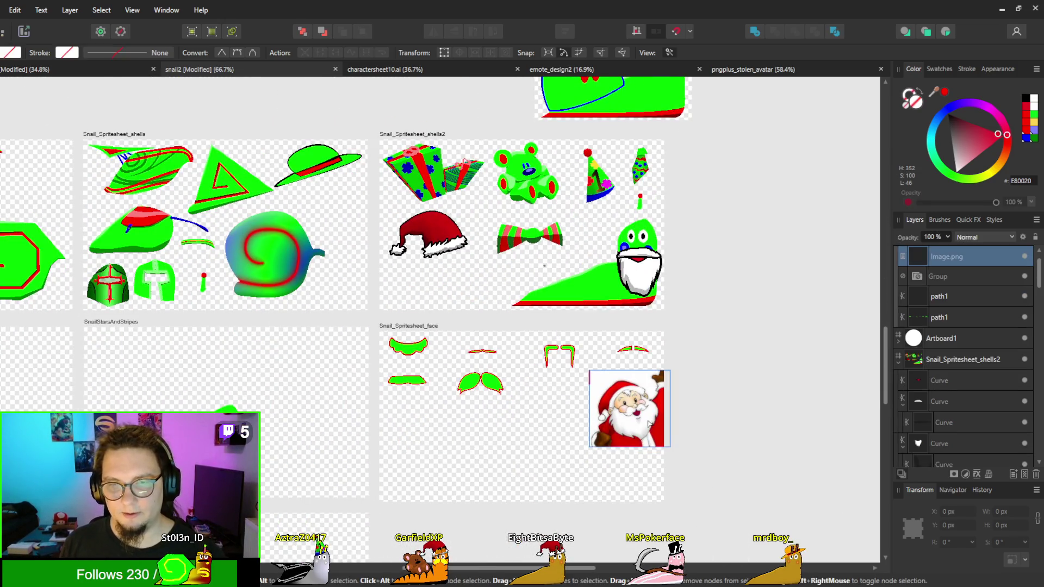
{"action": "scroll", "coordinate": [1024, 260], "scroll_direction": "up", "scroll_amount": 1}
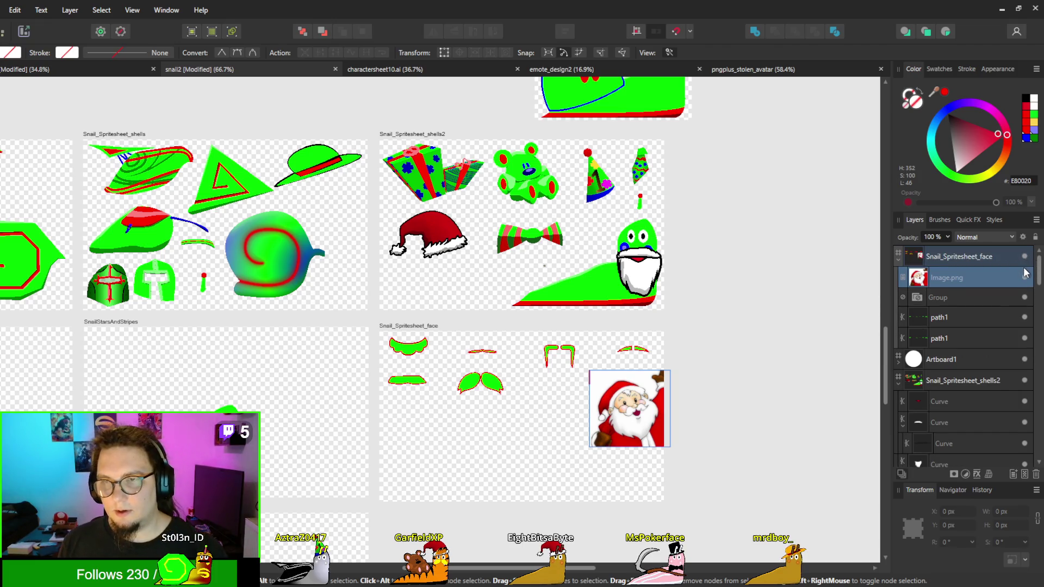
{"action": "left_click", "coordinate": [1025, 277]}
{"action": "left_click", "coordinate": [651, 267]}
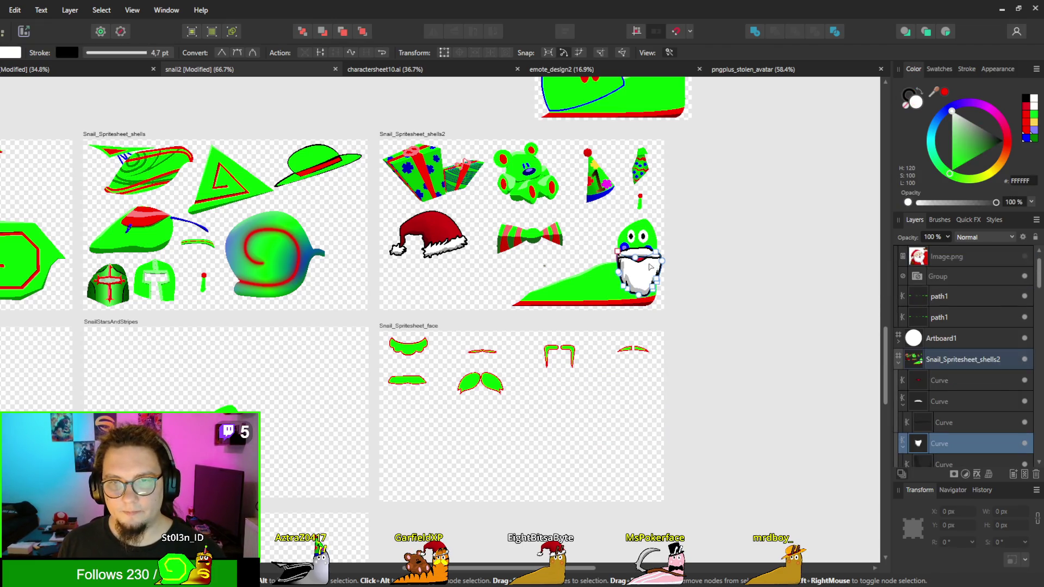
{"action": "left_click", "coordinate": [924, 422]}
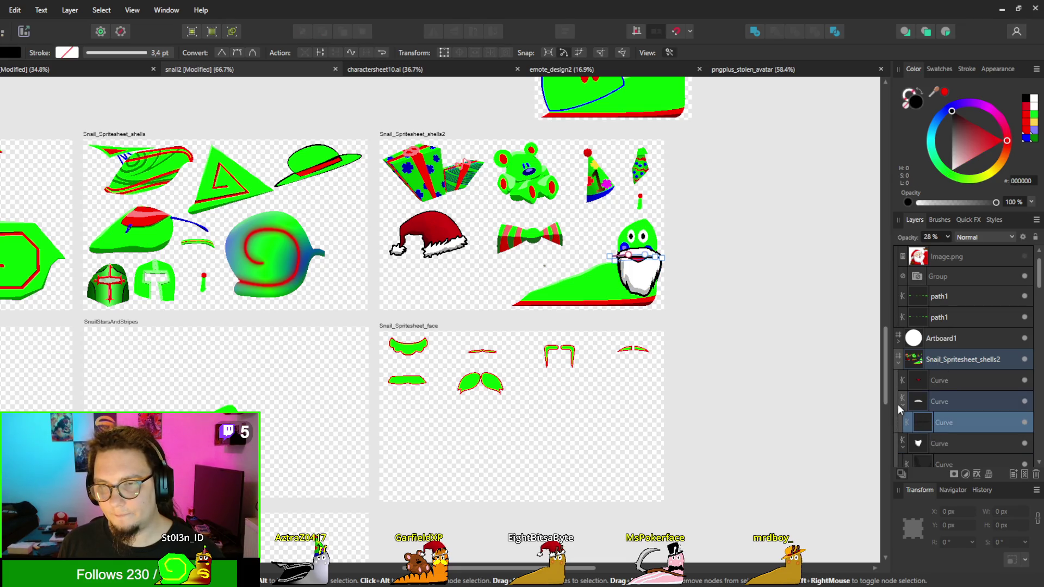
{"action": "left_click", "coordinate": [902, 406]}
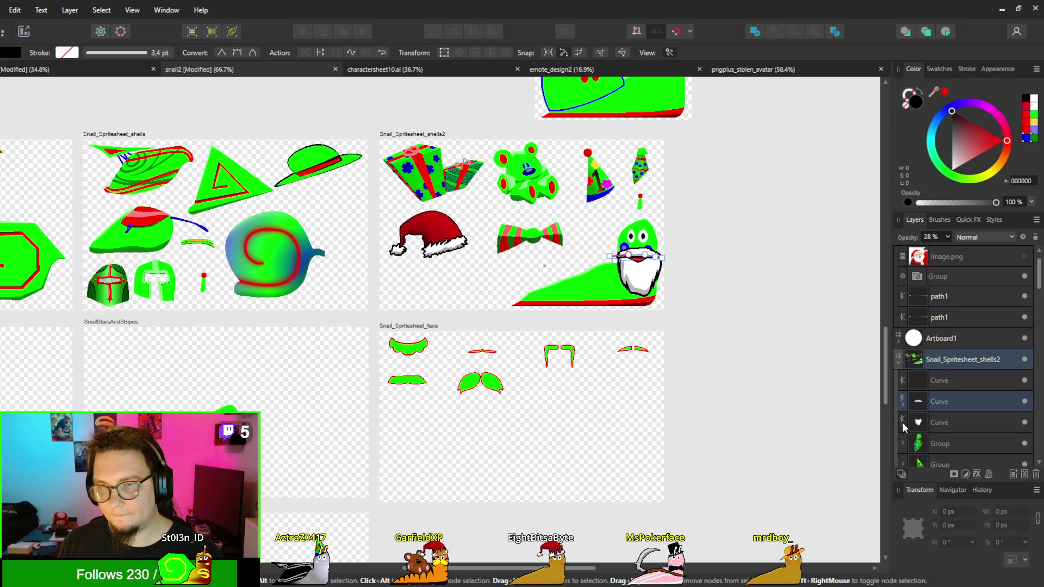
{"action": "left_click", "coordinate": [919, 431]}
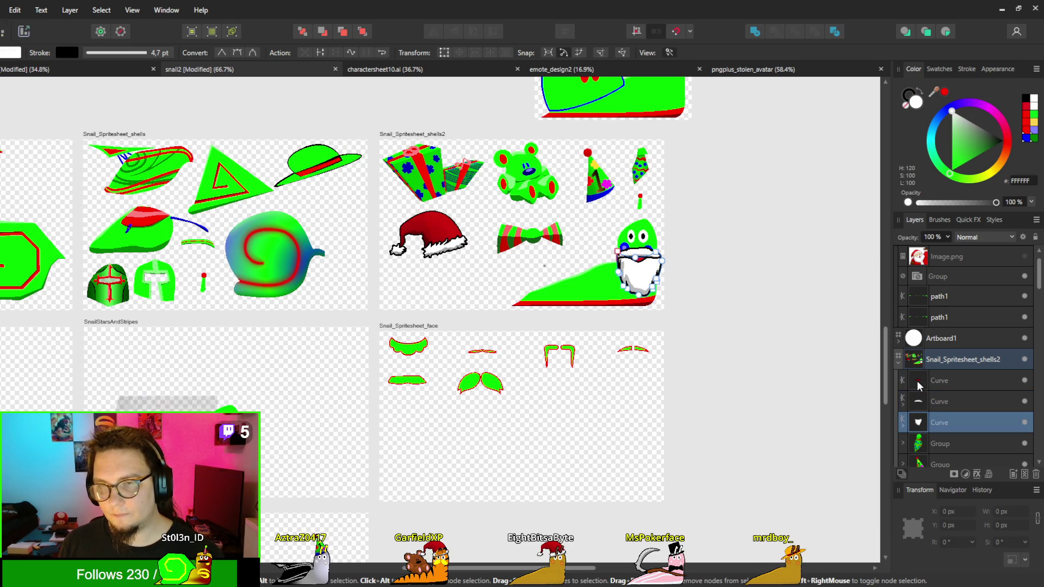
Step: Group the beard's curves with Ctrl+G and drag the group down onto the Snail_Spritesheet_face artboard
{"action": "left_click", "coordinate": [918, 385], "text": "shift"}
{"action": "key", "text": "ctrl+g"}
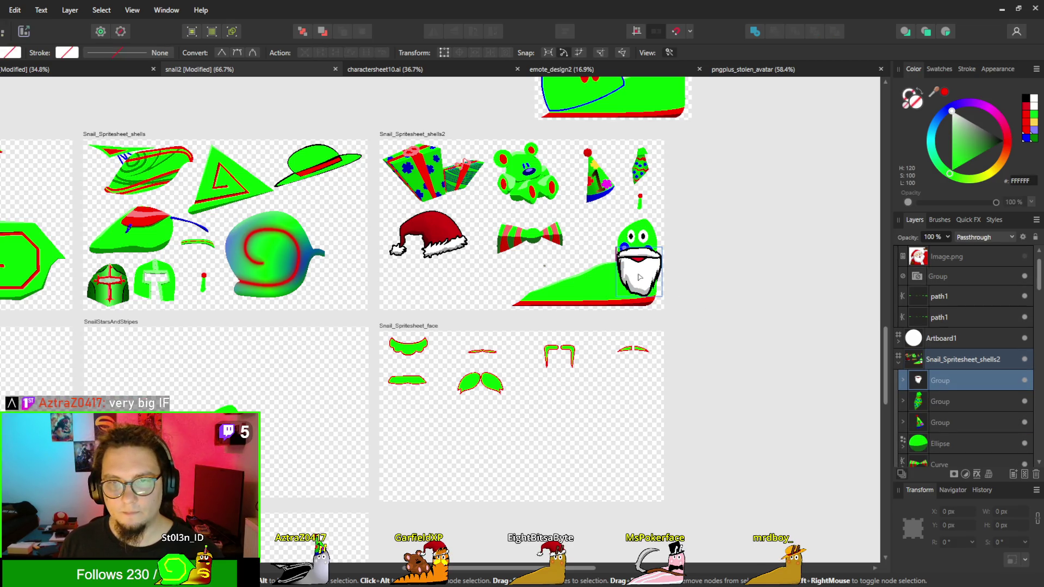
{"action": "left_click_drag", "start_coordinate": [638, 275], "coordinate": [583, 452]}
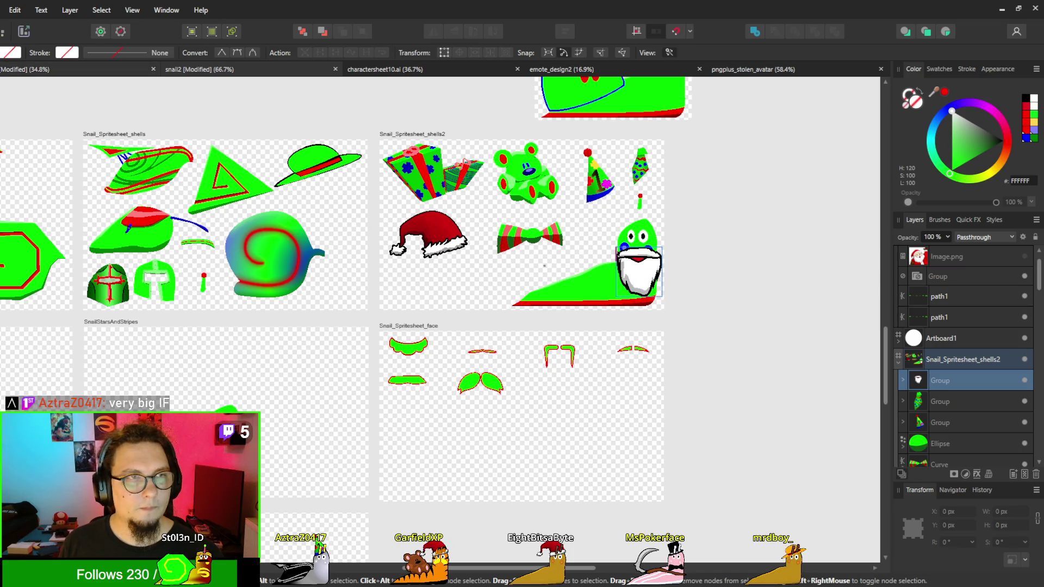
{"action": "key", "text": "v"}
{"action": "mouse_move", "coordinate": [647, 271]}
{"action": "left_mouse_down"}
{"action": "mouse_move", "coordinate": [602, 412]}
{"action": "mouse_move", "coordinate": [566, 407]}
{"action": "mouse_move", "coordinate": [641, 402]}
{"action": "left_mouse_up"}
{"action": "left_click", "coordinate": [725, 416]}
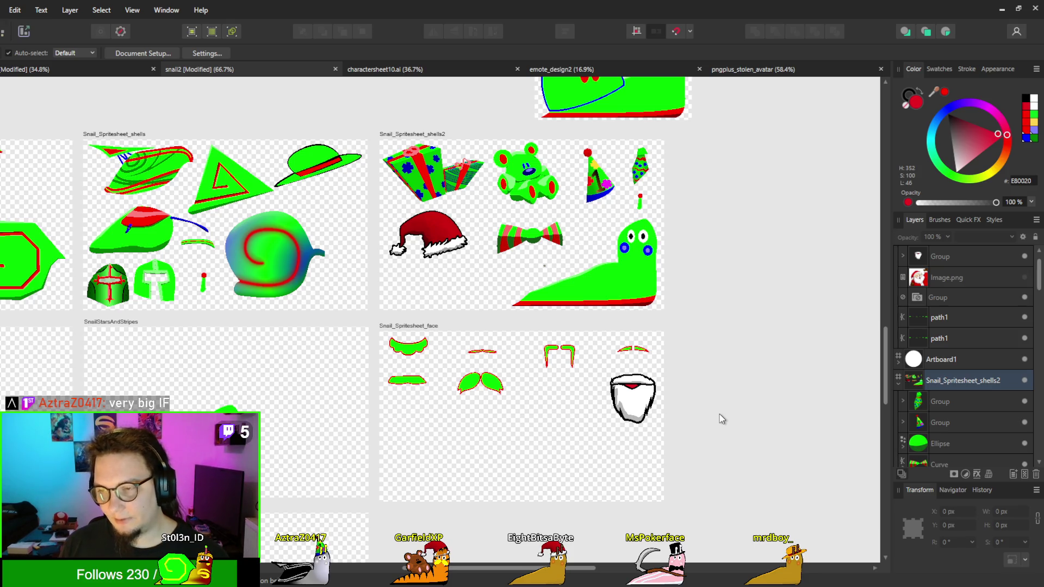
{"action": "scroll", "coordinate": [713, 417], "scroll_direction": "up", "scroll_amount": 5, "text": "ctrl"}
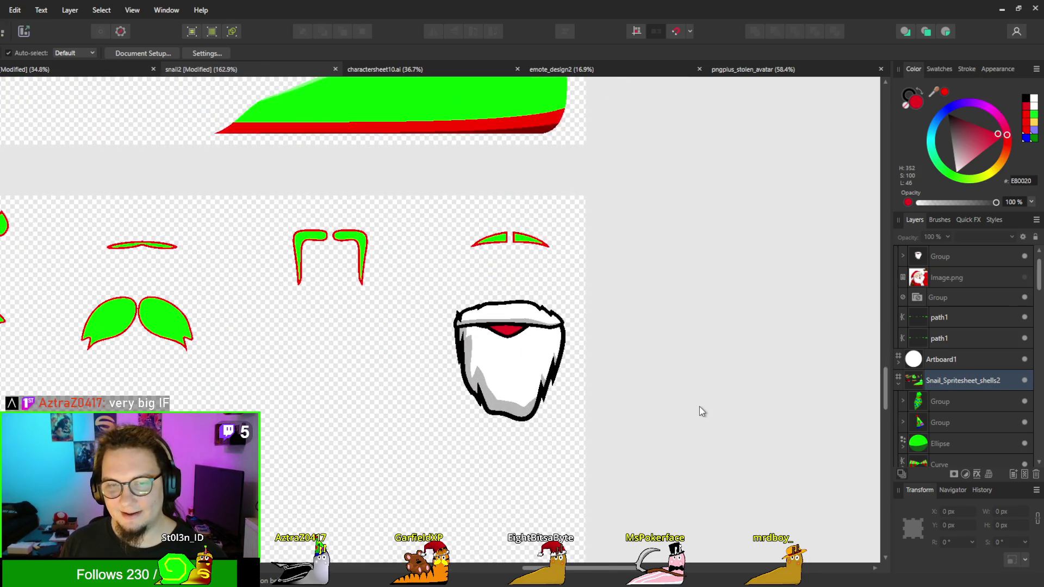
{"action": "scroll", "coordinate": [588, 386], "scroll_direction": "down", "scroll_amount": 5, "text": "ctrl"}
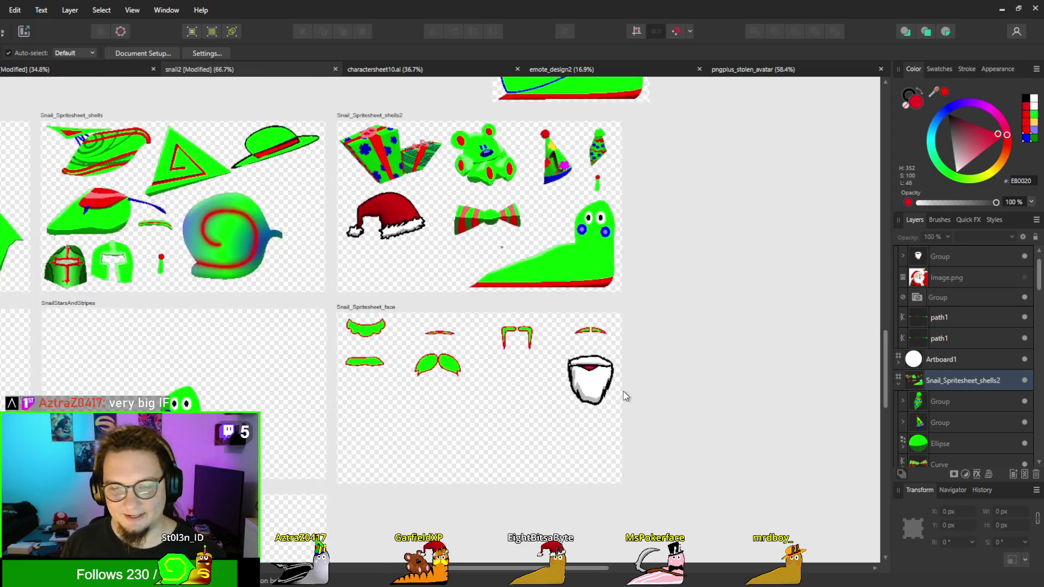
{"action": "scroll", "coordinate": [727, 390], "scroll_direction": "down", "scroll_amount": 1, "text": "ctrl"}
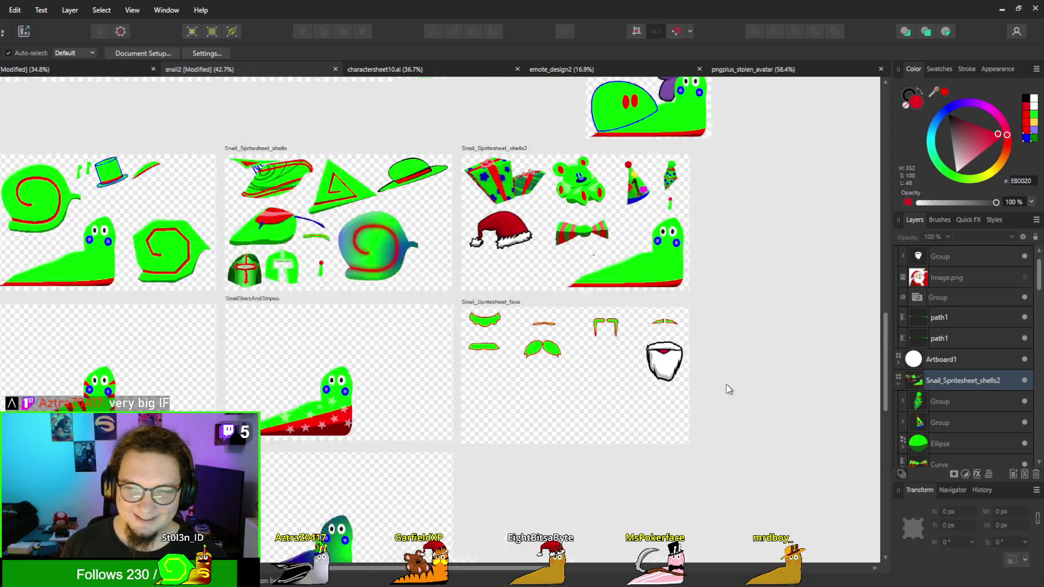
Step: Select the Snail_Spritesheet_face slice in the Export persona, then minimize Affinity Designer
{"action": "left_click", "coordinate": [25, 32]}
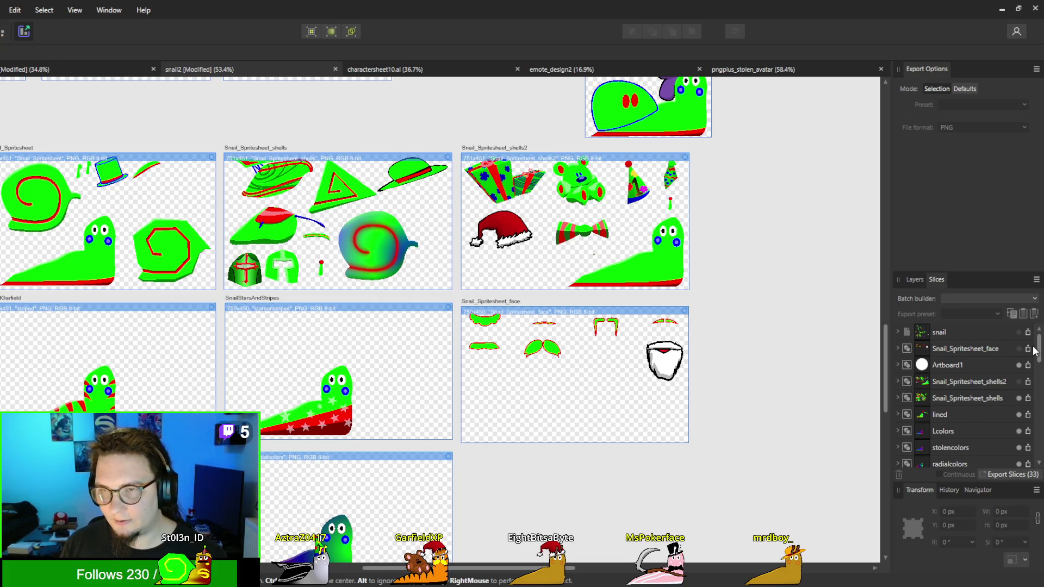
{"action": "left_click", "coordinate": [1010, 351]}
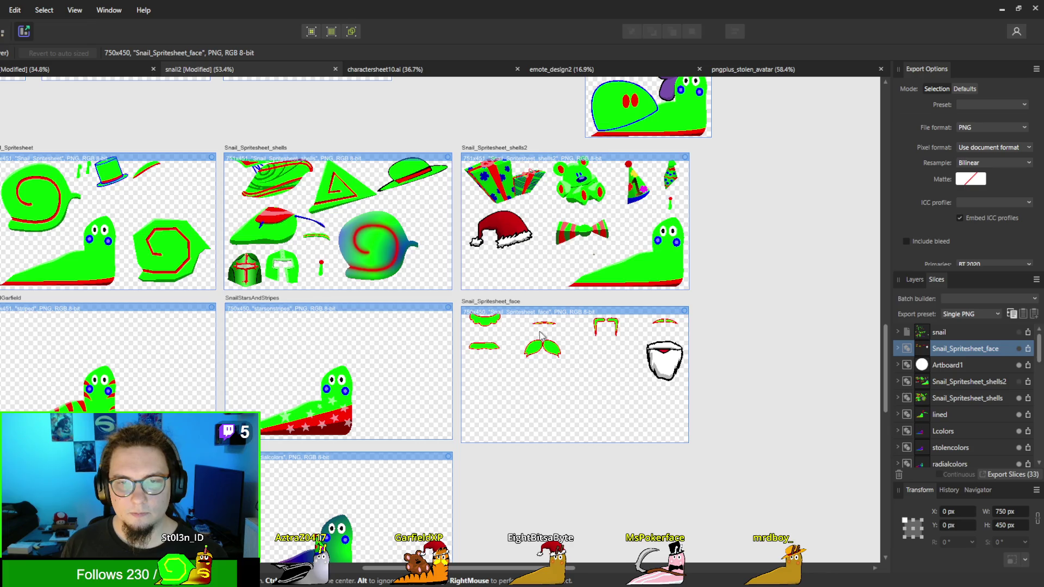
{"action": "left_click", "coordinate": [1002, 9]}
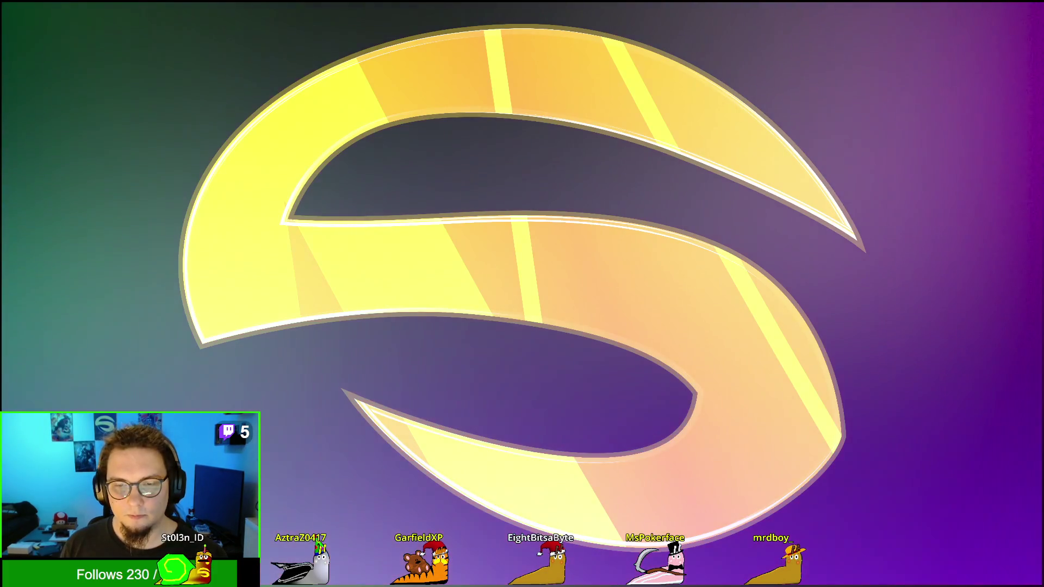
Step: In Godot's Scene dock, collapse shell and body_detail and expand face_detail
{"action": "key", "text": "alt+Tab"}
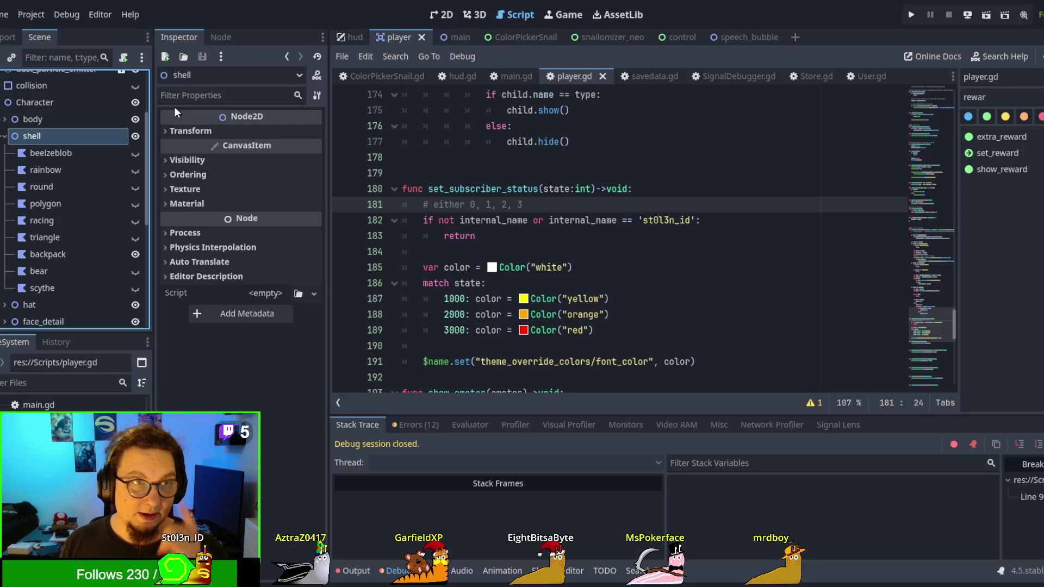
{"action": "left_click", "coordinate": [5, 137]}
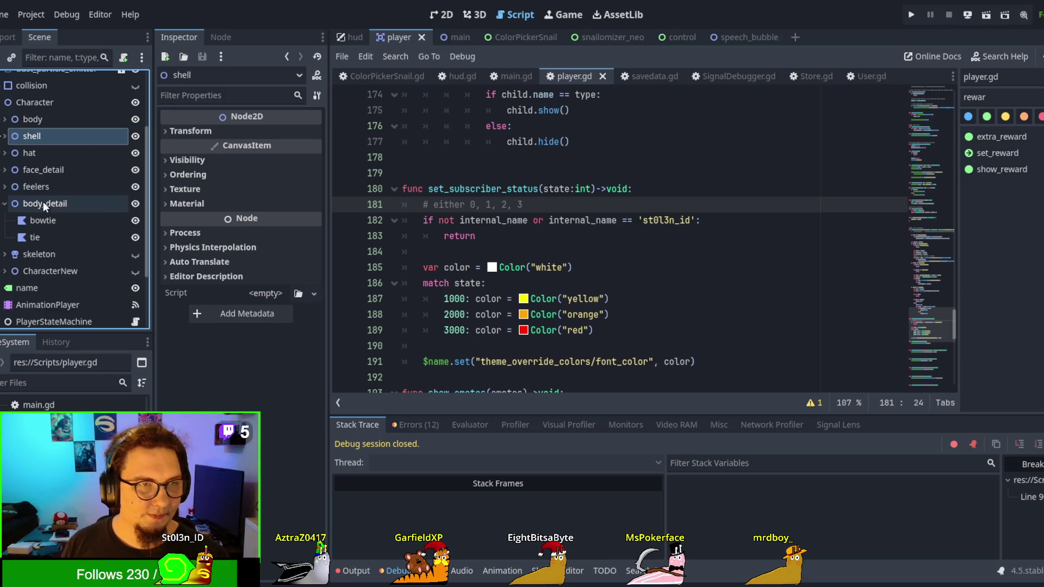
{"action": "left_click", "coordinate": [5, 204]}
{"action": "left_click", "coordinate": [5, 170]}
{"action": "left_click", "coordinate": [44, 171]}
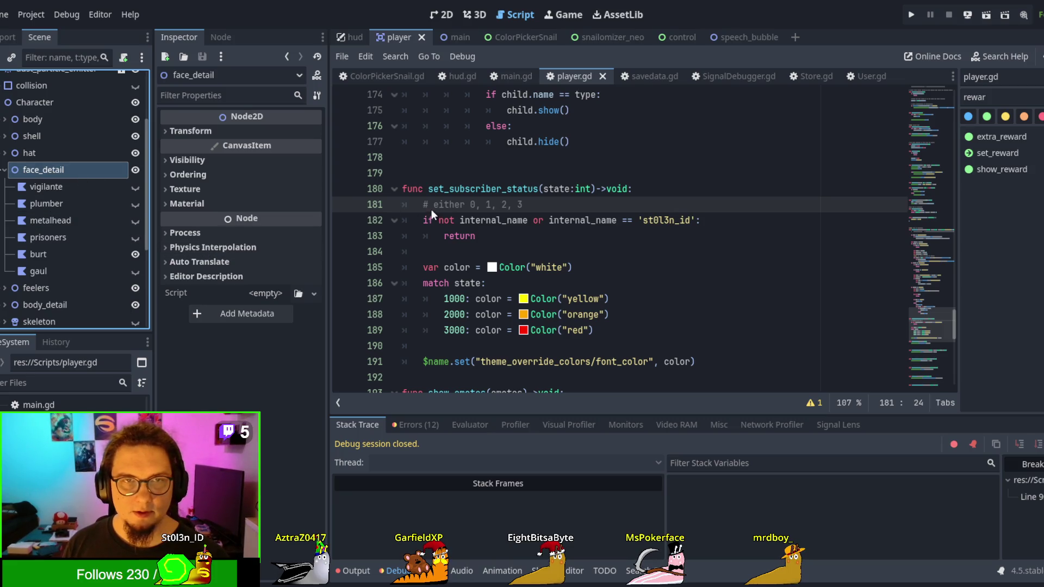
Step: Paste a copy of the vigilante node, move it up among the face details, and name it santa
{"action": "left_click", "coordinate": [65, 185]}
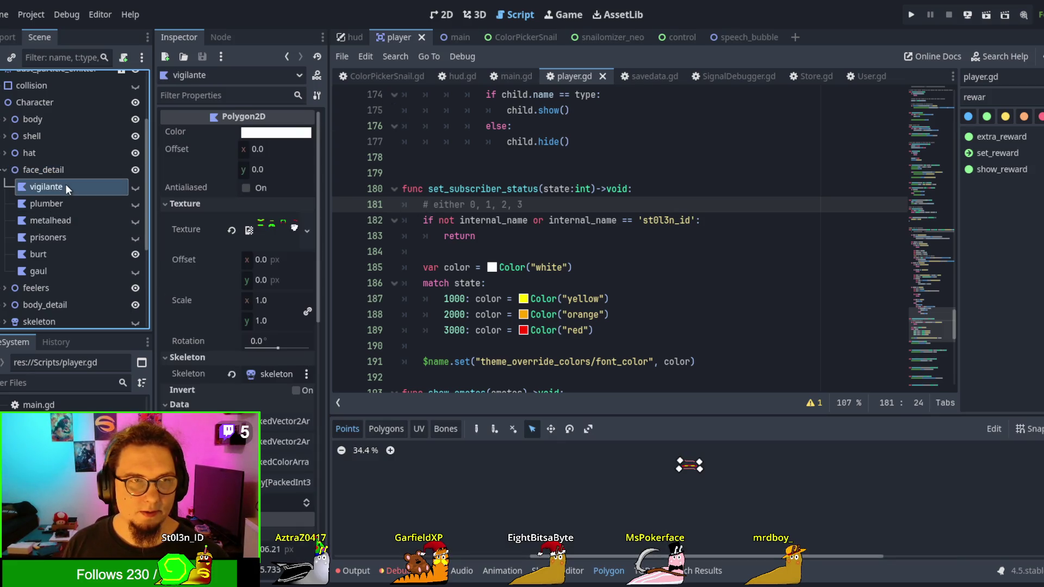
{"action": "key", "text": "ctrl+v"}
{"action": "left_click", "coordinate": [48, 218]}
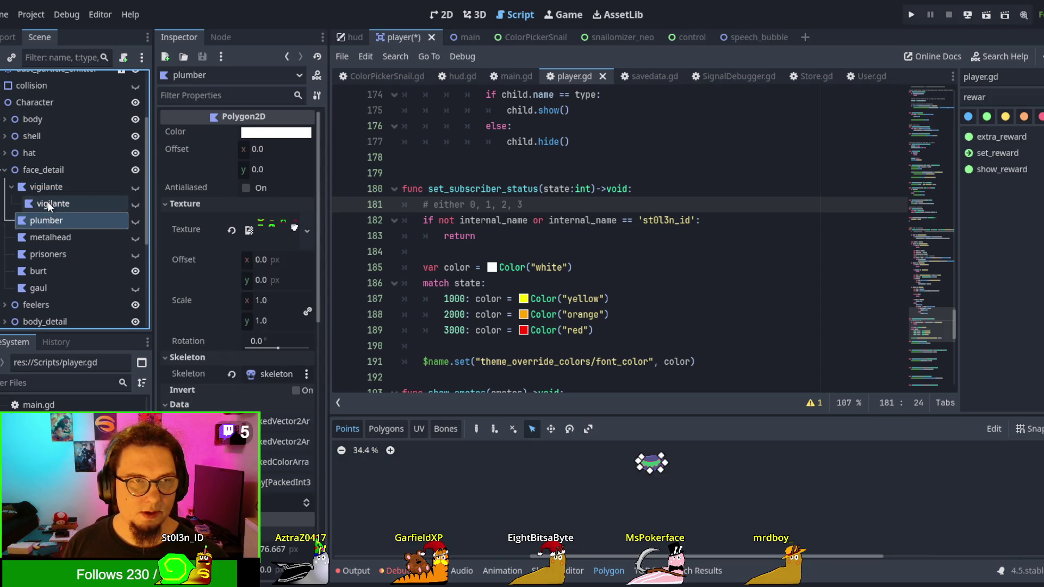
{"action": "left_click", "coordinate": [51, 205]}
{"action": "left_click_drag", "start_coordinate": [51, 205], "coordinate": [52, 177]}
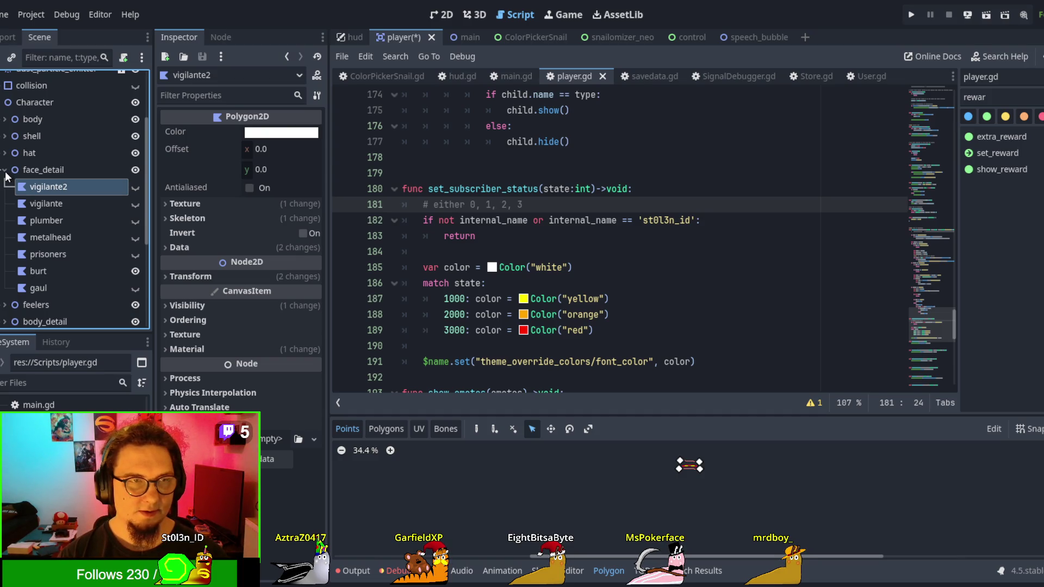
{"action": "type", "text": "santa"}
{"action": "key", "text": "Return"}
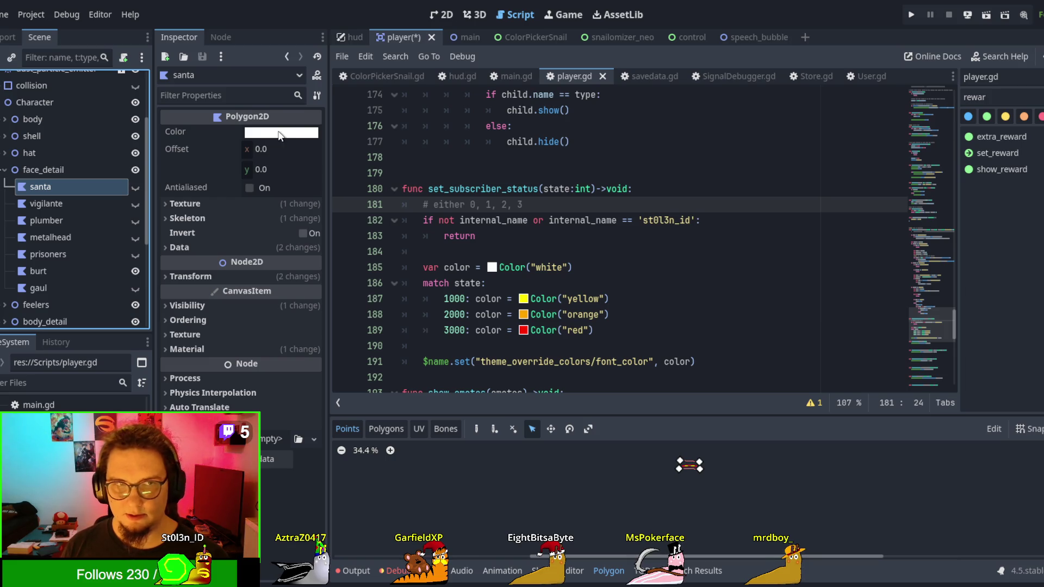
Step: Clear santa's texture, paste the face spritesheet back in, and view the Player scene in 2D
{"action": "left_click", "coordinate": [244, 205]}
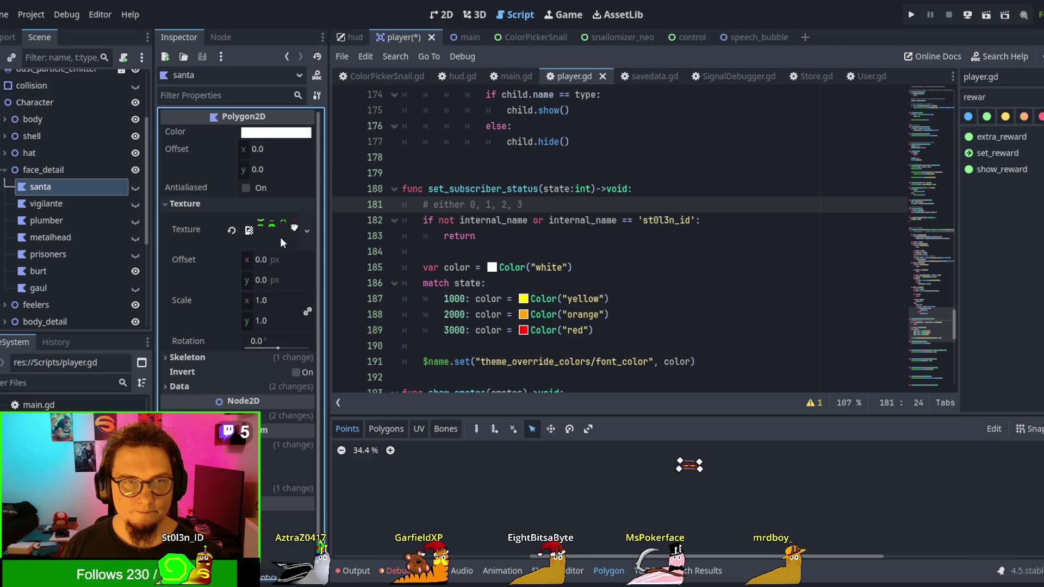
{"action": "left_click", "coordinate": [228, 228]}
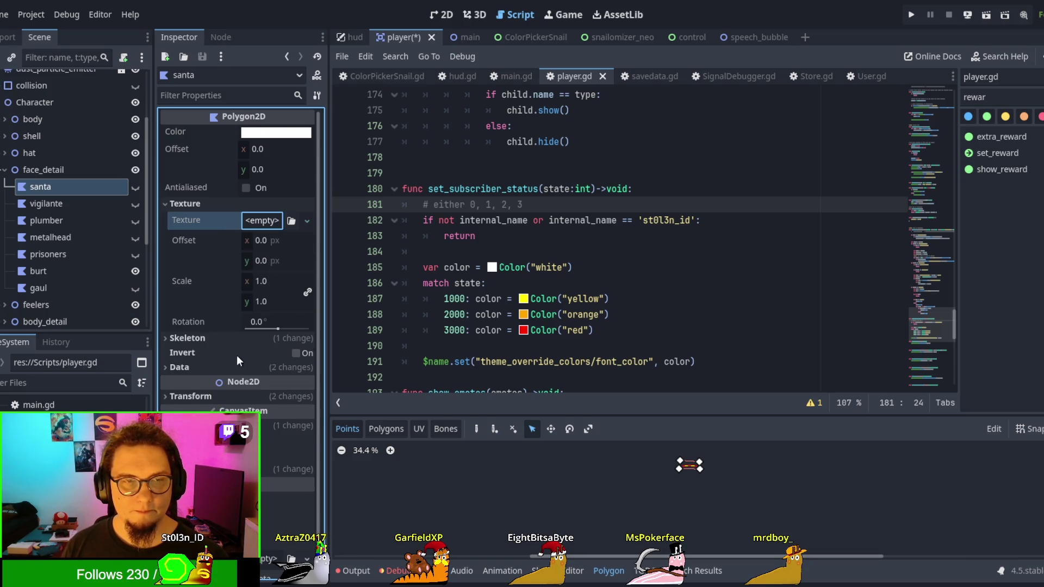
{"action": "left_click", "coordinate": [61, 202]}
{"action": "left_click", "coordinate": [62, 188]}
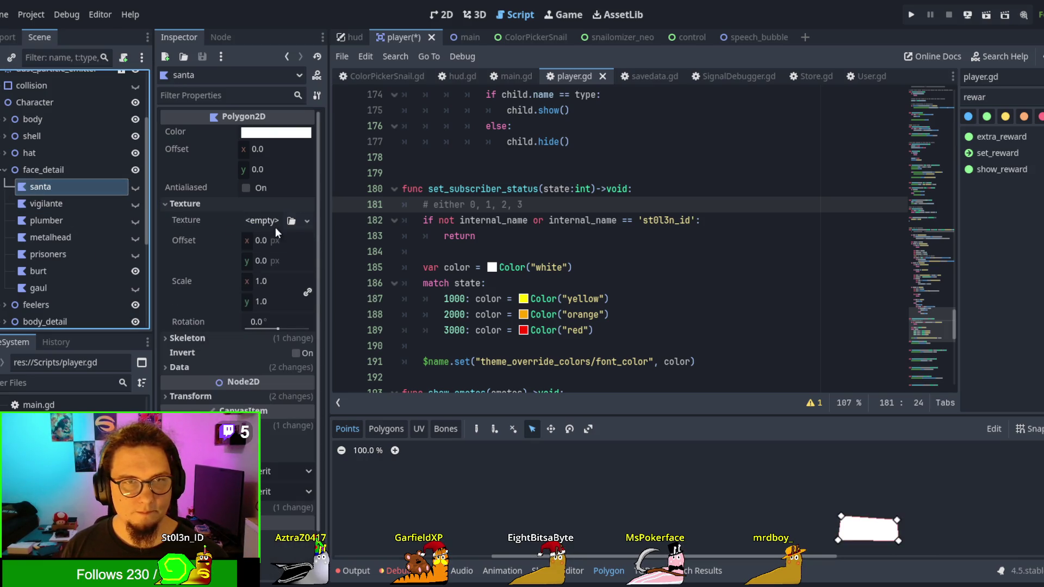
{"action": "left_click", "coordinate": [272, 220]}
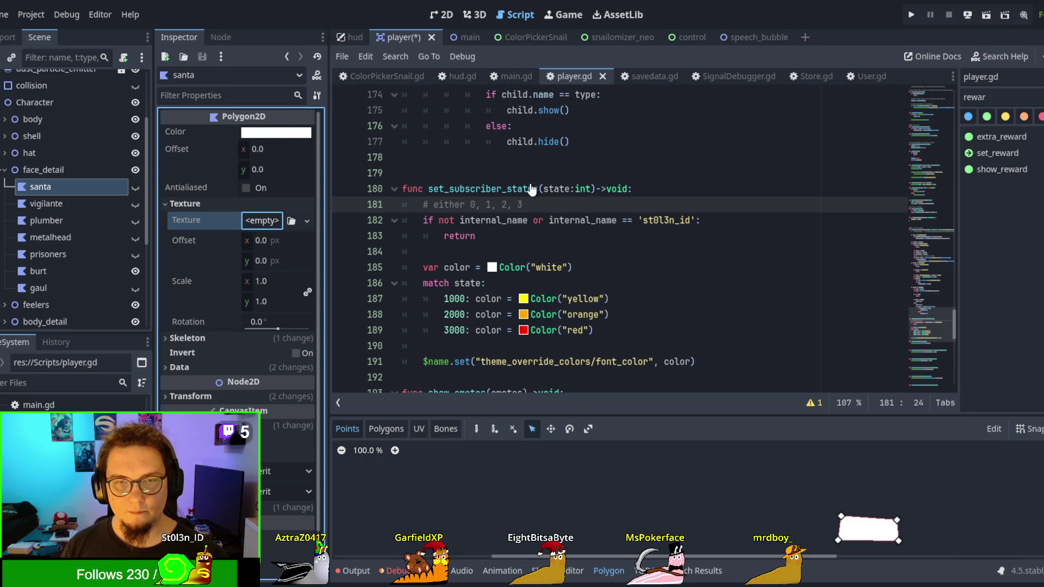
{"action": "key", "text": "ctrl+v"}
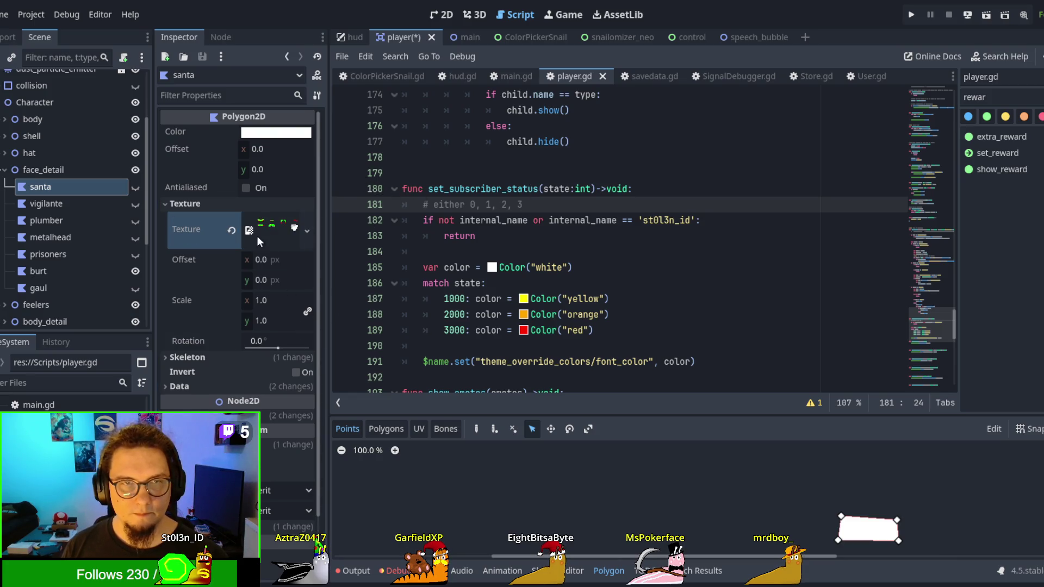
{"action": "left_click", "coordinate": [274, 227]}
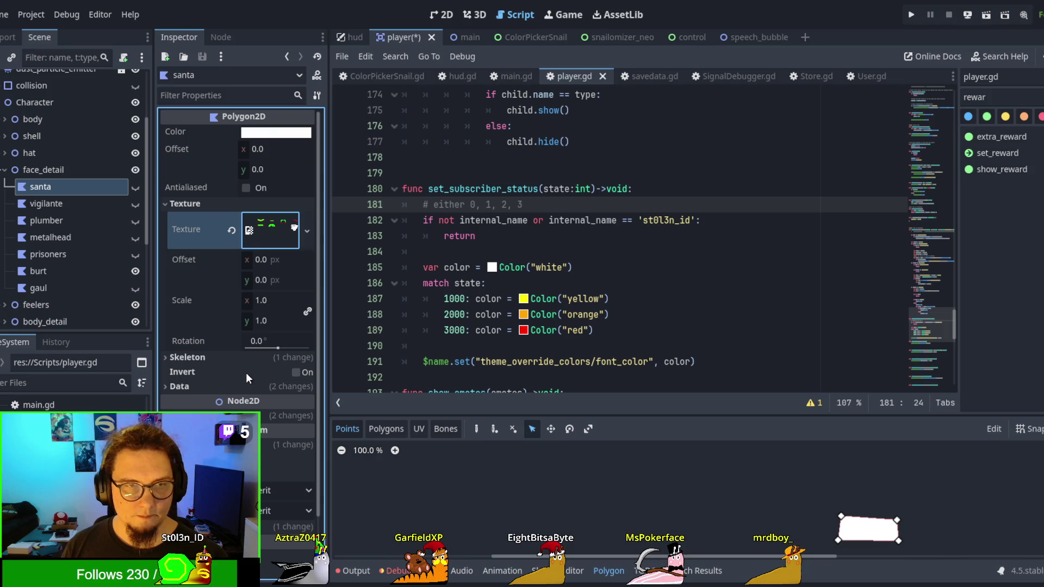
{"action": "left_click", "coordinate": [442, 15]}
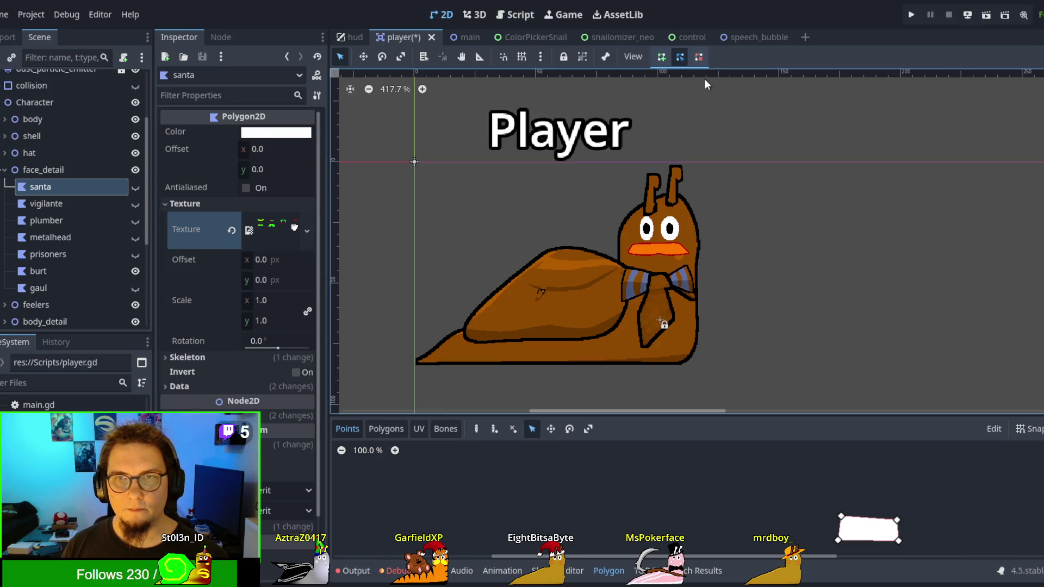
Step: Show the santa face detail on the snail and hide the burt face detail
{"action": "left_click", "coordinate": [266, 229]}
{"action": "left_click", "coordinate": [136, 187]}
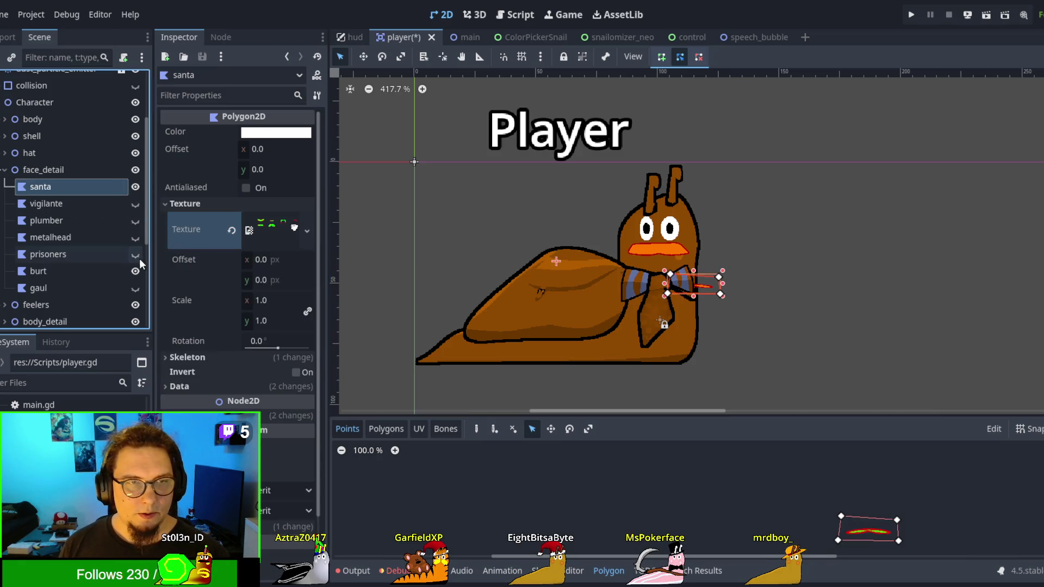
{"action": "left_click", "coordinate": [136, 271]}
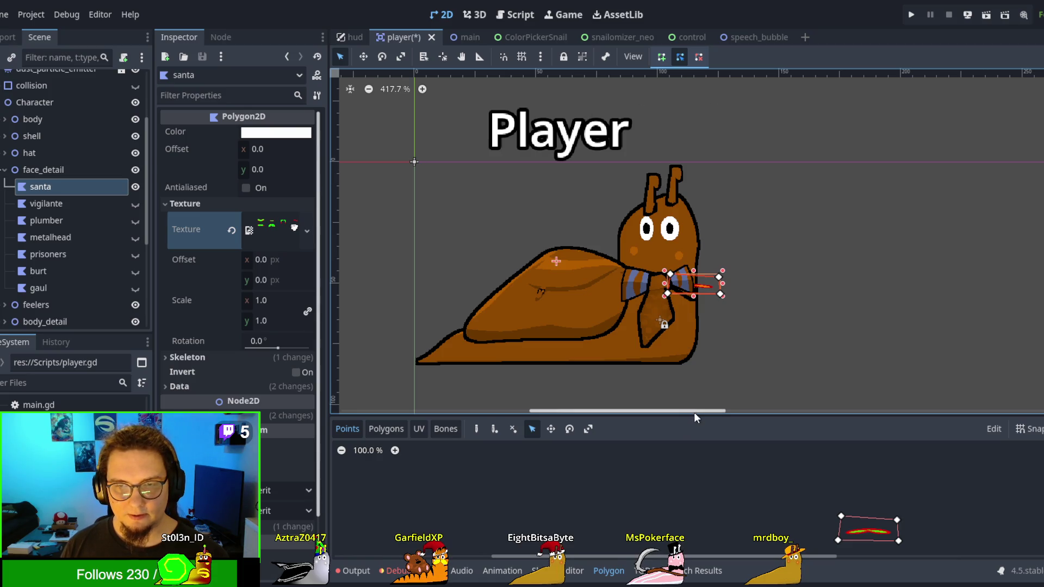
Step: Enlarge the Polygon 2D editor and view santa's outline over the beard artwork in Points mode
{"action": "left_click_drag", "start_coordinate": [692, 418], "coordinate": [696, 293]}
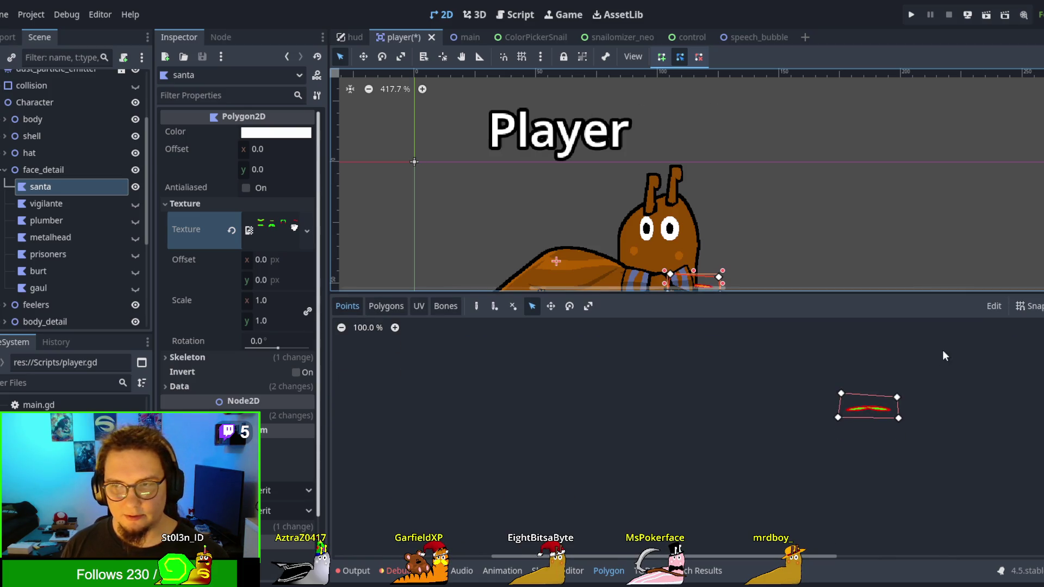
{"action": "left_click", "coordinate": [418, 307]}
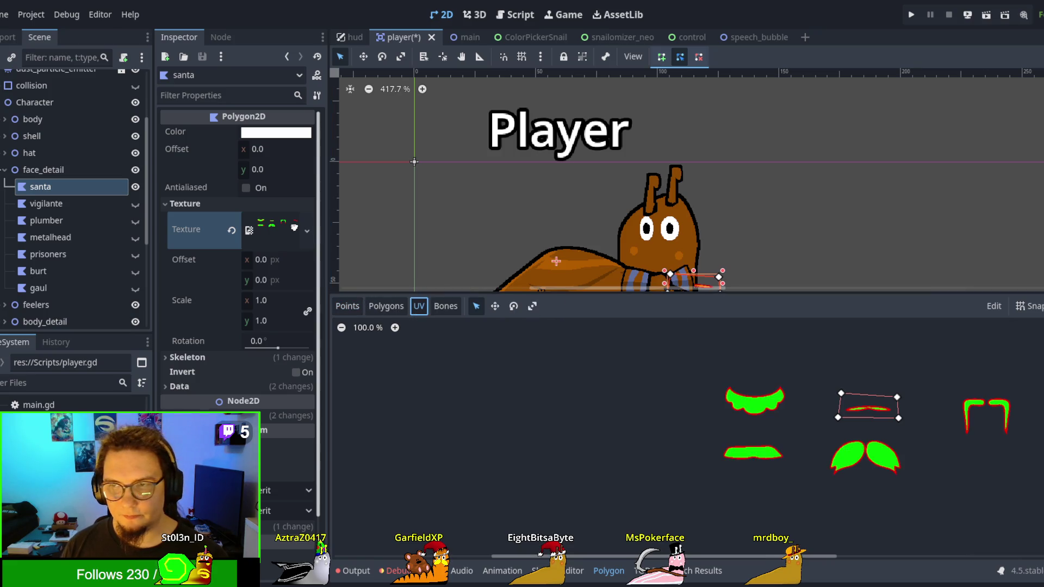
{"action": "left_click_drag", "start_coordinate": [889, 372], "coordinate": [669, 340]}
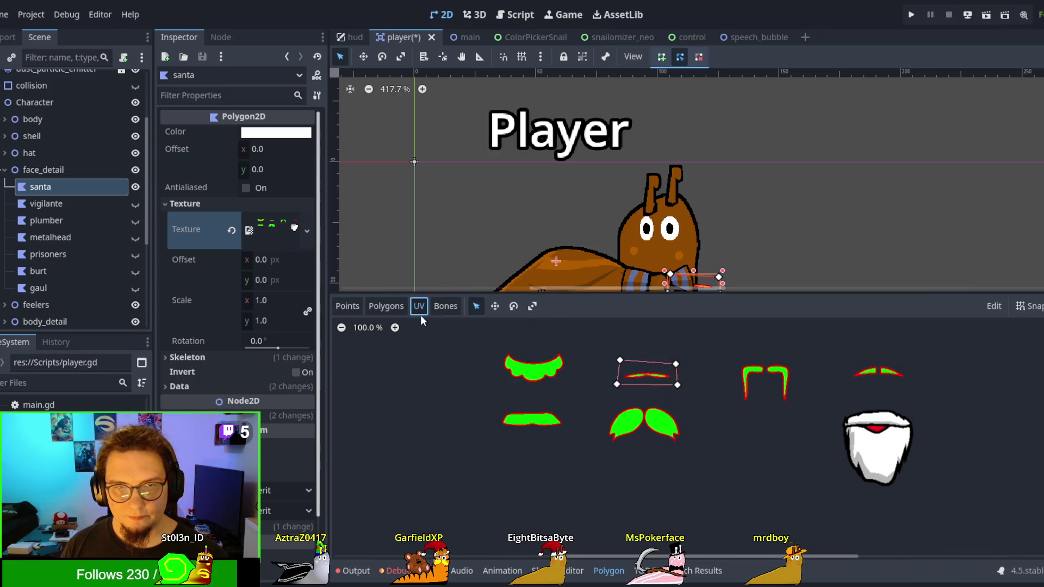
{"action": "left_click", "coordinate": [337, 308]}
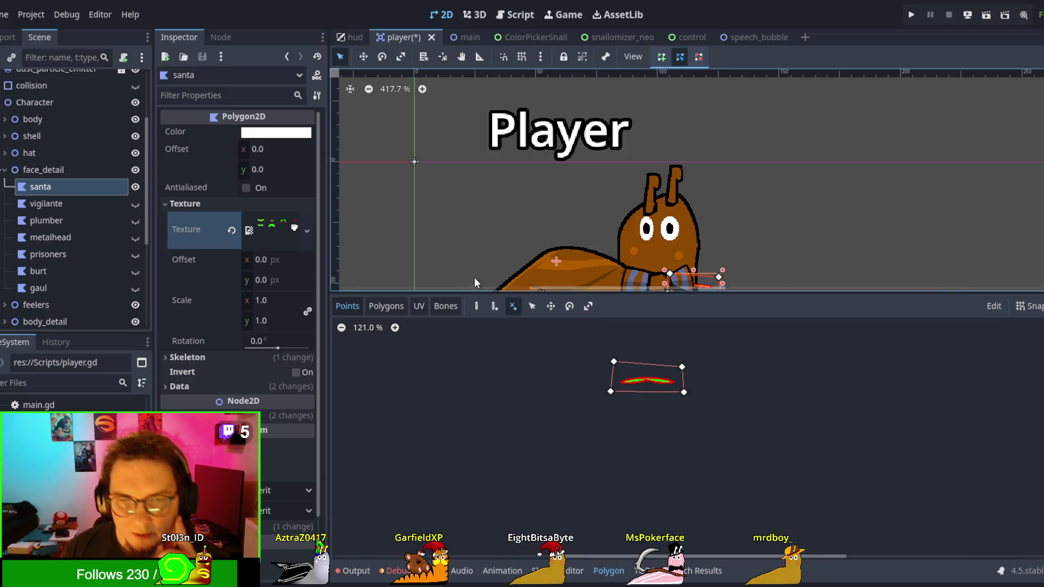
{"action": "left_click", "coordinate": [396, 307]}
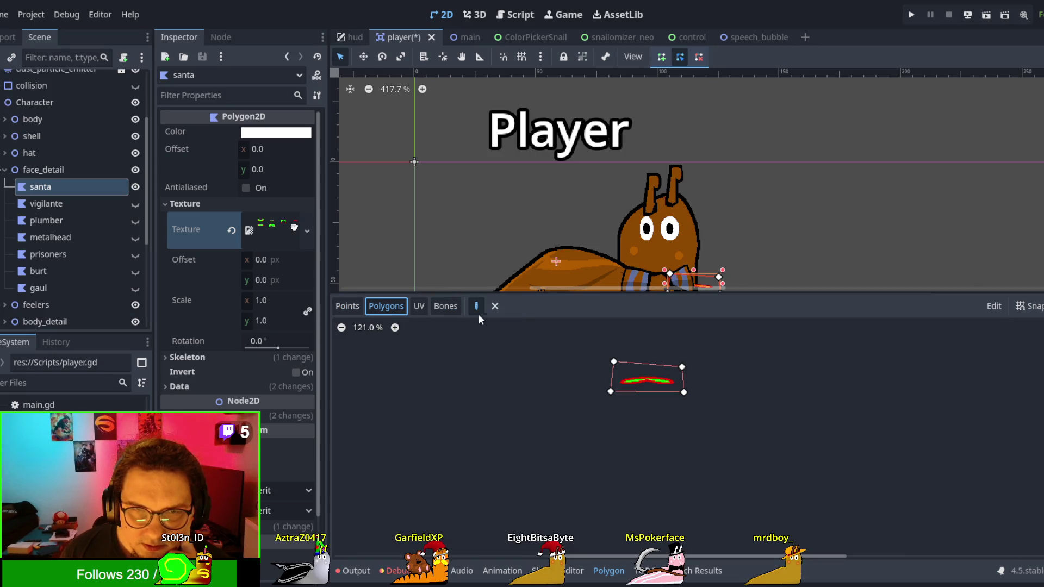
{"action": "left_click", "coordinate": [347, 306]}
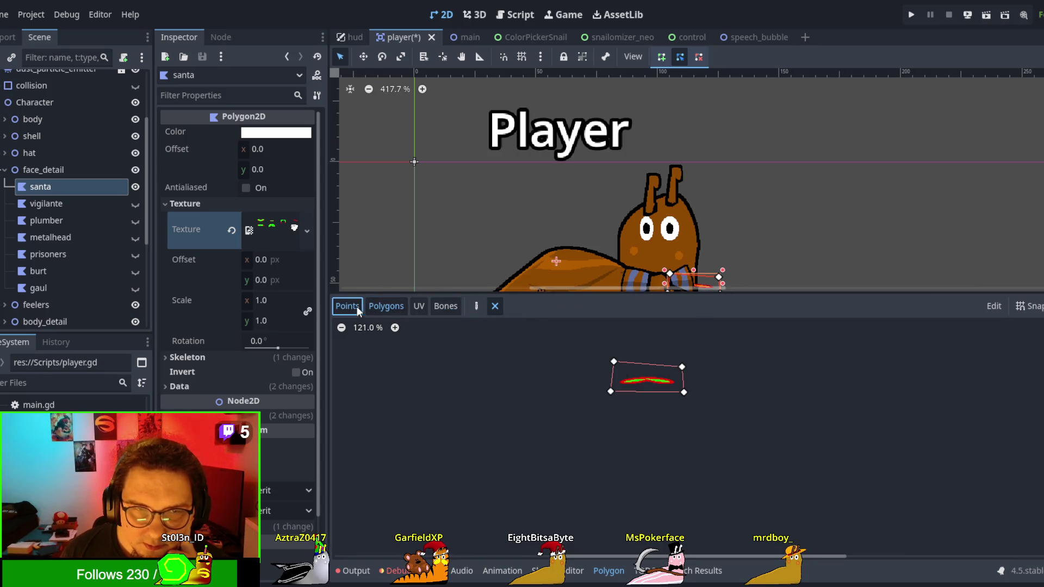
Step: Redraw santa's outline points so they enclose the whole beard artwork
{"action": "mouse_move", "coordinate": [613, 364]}
{"action": "left_mouse_down"}
{"action": "mouse_move", "coordinate": [615, 400]}
{"action": "mouse_move", "coordinate": [587, 379]}
{"action": "mouse_move", "coordinate": [587, 366]}
{"action": "mouse_move", "coordinate": [663, 366]}
{"action": "left_mouse_up"}
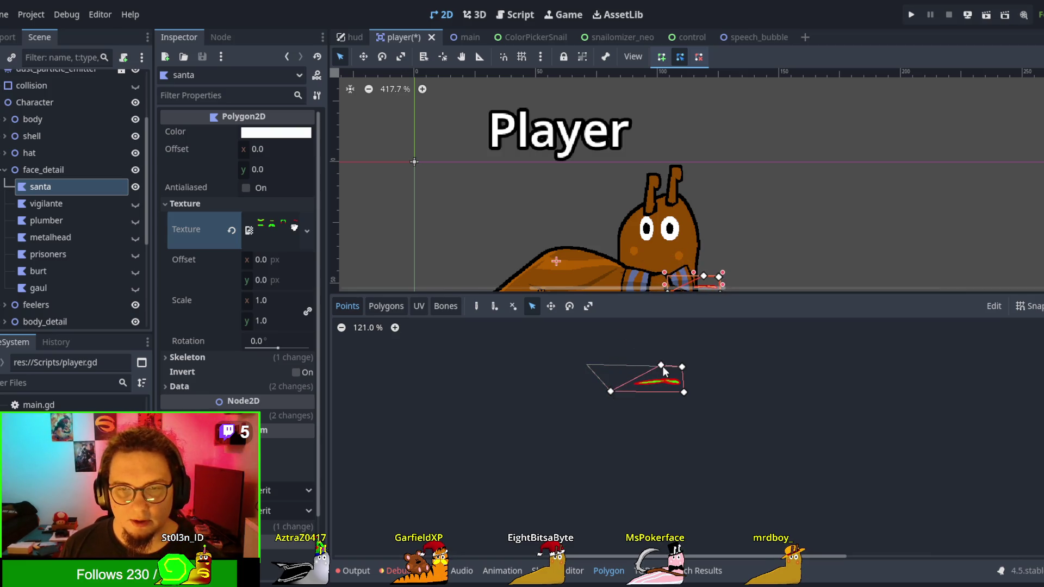
{"action": "left_click", "coordinate": [476, 307]}
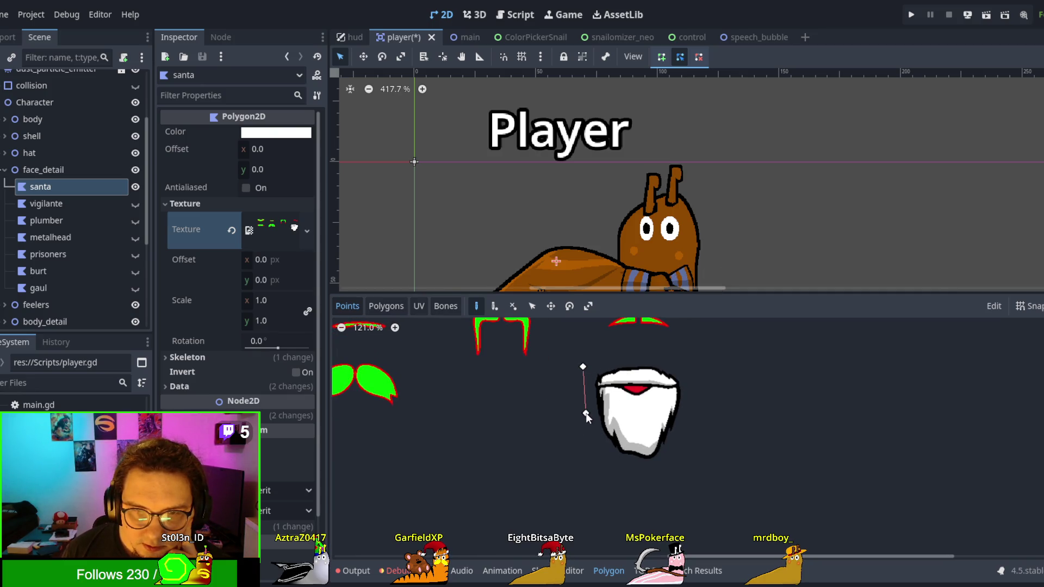
{"action": "left_click", "coordinate": [585, 413]}
{"action": "left_click", "coordinate": [607, 470]}
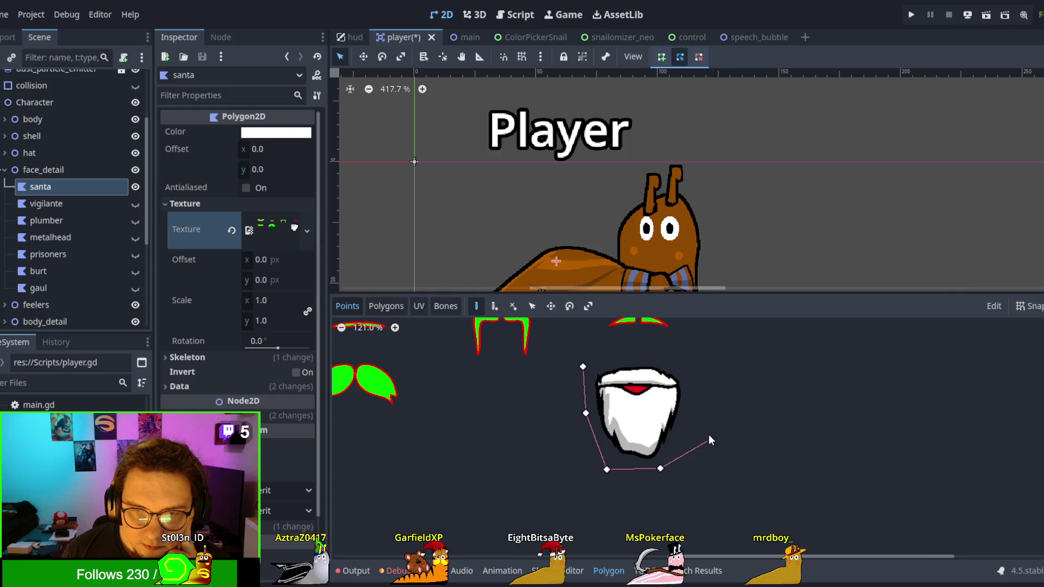
{"action": "left_click", "coordinate": [677, 358]}
{"action": "left_click", "coordinate": [590, 358]}
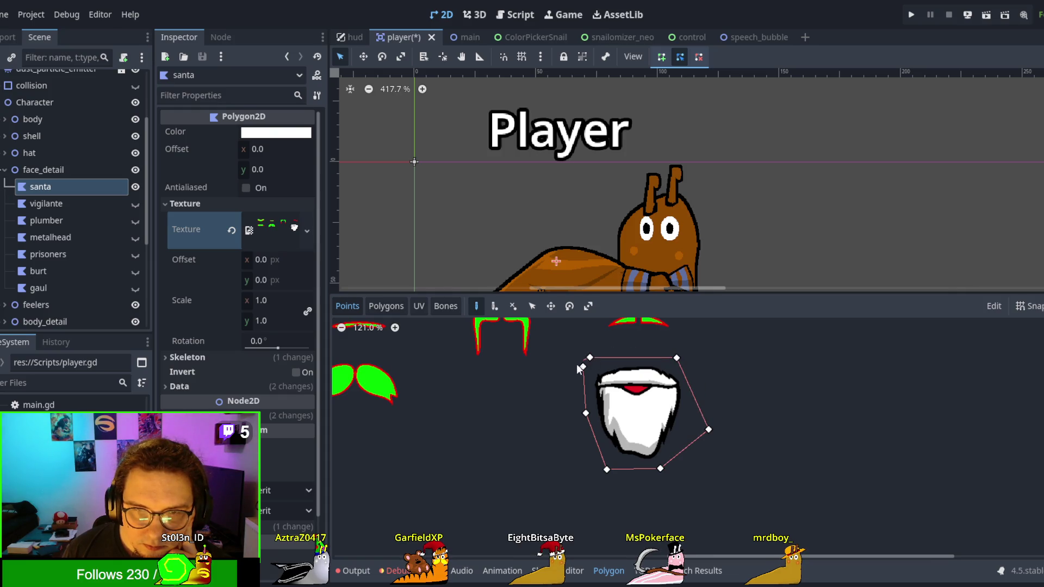
{"action": "left_click", "coordinate": [584, 368]}
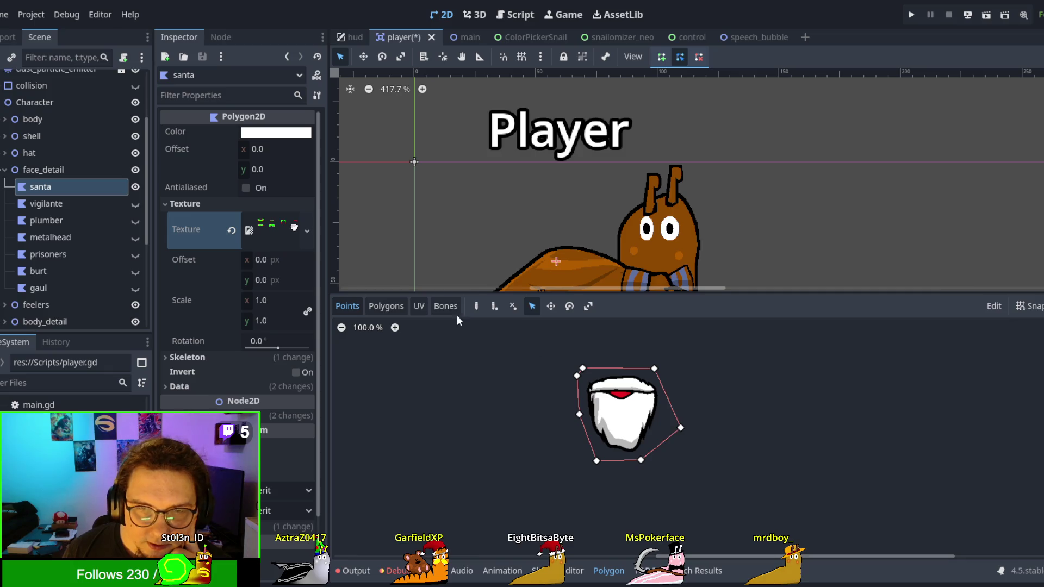
Step: Define lower and upper fill polygons over the beard, then move the beard onto the snail's face
{"action": "left_click", "coordinate": [401, 311]}
{"action": "left_click", "coordinate": [439, 305]}
{"action": "left_click", "coordinate": [402, 308]}
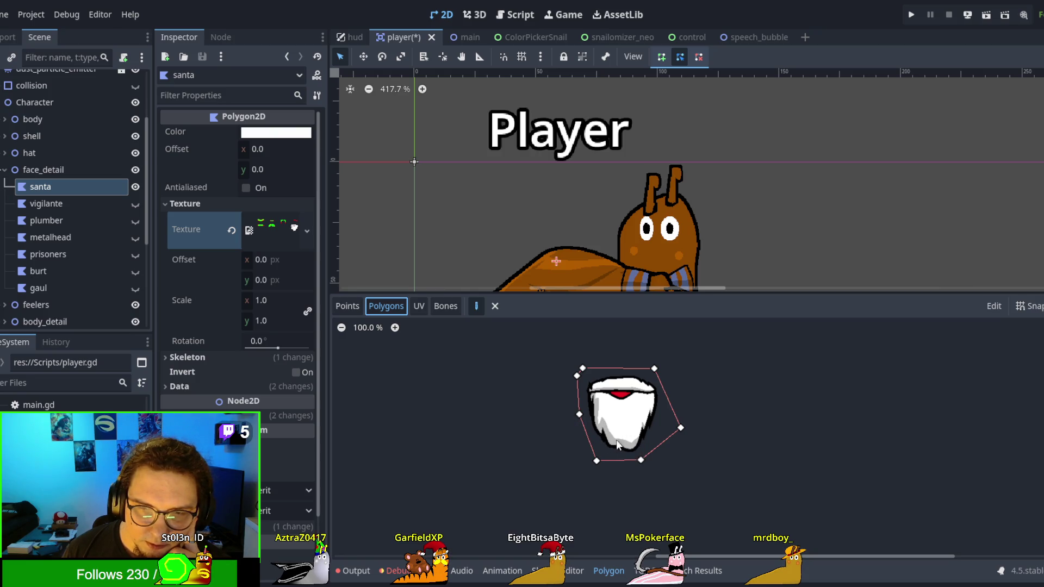
{"action": "left_click", "coordinate": [579, 415]}
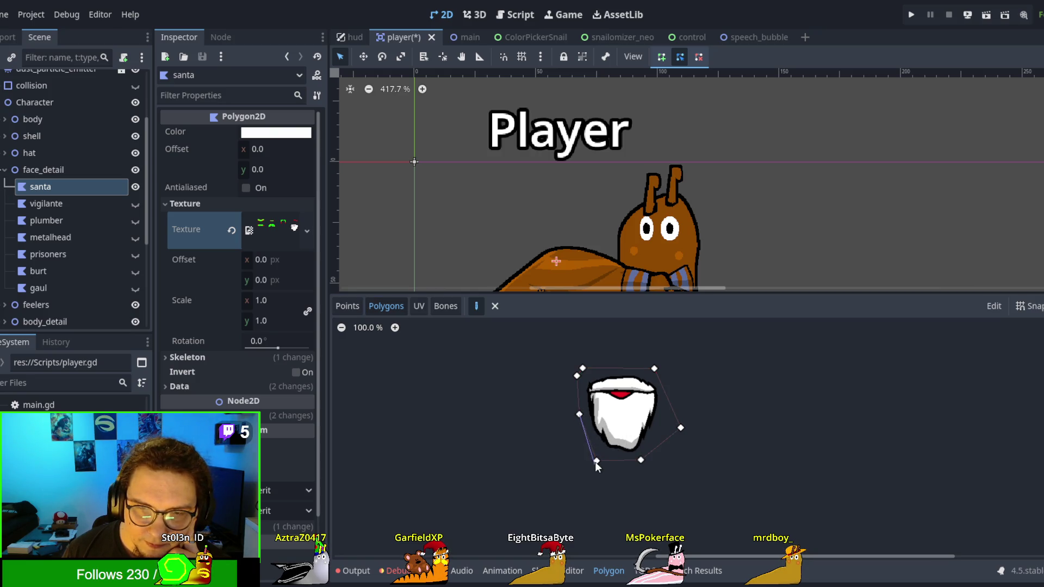
{"action": "left_click", "coordinate": [596, 461]}
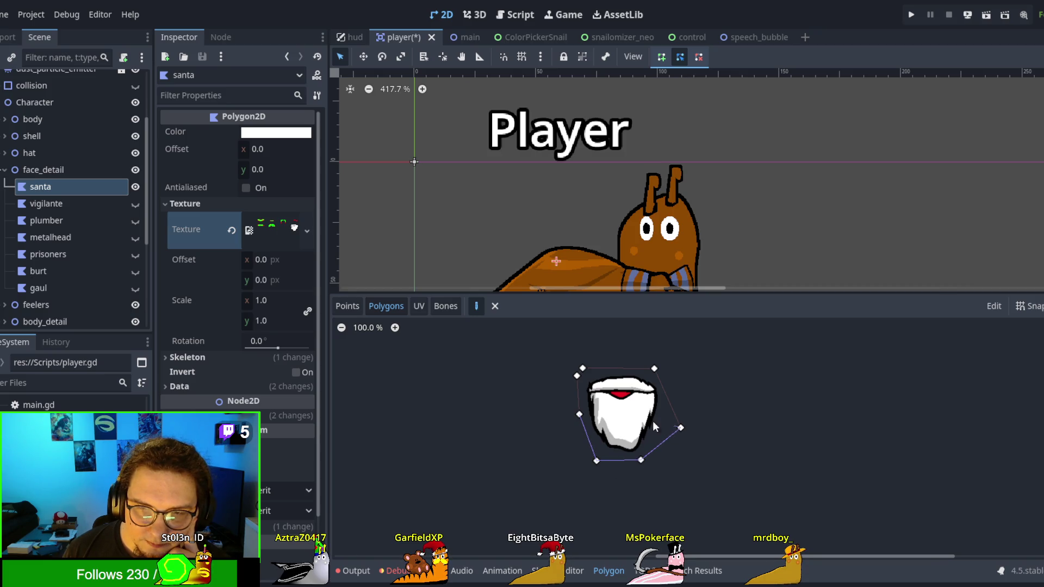
{"action": "left_click", "coordinate": [580, 415]}
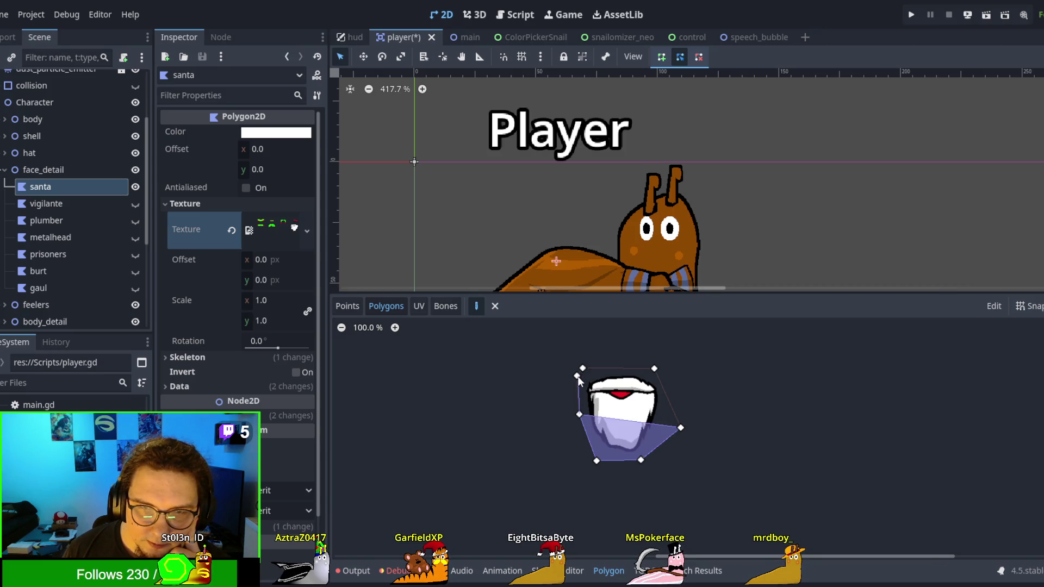
{"action": "left_click", "coordinate": [654, 370]}
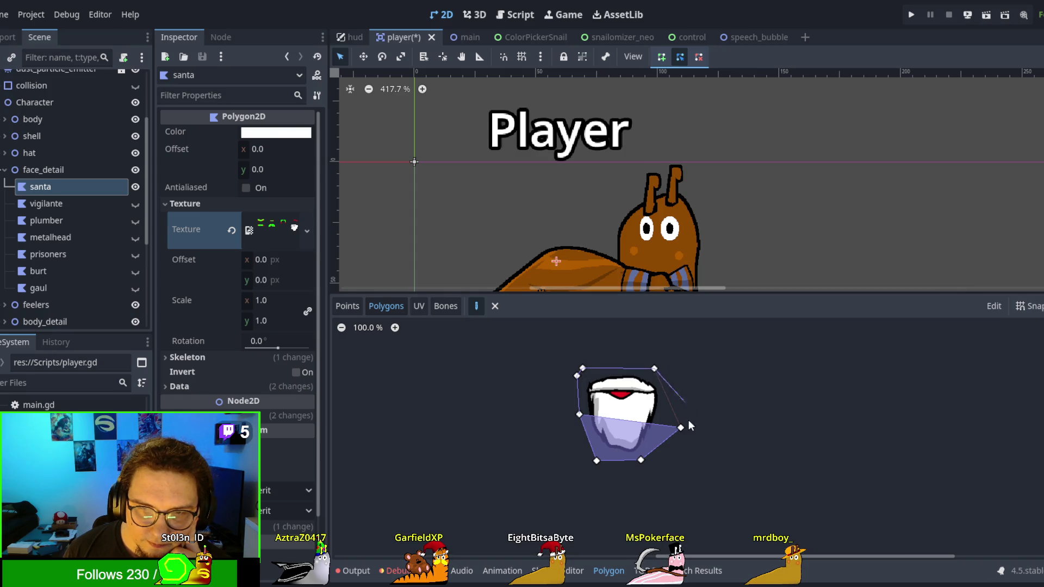
{"action": "left_click", "coordinate": [681, 428]}
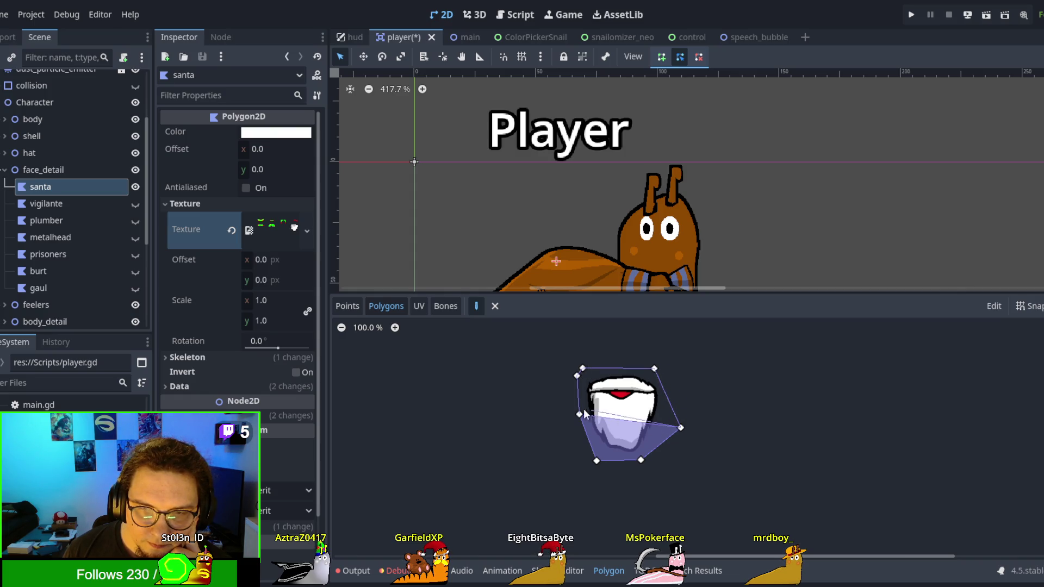
{"action": "left_click", "coordinate": [580, 414]}
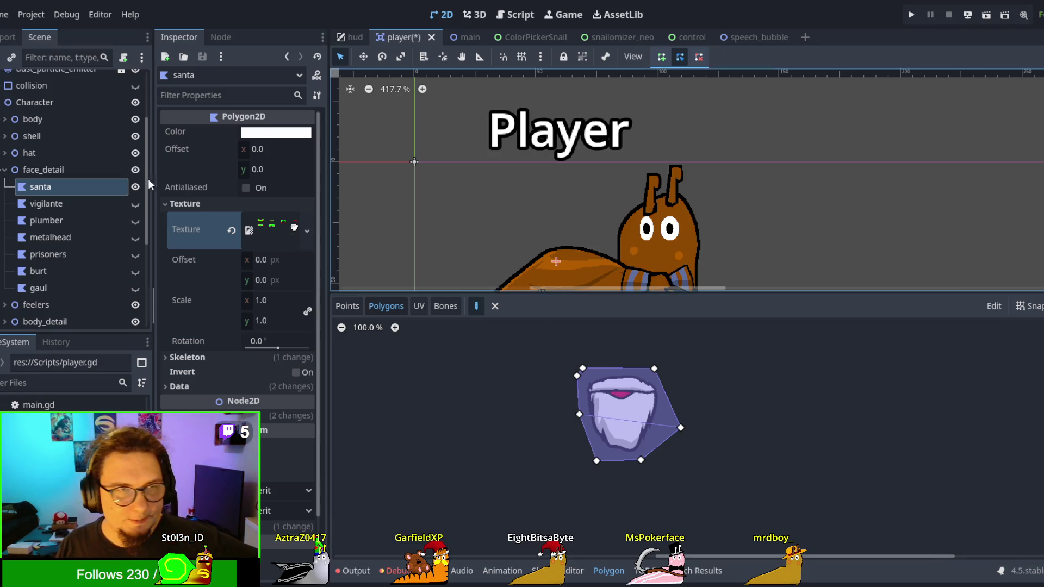
{"action": "scroll", "coordinate": [578, 122], "scroll_direction": "down", "scroll_amount": 2}
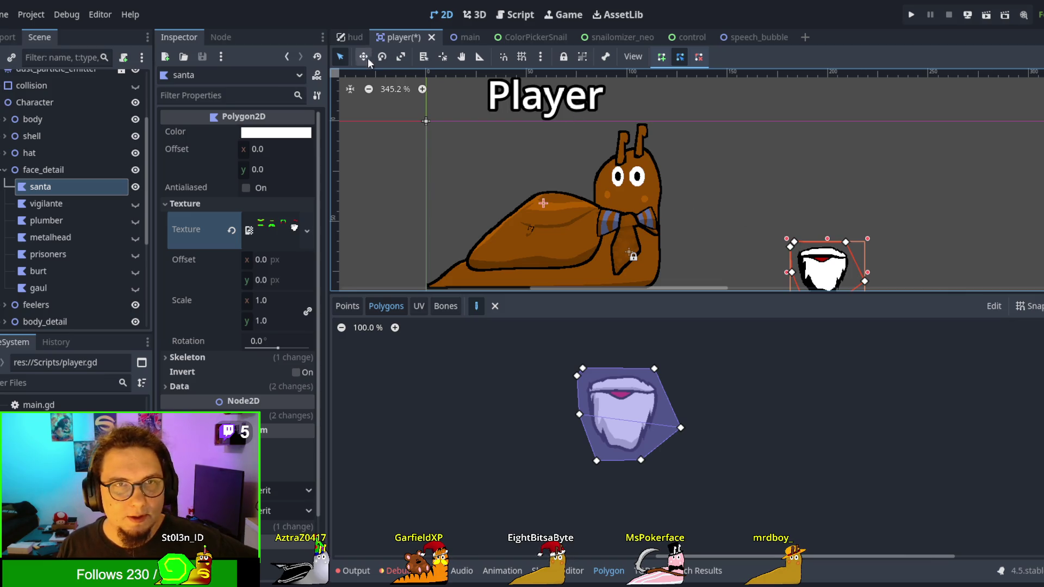
{"action": "left_click_drag", "start_coordinate": [822, 273], "coordinate": [616, 212]}
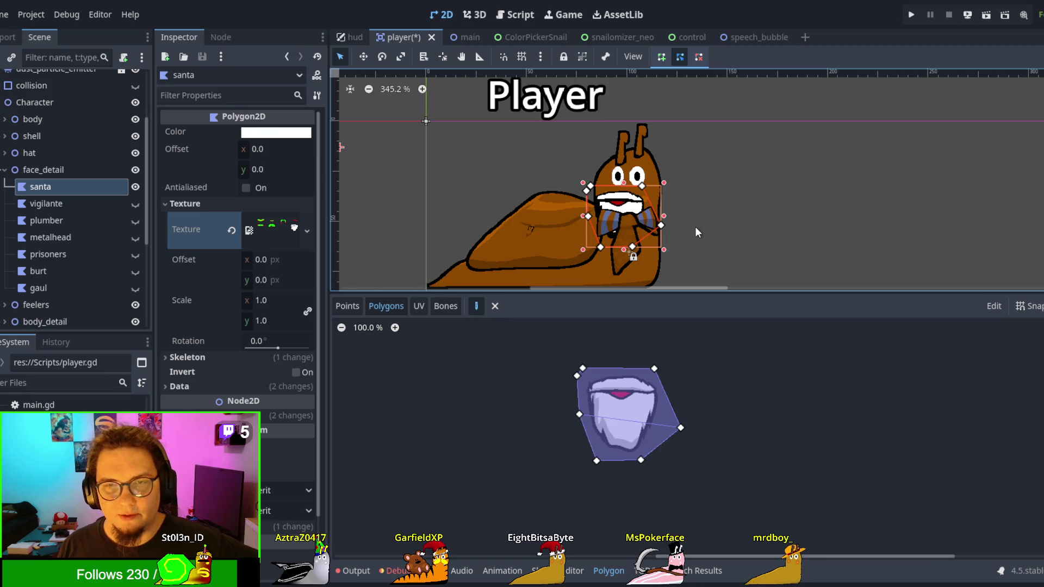
Step: Try resizing the beard, undo to its original scale, and position it just below the snail's eyes
{"action": "scroll", "coordinate": [695, 225], "scroll_direction": "down", "scroll_amount": 3}
{"action": "scroll", "coordinate": [677, 221], "scroll_direction": "up", "scroll_amount": 2}
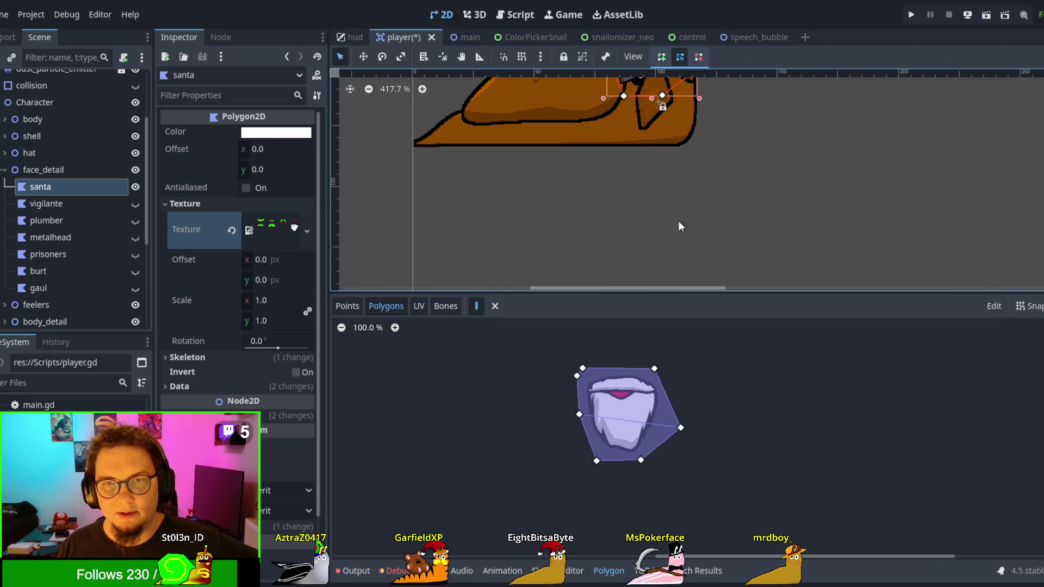
{"action": "scroll", "coordinate": [678, 221], "scroll_direction": "up", "scroll_amount": 3}
{"action": "scroll", "coordinate": [644, 188], "scroll_direction": "down", "scroll_amount": 1}
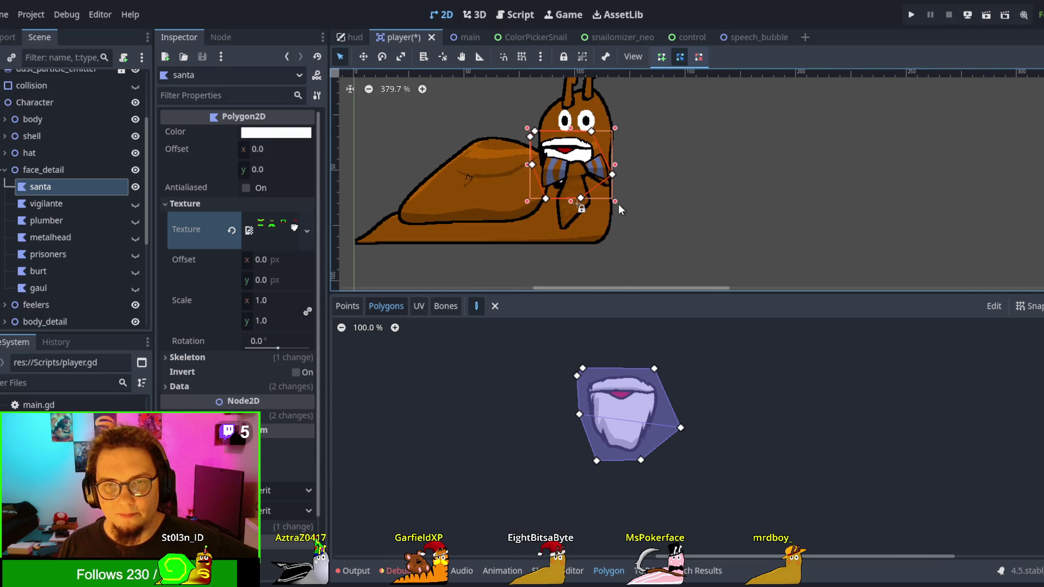
{"action": "mouse_move", "coordinate": [615, 201]}
{"action": "left_mouse_down"}
{"action": "mouse_move", "coordinate": [657, 232]}
{"action": "mouse_move", "coordinate": [647, 230]}
{"action": "mouse_move", "coordinate": [661, 263]}
{"action": "left_mouse_up"}
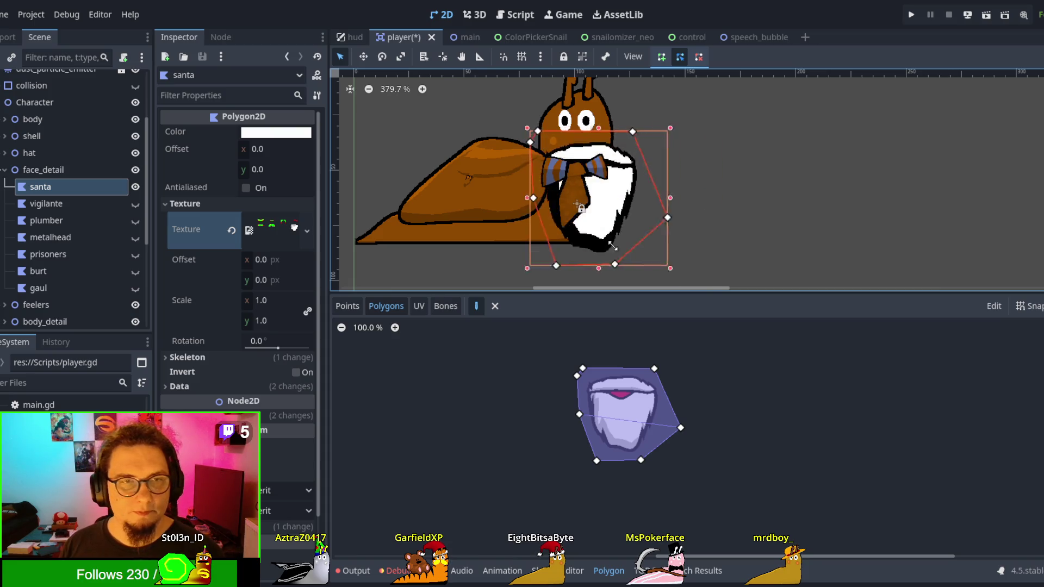
{"action": "mouse_move", "coordinate": [584, 254]}
{"action": "left_mouse_down"}
{"action": "mouse_move", "coordinate": [626, 223]}
{"action": "mouse_move", "coordinate": [652, 179]}
{"action": "mouse_move", "coordinate": [651, 244]}
{"action": "left_mouse_up"}
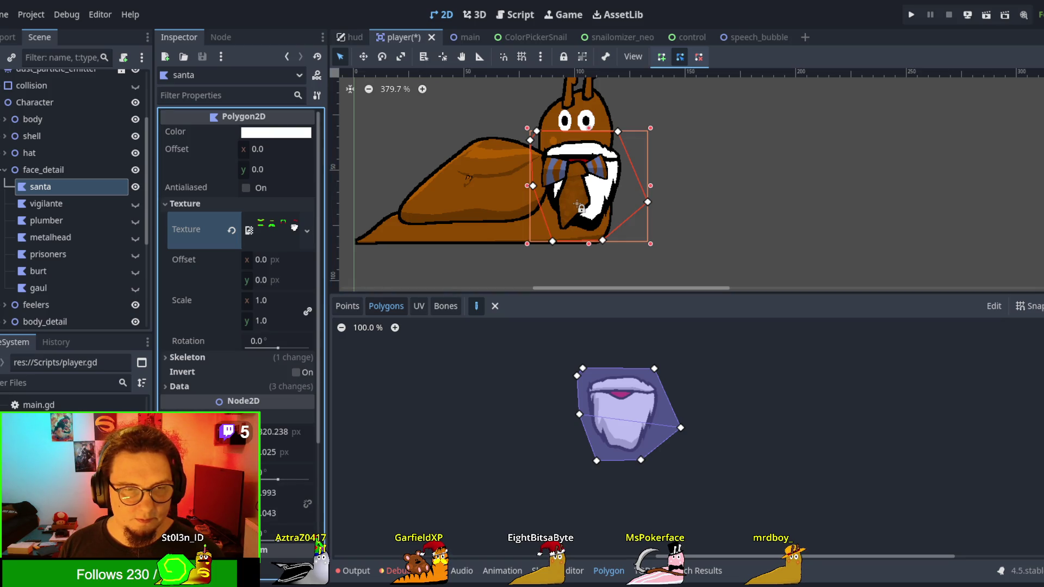
{"action": "key", "text": "ctrl+z"}
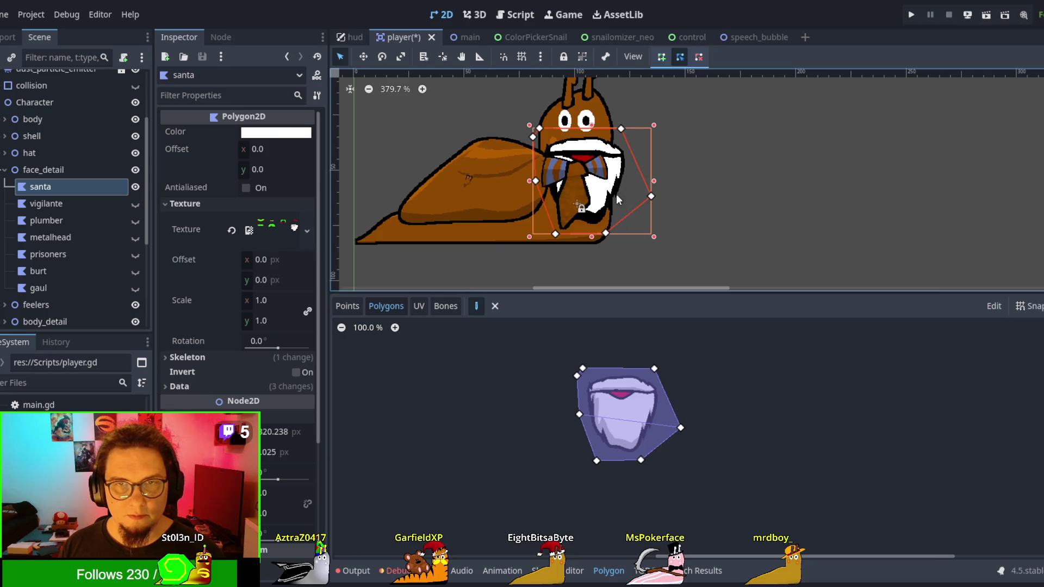
{"action": "left_click_drag", "start_coordinate": [611, 186], "coordinate": [718, 185]}
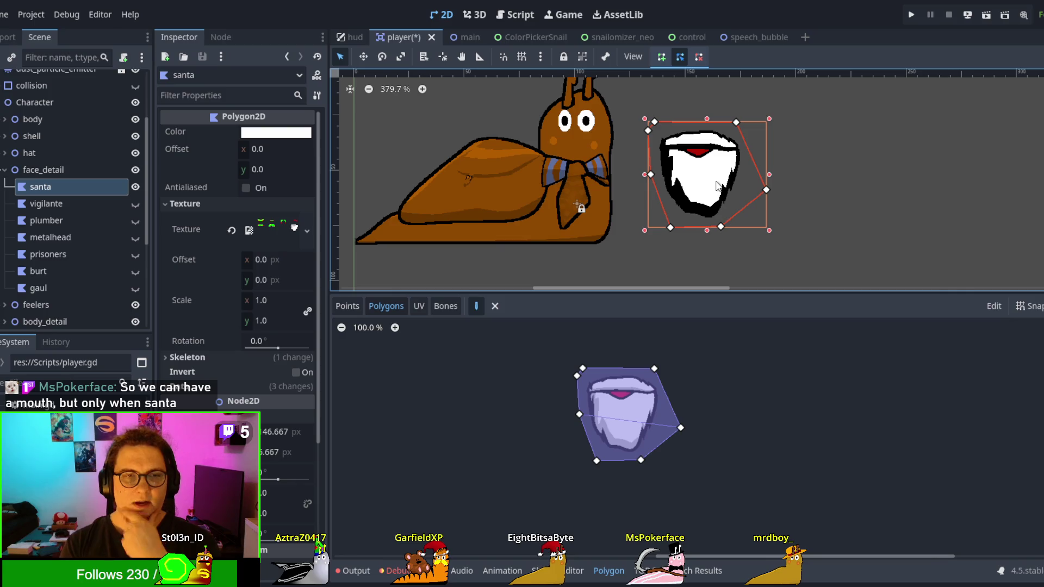
{"action": "left_click_drag", "start_coordinate": [718, 186], "coordinate": [590, 191]}
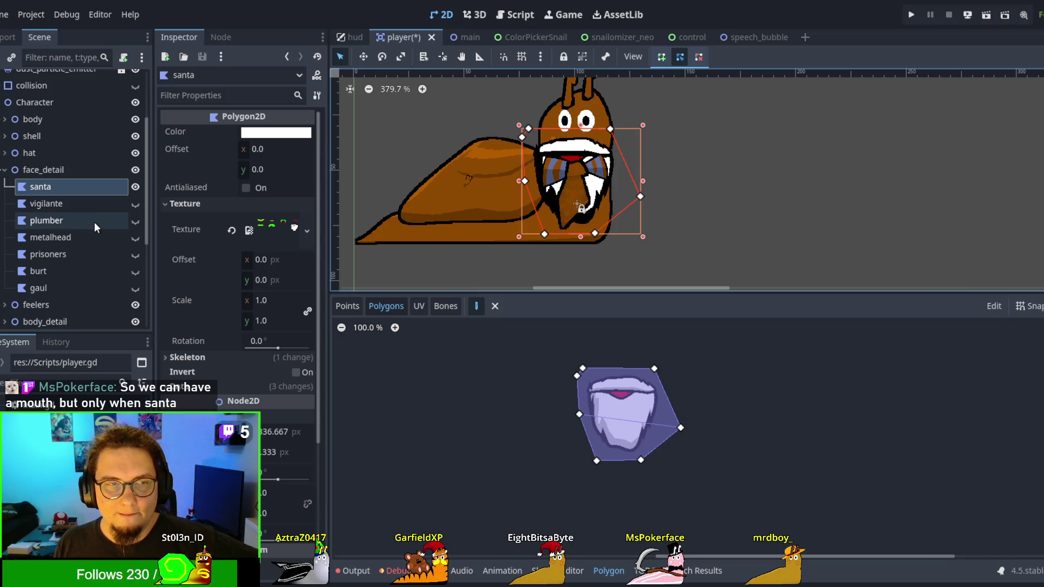
Step: Move body_detail above face_detail in the Scene tree and collapse face_detail
{"action": "scroll", "coordinate": [93, 222], "scroll_direction": "down", "scroll_amount": 2}
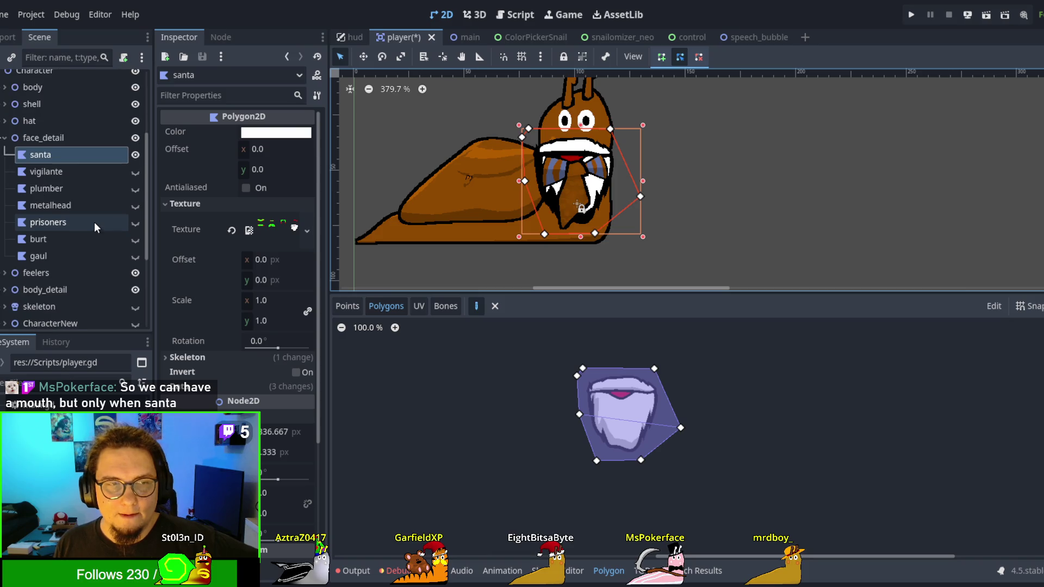
{"action": "left_click", "coordinate": [27, 290]}
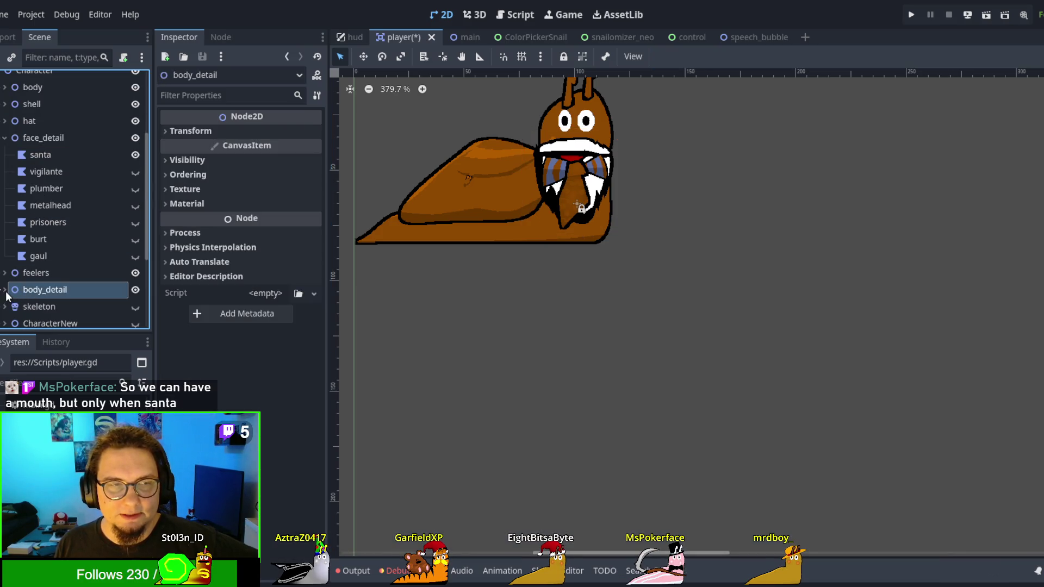
{"action": "left_click_drag", "start_coordinate": [17, 296], "coordinate": [15, 138]}
{"action": "left_click", "coordinate": [29, 156]}
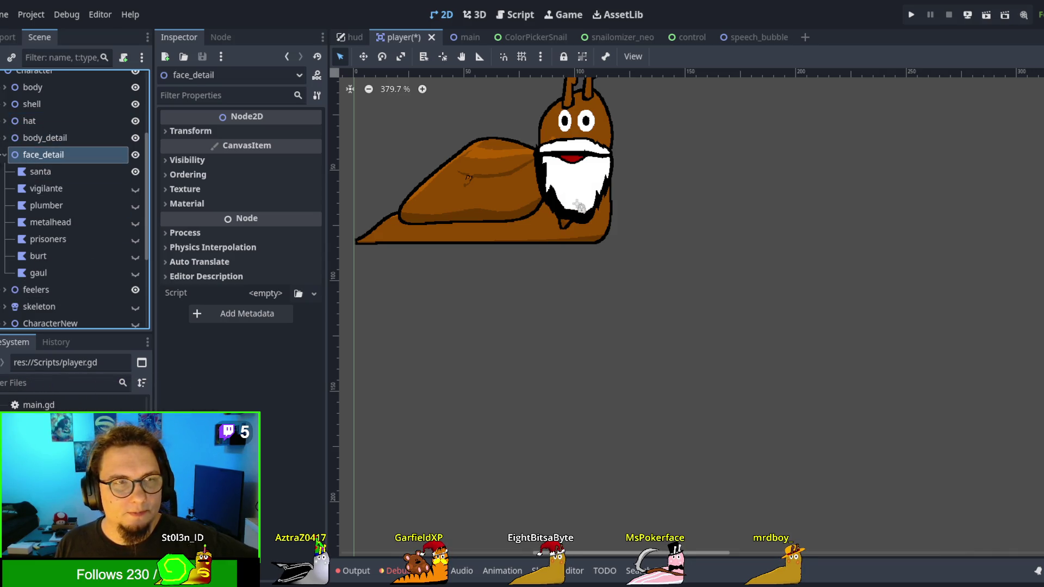
{"action": "left_click", "coordinate": [4, 155]}
Step: Select the santa beard on the canvas to show its properties and texture preview
{"action": "left_click_drag", "start_coordinate": [558, 212], "coordinate": [537, 319]}
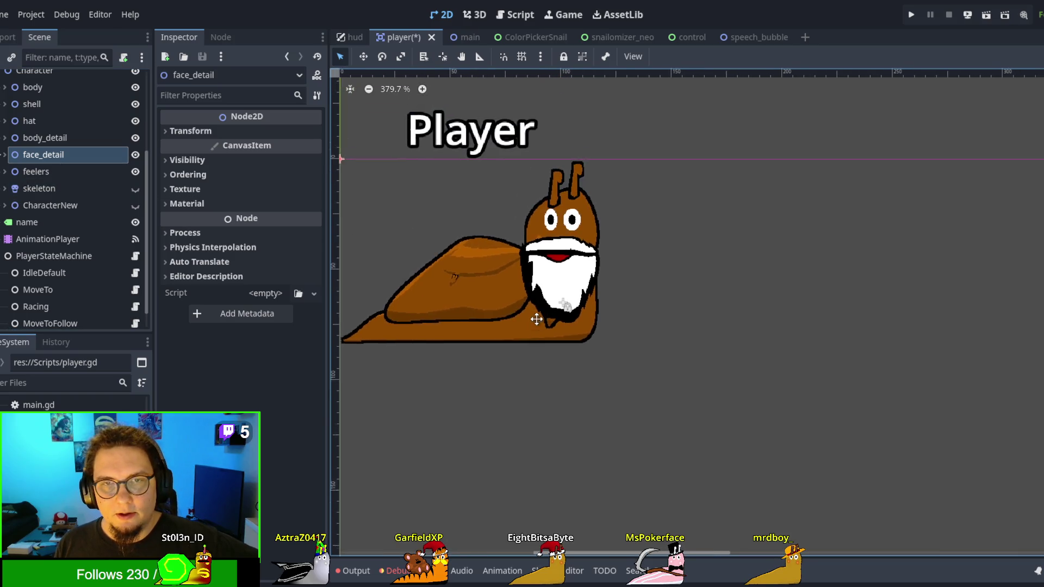
{"action": "left_click", "coordinate": [560, 277]}
{"action": "scroll", "coordinate": [551, 162], "scroll_direction": "up", "scroll_amount": 2}
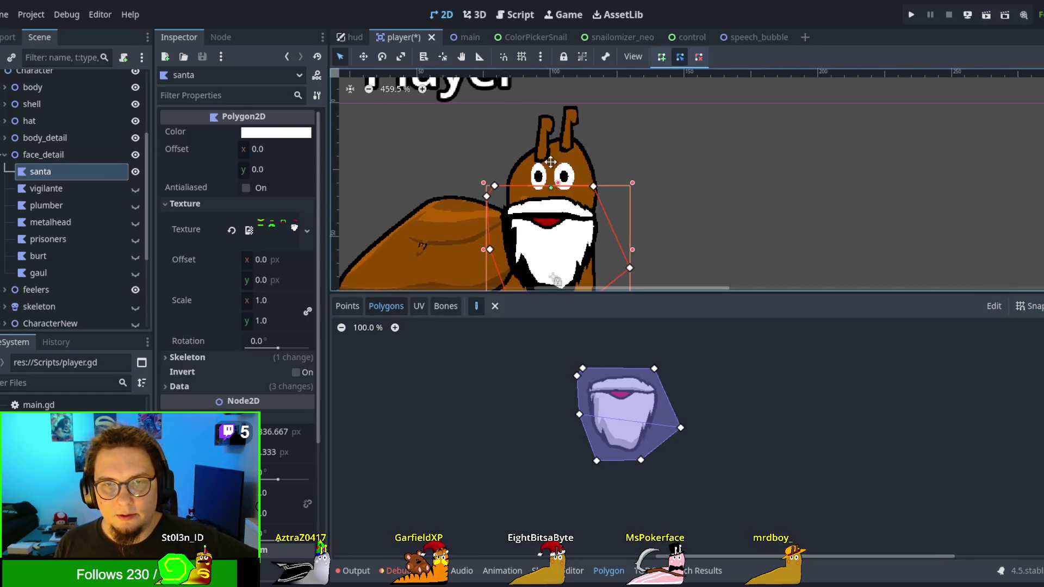
{"action": "scroll", "coordinate": [551, 161], "scroll_direction": "down", "scroll_amount": 2}
{"action": "left_click_drag", "start_coordinate": [544, 188], "coordinate": [547, 191]}
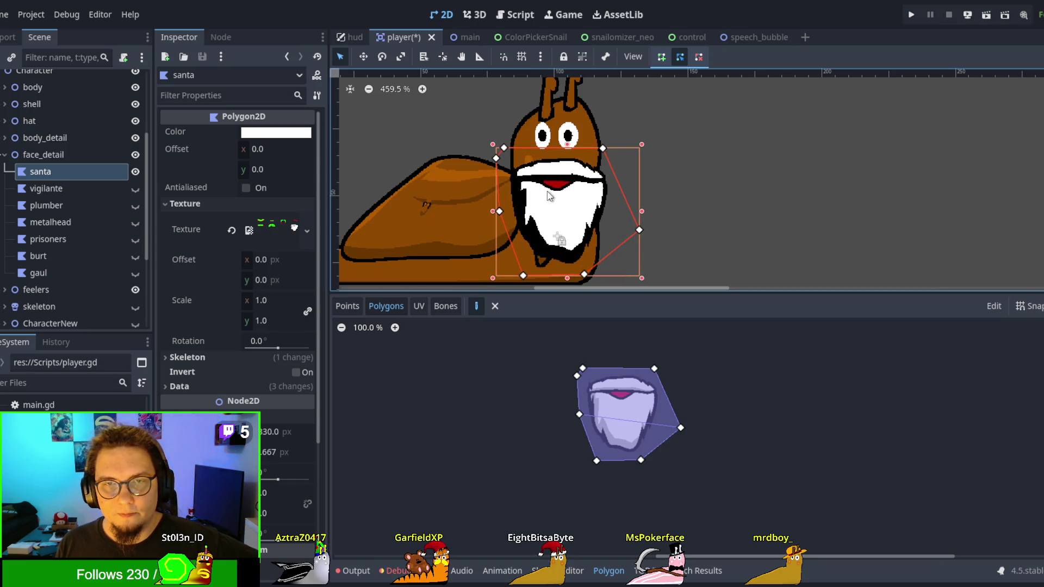
{"action": "scroll", "coordinate": [650, 209], "scroll_direction": "down", "scroll_amount": 2}
{"action": "left_click", "coordinate": [668, 204]}
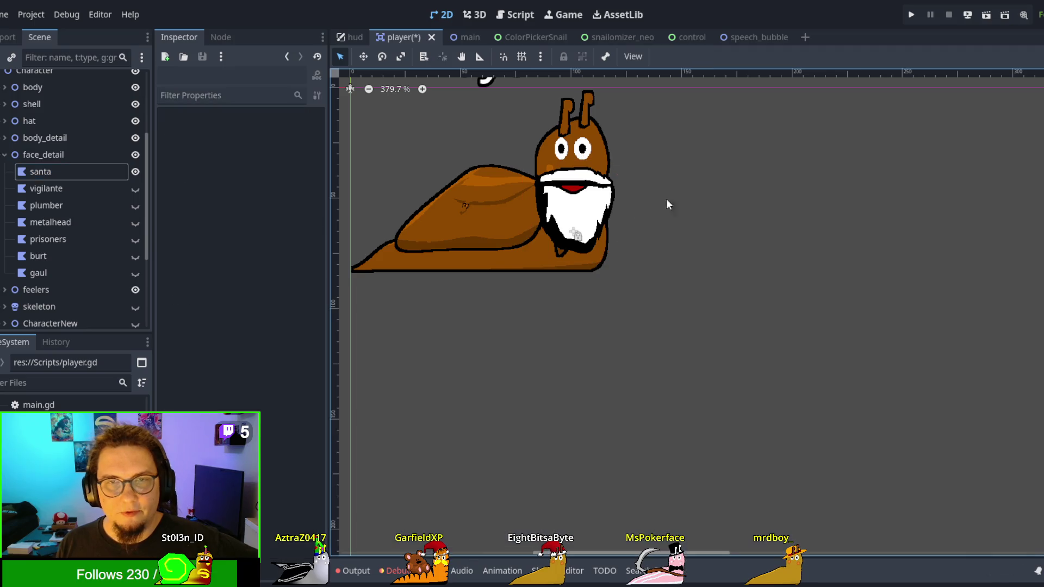
{"action": "left_click", "coordinate": [593, 196]}
{"action": "scroll", "coordinate": [209, 264], "scroll_direction": "down", "scroll_amount": 3}
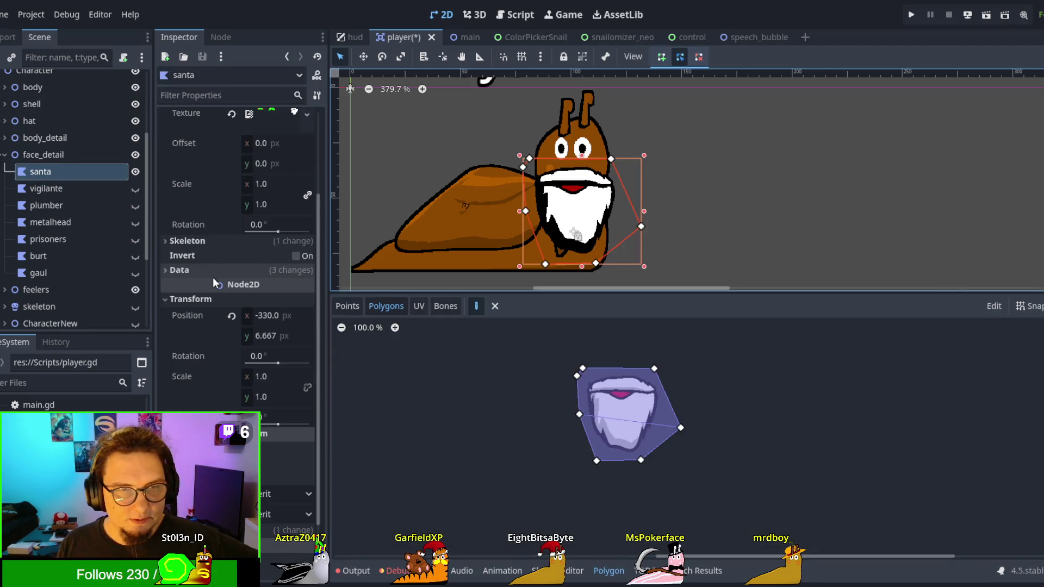
{"action": "scroll", "coordinate": [213, 277], "scroll_direction": "up", "scroll_amount": 2}
Step: Expand the beard's texture and material, clearing then restoring the player material
{"action": "left_click", "coordinate": [266, 171]}
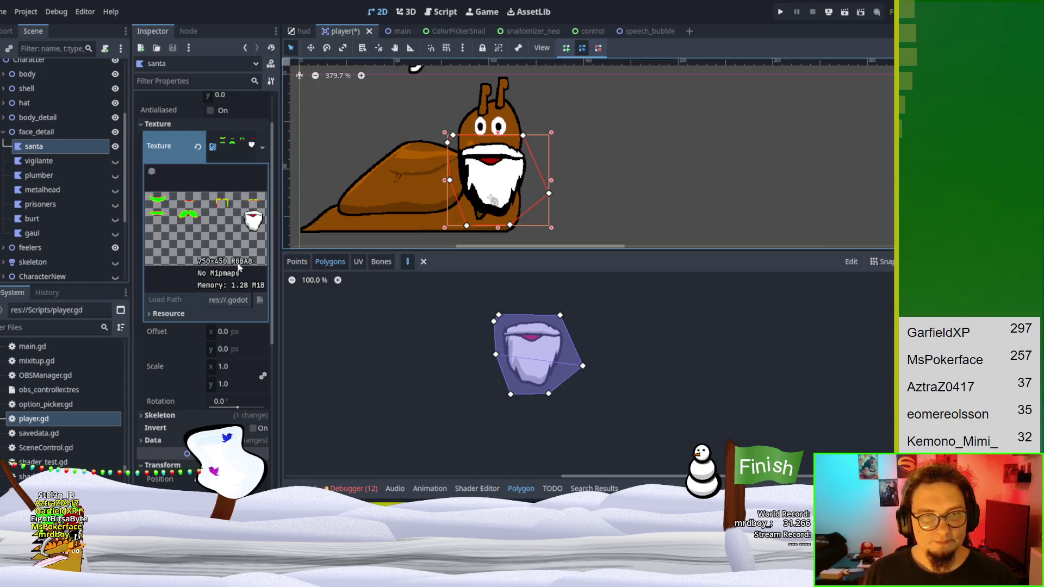
{"action": "scroll", "coordinate": [224, 269], "scroll_direction": "down", "scroll_amount": 5}
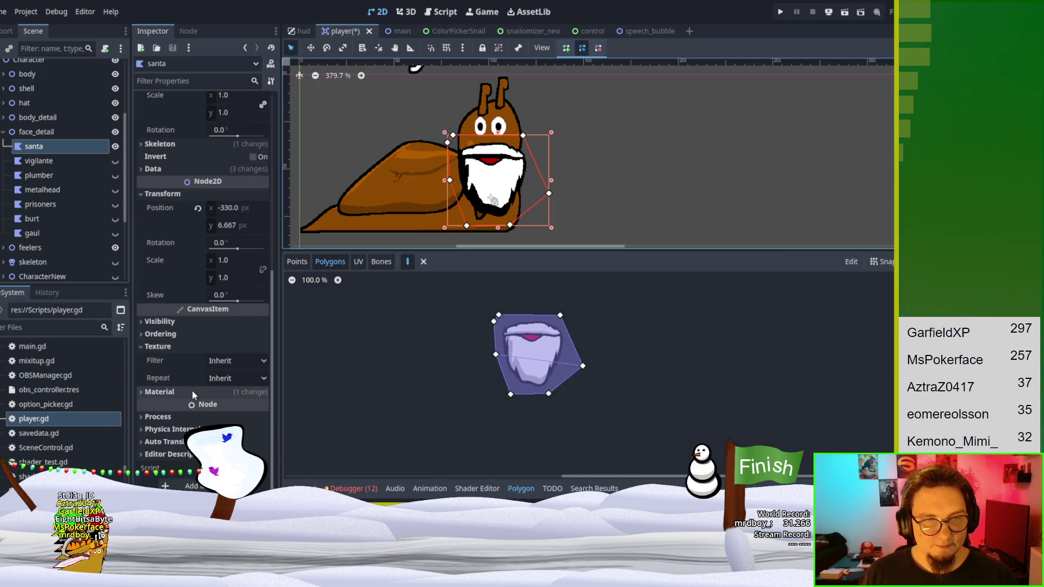
{"action": "left_click", "coordinate": [192, 392]}
{"action": "scroll", "coordinate": [238, 375], "scroll_direction": "down", "scroll_amount": 1}
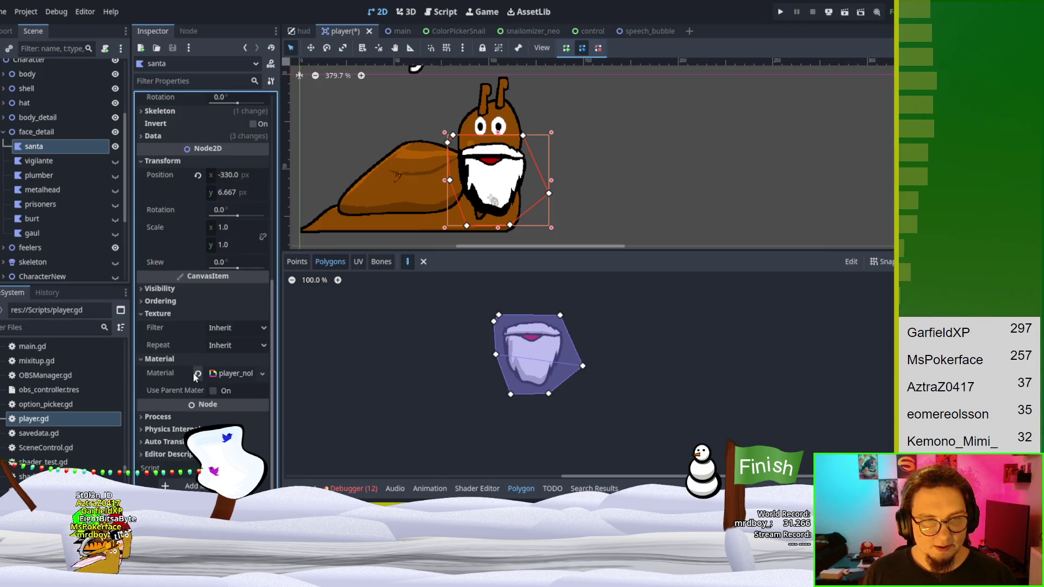
{"action": "right_click", "coordinate": [239, 374]}
{"action": "left_click", "coordinate": [232, 423]}
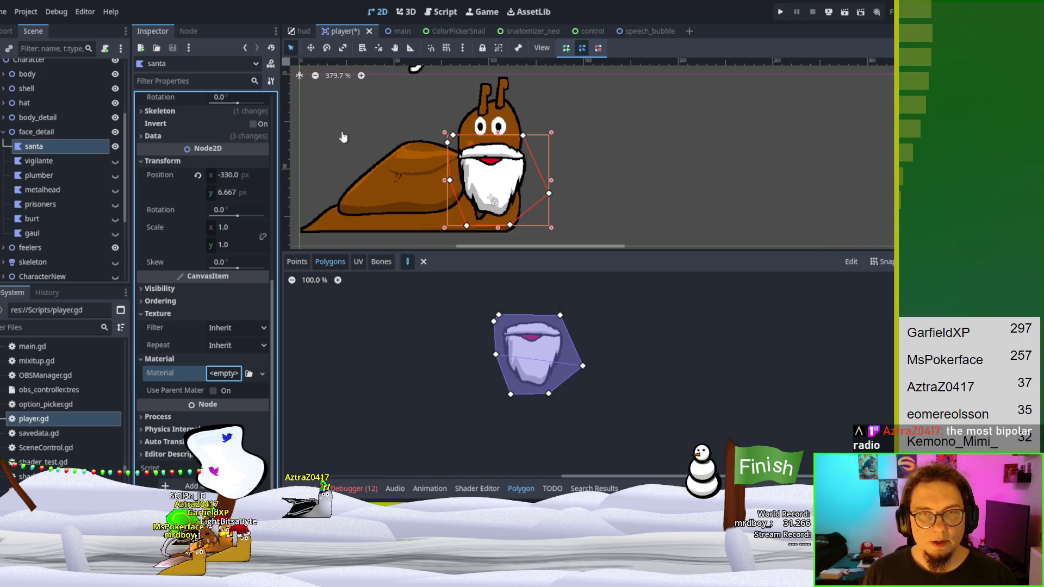
{"action": "key", "text": "ctrl+z"}
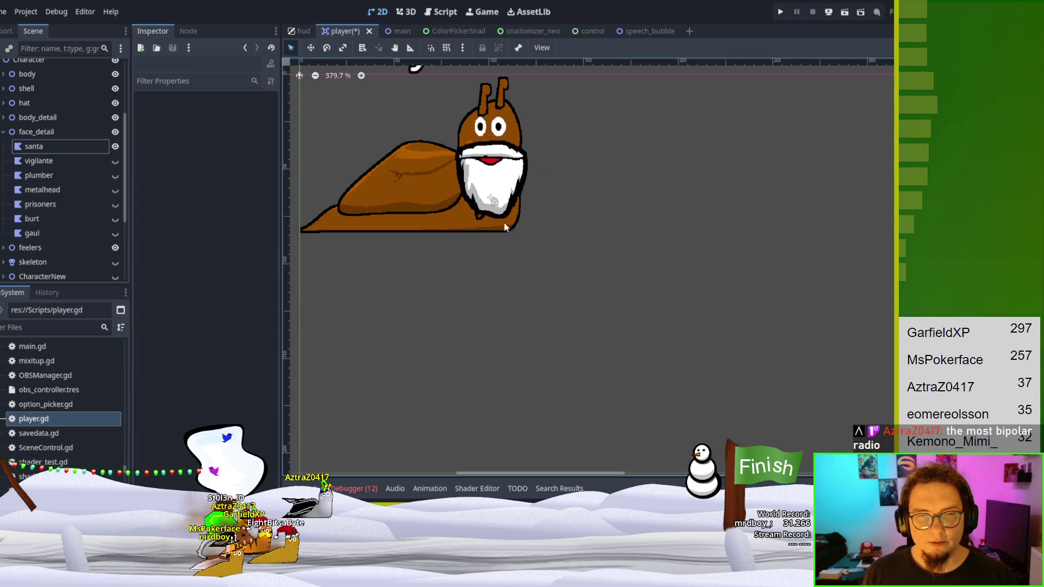
Step: Expand the player material's shader parameters: line thickness 1.649, black line colour
{"action": "left_click", "coordinate": [611, 179]}
{"action": "left_click", "coordinate": [492, 180]}
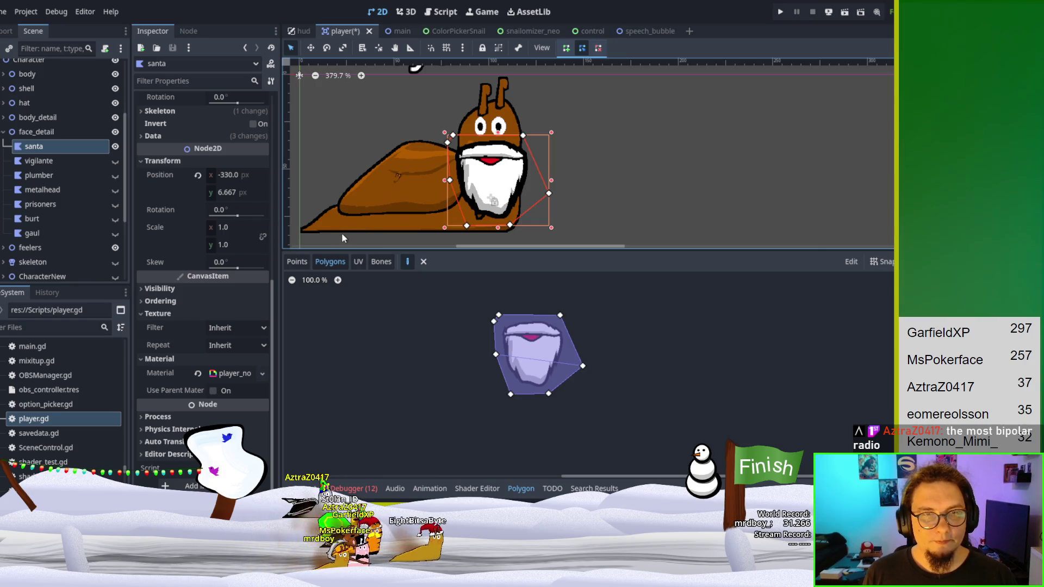
{"action": "left_click", "coordinate": [234, 375]}
{"action": "scroll", "coordinate": [234, 380], "scroll_direction": "down", "scroll_amount": 3}
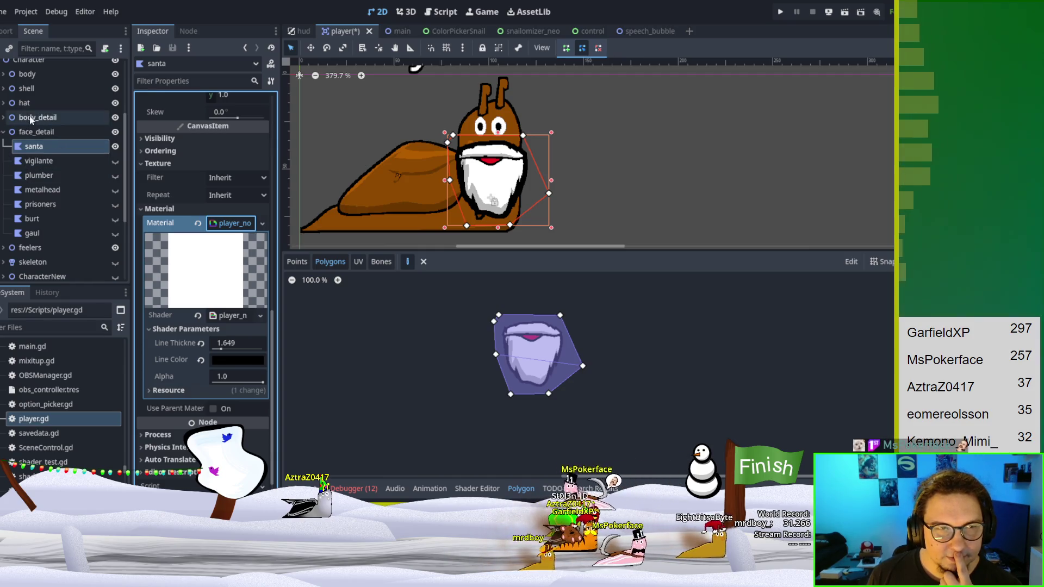
Step: Inspect the body_detail group and its bowtie piece in the Scene tree
{"action": "left_click", "coordinate": [6, 121]}
{"action": "left_click", "coordinate": [5, 117]}
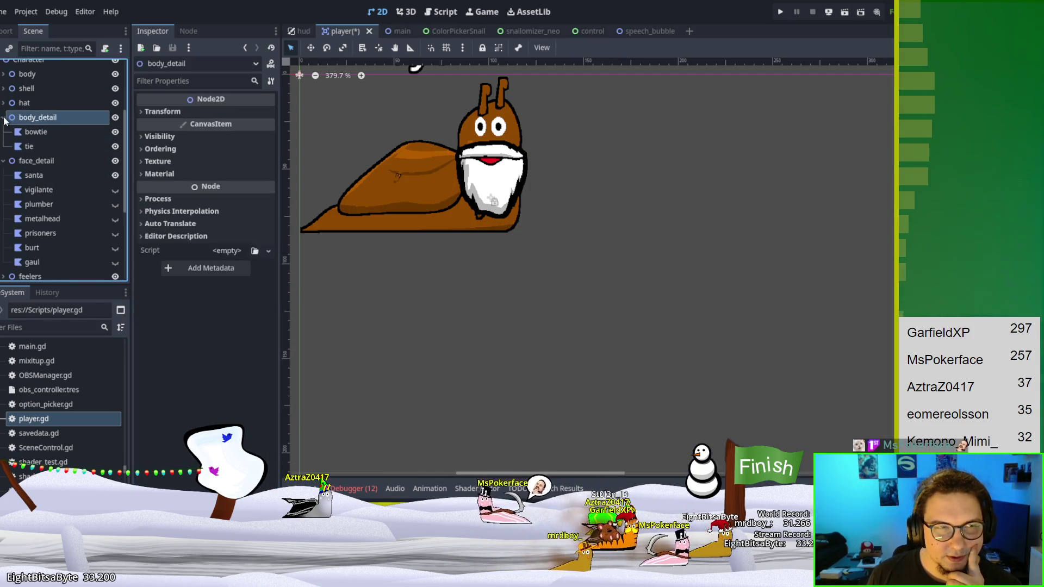
{"action": "left_click", "coordinate": [54, 135]}
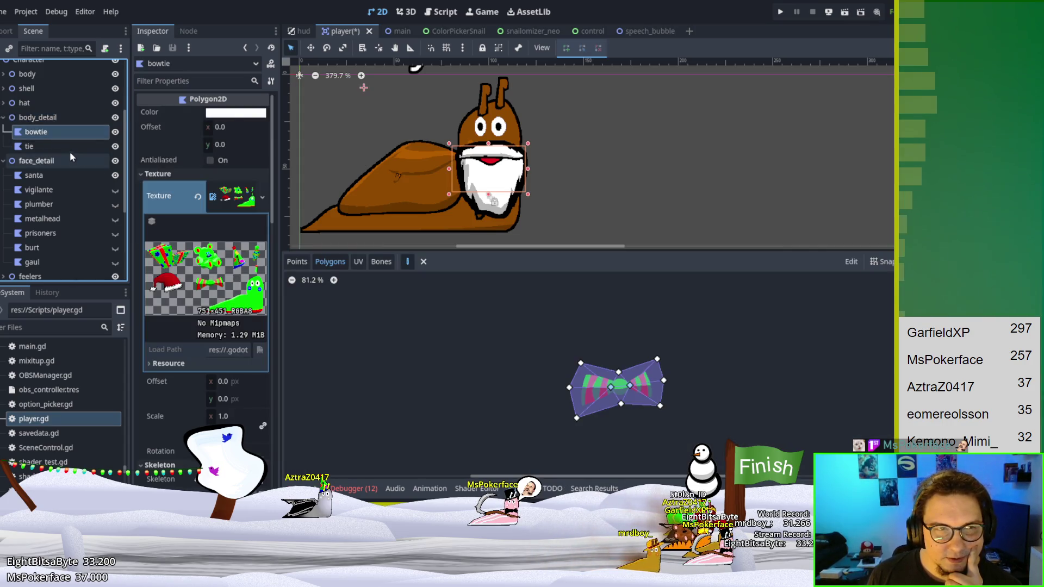
{"action": "left_click", "coordinate": [5, 117]}
{"action": "left_click", "coordinate": [31, 103]}
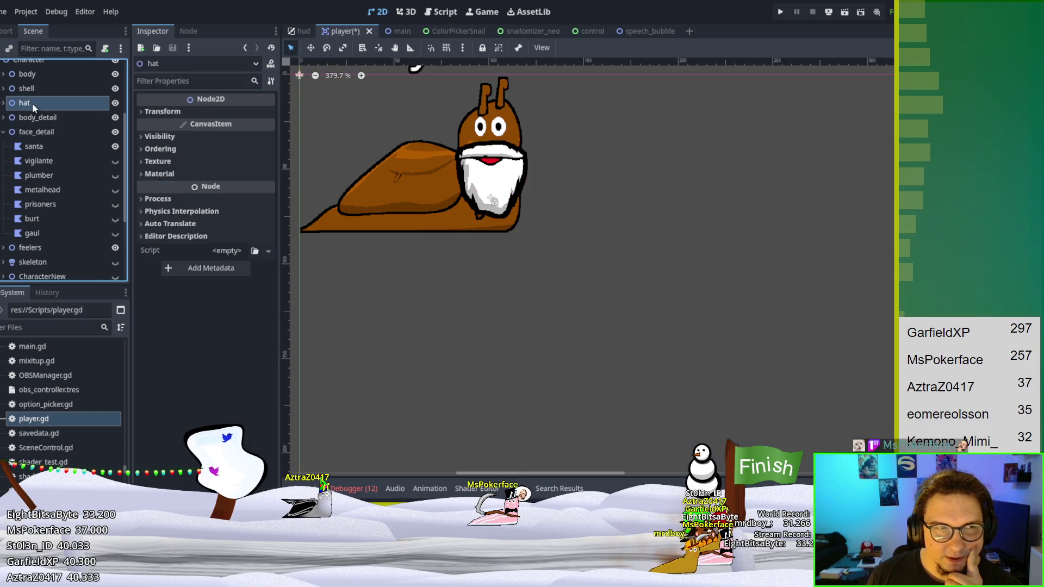
{"action": "scroll", "coordinate": [38, 109], "scroll_direction": "up", "scroll_amount": 1}
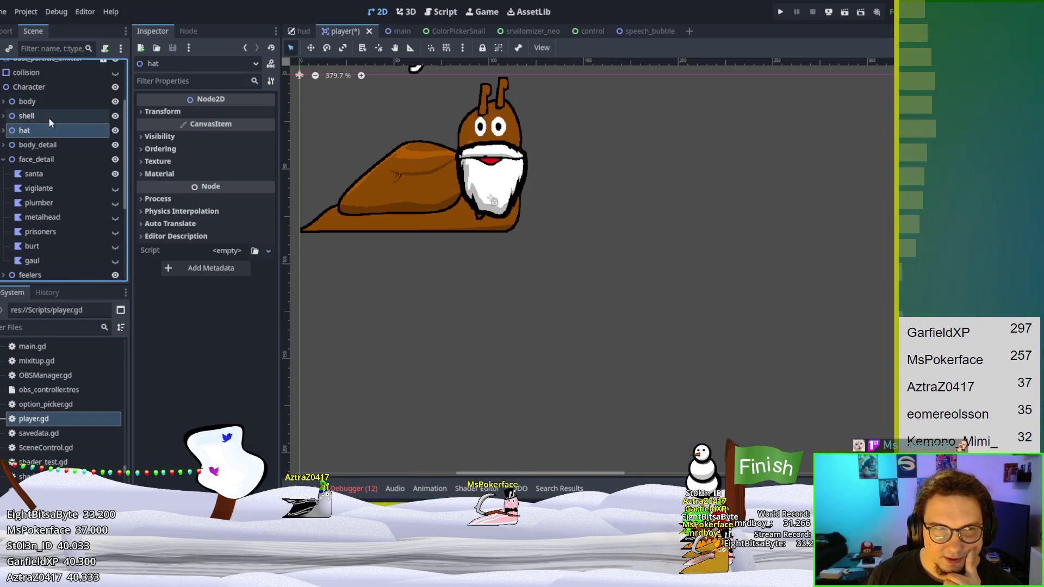
Step: Browse the body and shell groups, selecting the racing shell
{"action": "left_click", "coordinate": [48, 114]}
{"action": "left_click", "coordinate": [55, 102]}
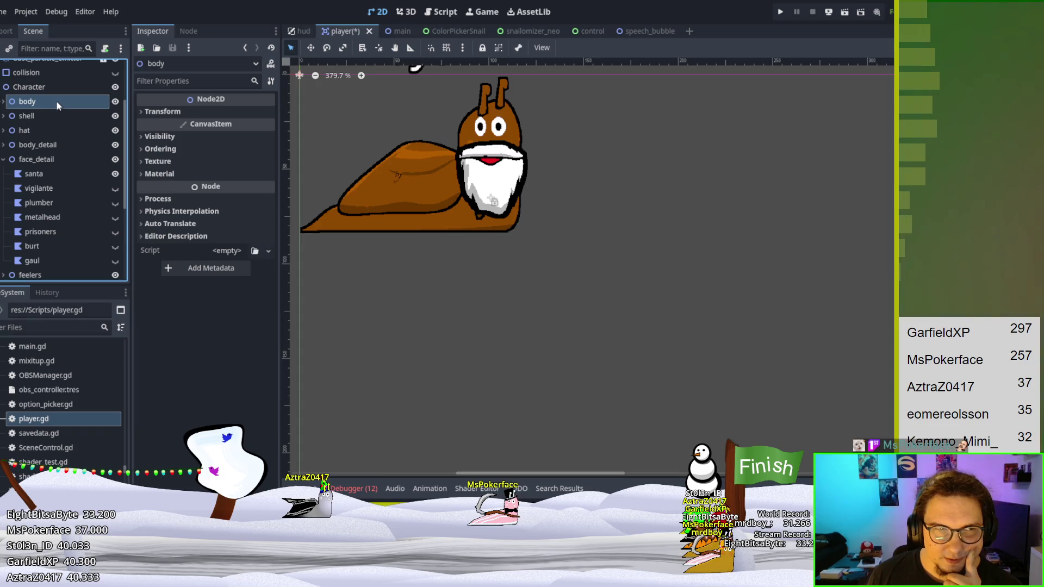
{"action": "double_click", "coordinate": [15, 106]}
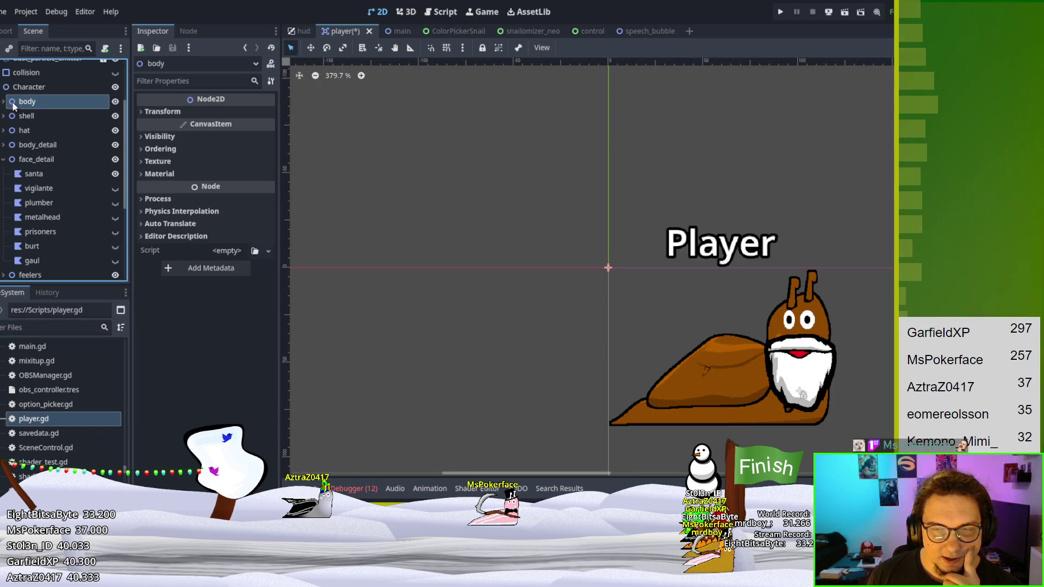
{"action": "left_click", "coordinate": [5, 104]}
{"action": "left_click", "coordinate": [5, 103]}
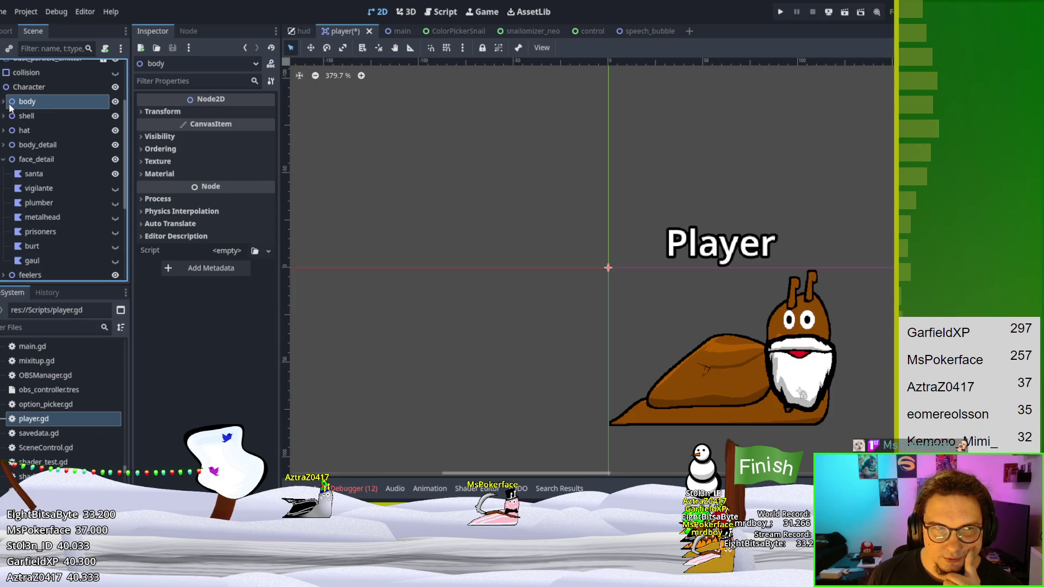
{"action": "left_click", "coordinate": [4, 116]}
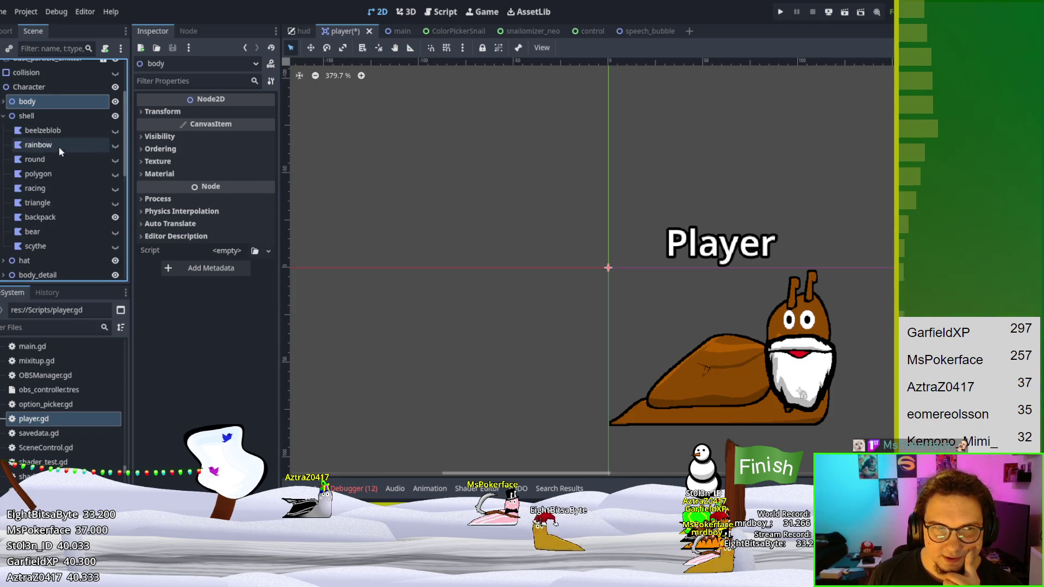
{"action": "left_click", "coordinate": [65, 188]}
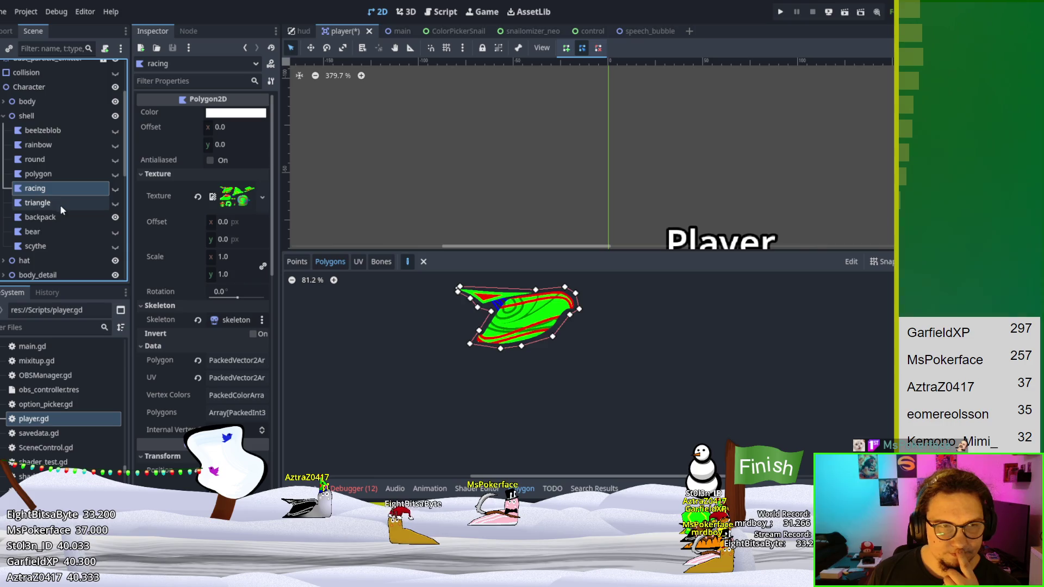
{"action": "left_click", "coordinate": [4, 117]}
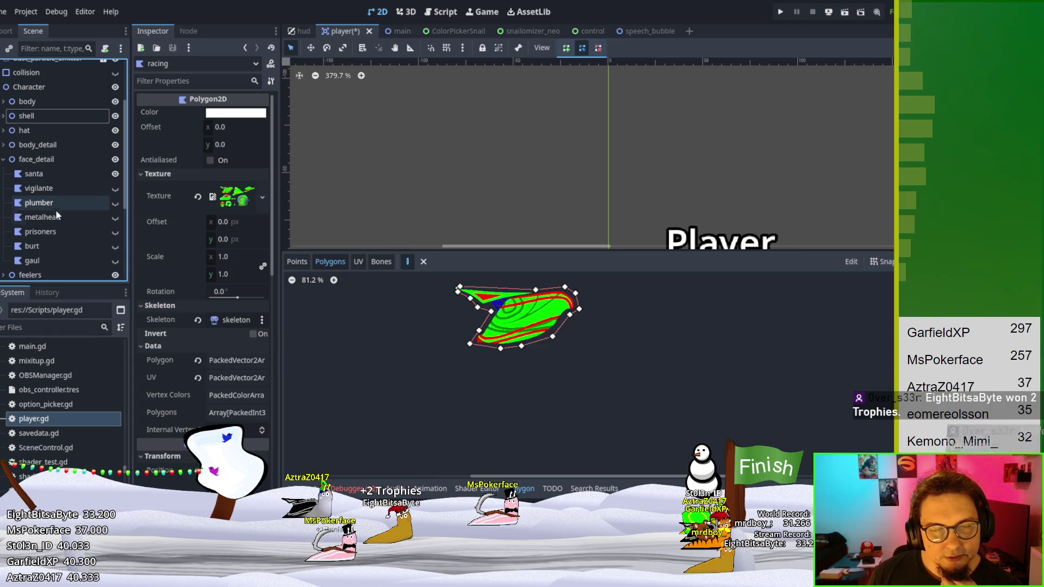
{"action": "scroll", "coordinate": [56, 210], "scroll_direction": "down", "scroll_amount": 3}
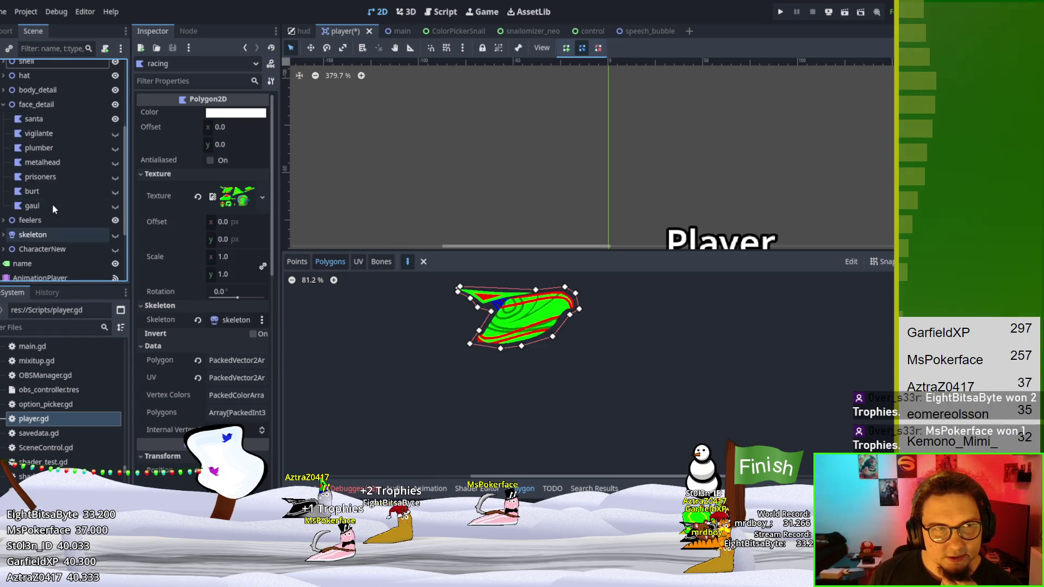
{"action": "scroll", "coordinate": [24, 112], "scroll_direction": "up", "scroll_amount": 2}
Step: Make the santa hat under hat visible on the snail and select it
{"action": "left_click", "coordinate": [4, 103]}
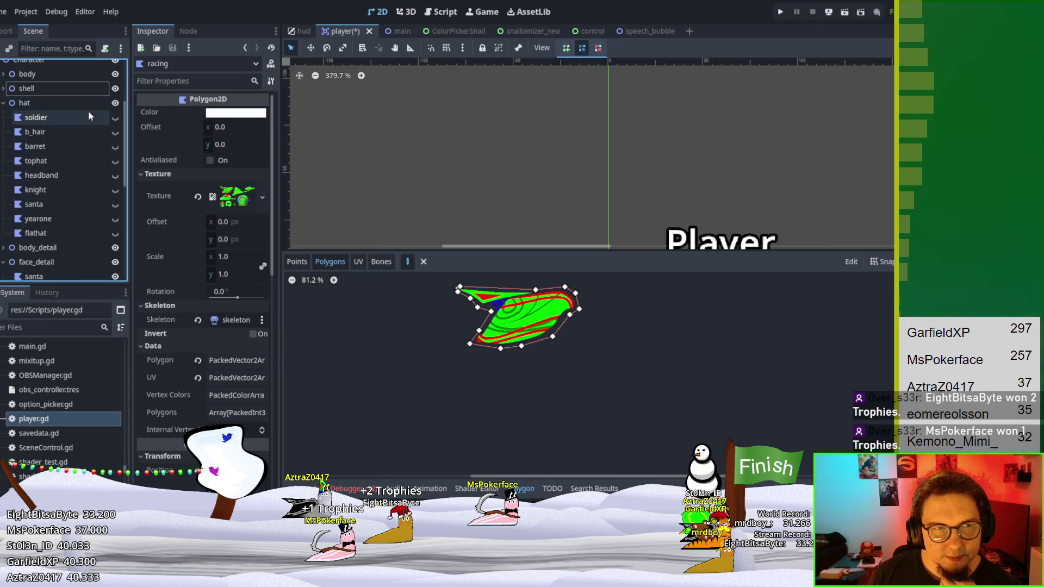
{"action": "left_click", "coordinate": [115, 204]}
{"action": "scroll", "coordinate": [567, 172], "scroll_direction": "up", "scroll_amount": 1}
{"action": "scroll", "coordinate": [712, 185], "scroll_direction": "up", "scroll_amount": 2}
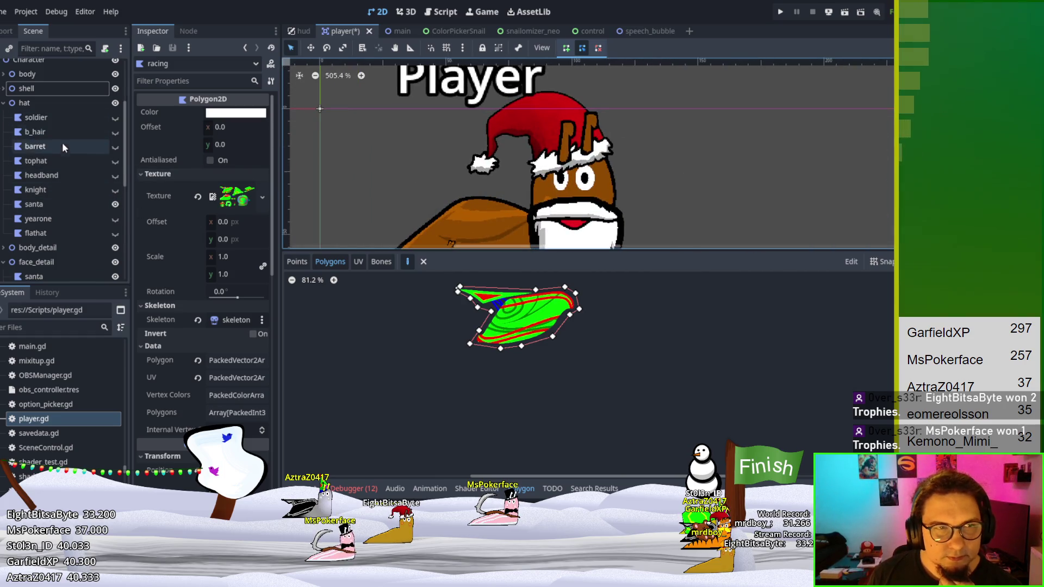
{"action": "left_click", "coordinate": [57, 210]}
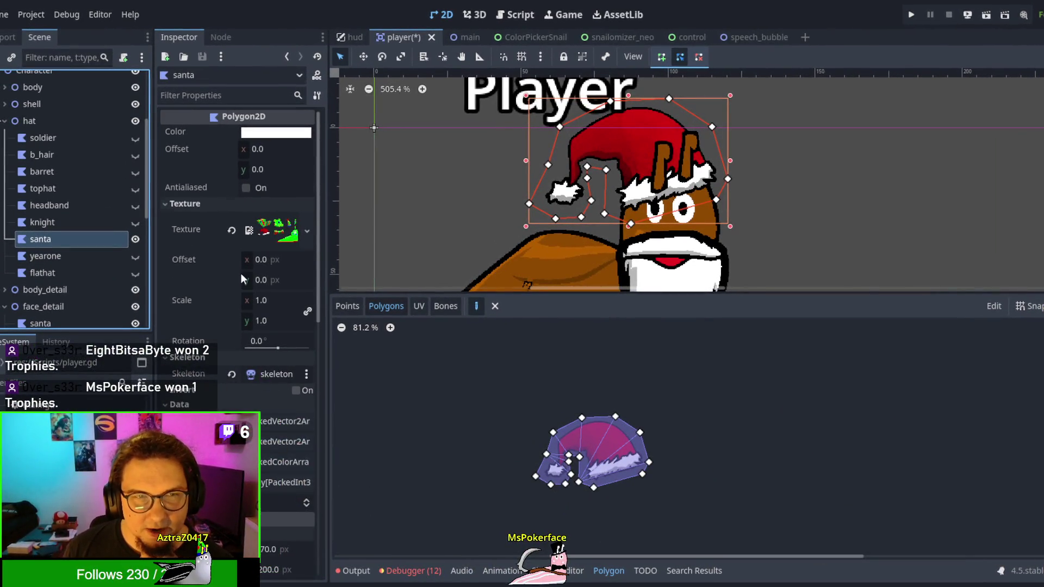
Step: Check the santa hat's ShaderMaterial parameters
{"action": "scroll", "coordinate": [241, 273], "scroll_direction": "down", "scroll_amount": 10}
{"action": "scroll", "coordinate": [273, 441], "scroll_direction": "down", "scroll_amount": 3}
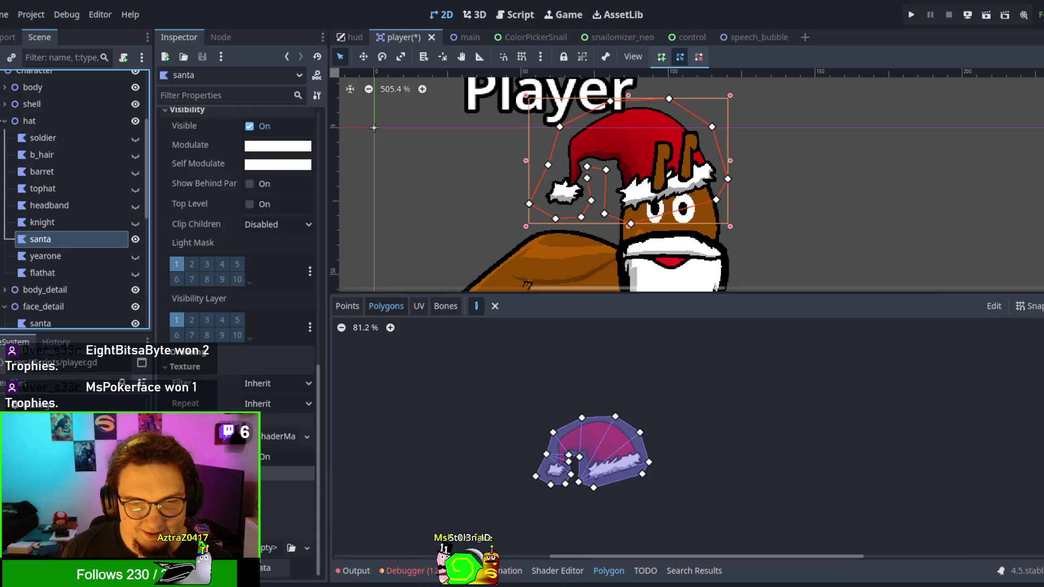
{"action": "left_click", "coordinate": [273, 441]}
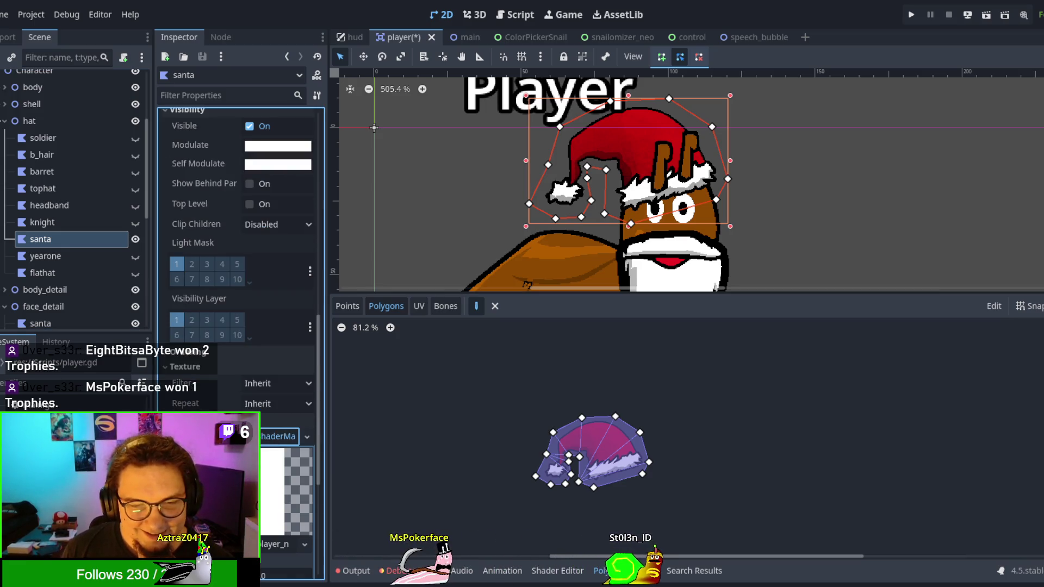
{"action": "scroll", "coordinate": [272, 448], "scroll_direction": "down", "scroll_amount": 5}
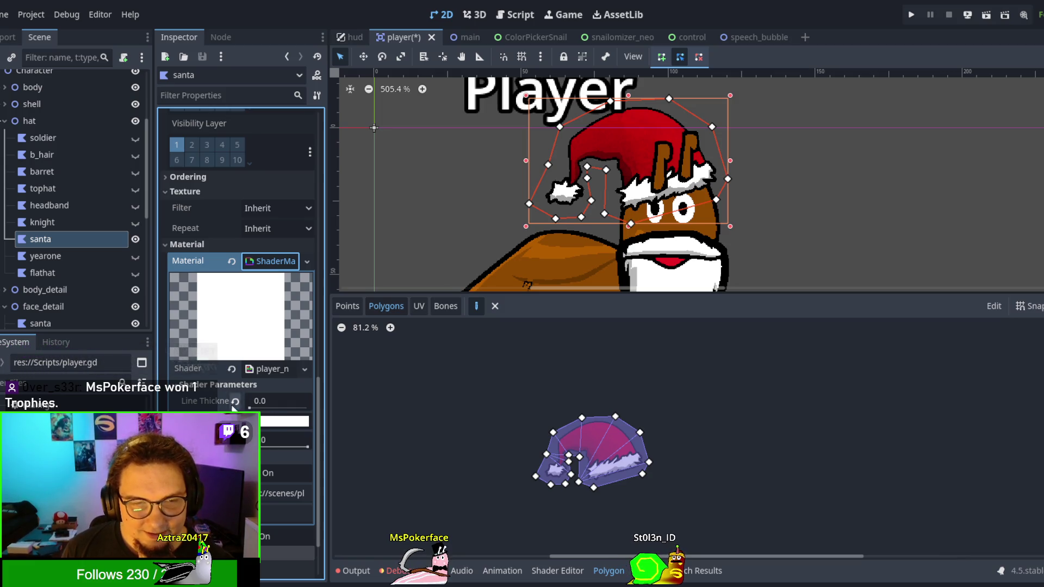
{"action": "scroll", "coordinate": [538, 275], "scroll_direction": "down", "scroll_amount": 5}
Step: Set the santa beard's Line Thickness to 0.0, then deselect and zoom out
{"action": "left_click", "coordinate": [574, 129]}
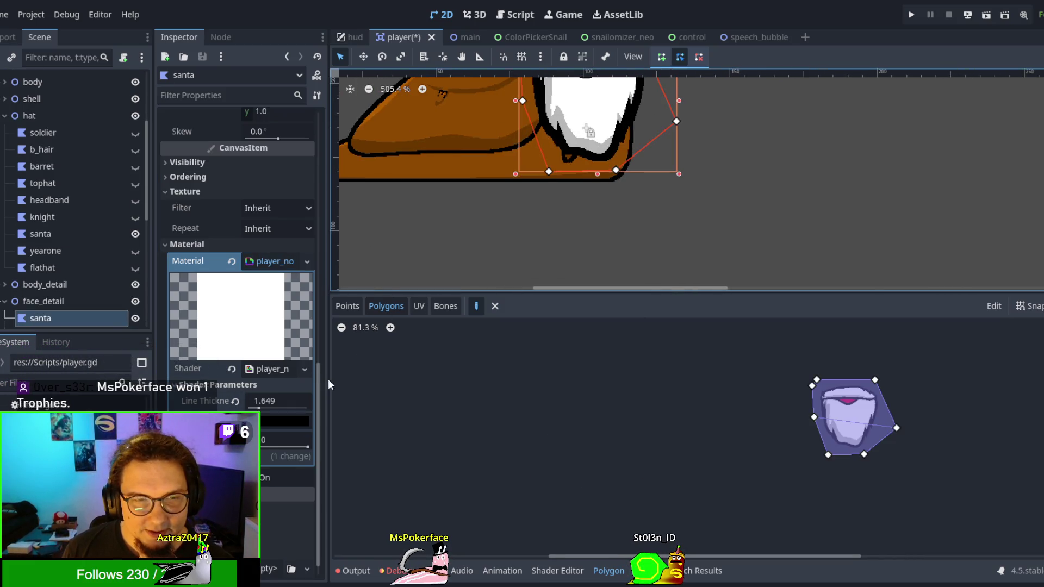
{"action": "left_click_drag", "start_coordinate": [266, 405], "coordinate": [250, 406]}
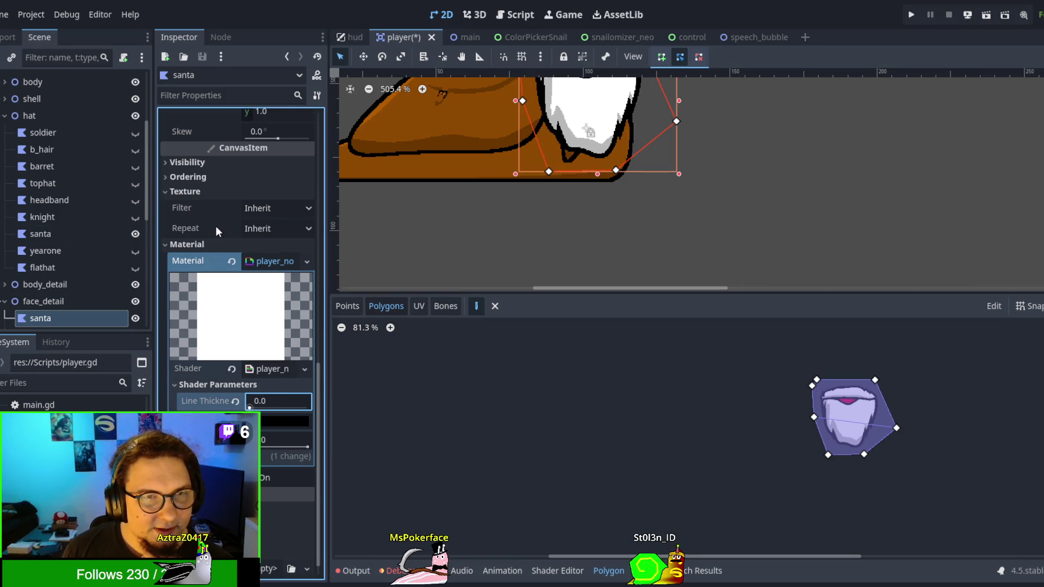
{"action": "scroll", "coordinate": [216, 227], "scroll_direction": "up", "scroll_amount": 4}
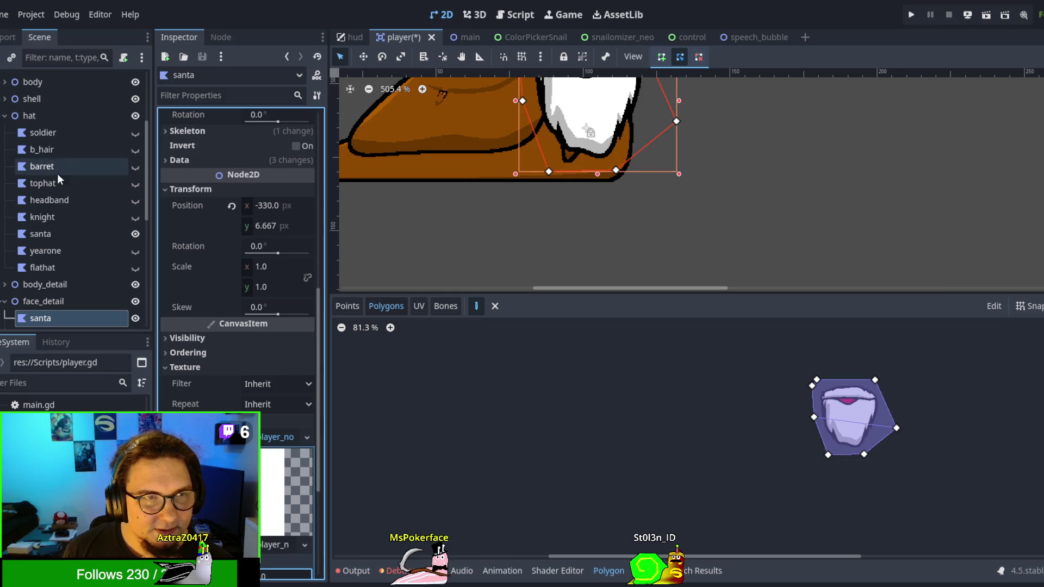
{"action": "left_click", "coordinate": [64, 238]}
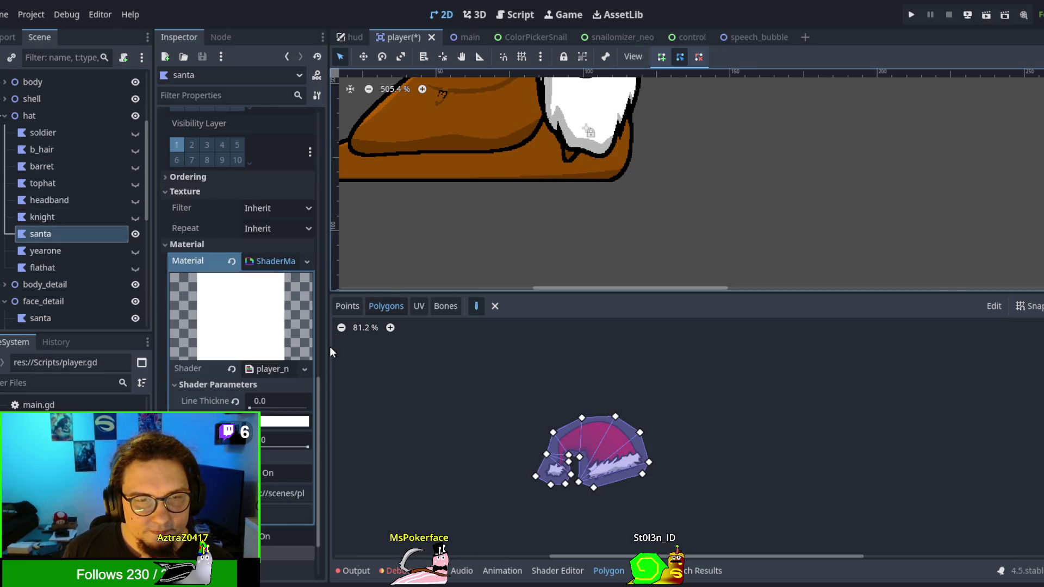
{"action": "scroll", "coordinate": [455, 140], "scroll_direction": "up", "scroll_amount": 5}
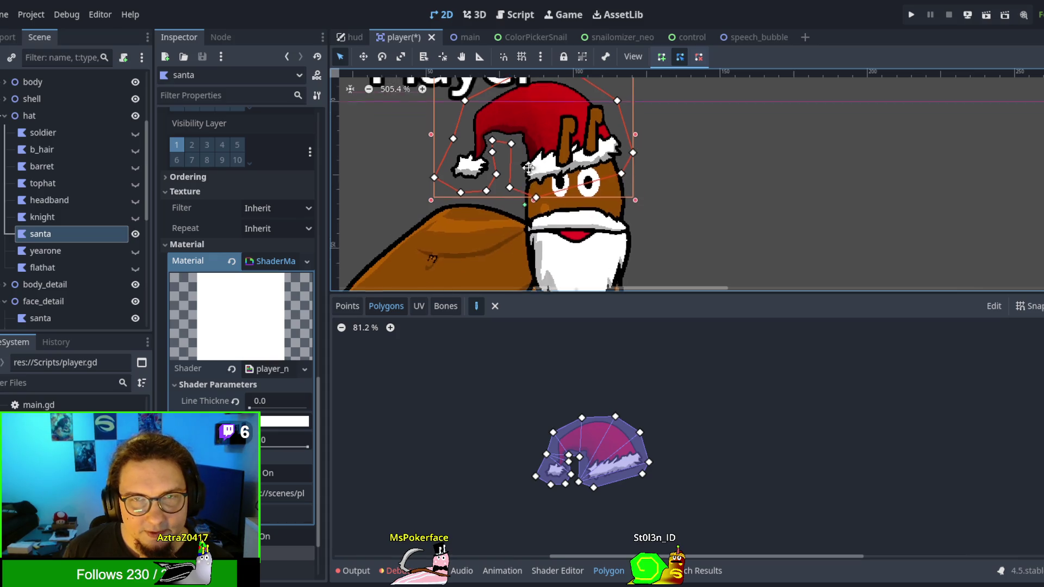
{"action": "left_click", "coordinate": [710, 193]}
{"action": "scroll", "coordinate": [704, 196], "scroll_direction": "down", "scroll_amount": 4}
{"action": "scroll", "coordinate": [685, 248], "scroll_direction": "down", "scroll_amount": 8}
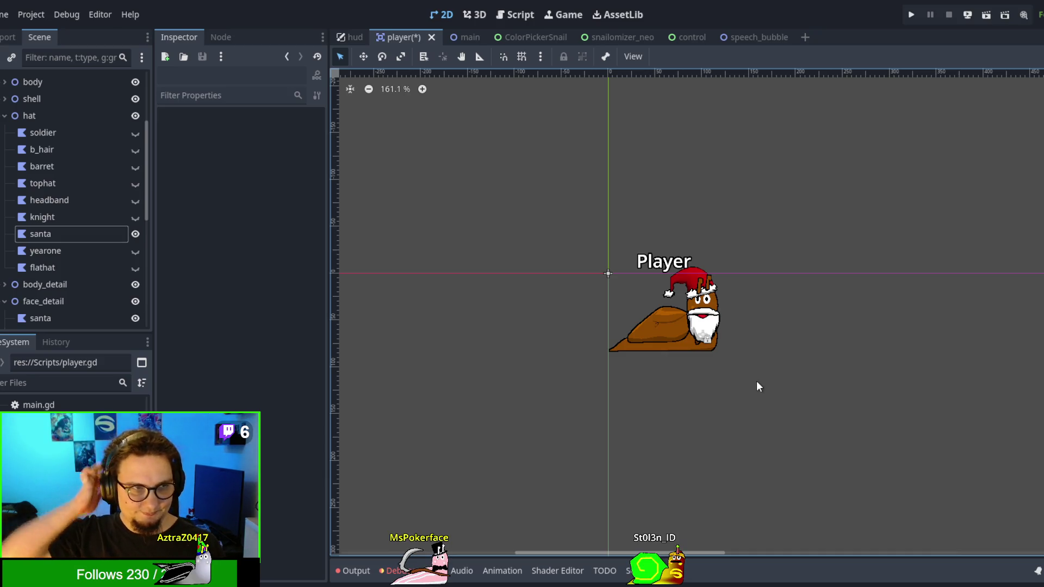
Step: Open the santa beard's Polygon editor Bones tab and sync it with the skeleton's bones
{"action": "scroll", "coordinate": [760, 386], "scroll_direction": "down", "scroll_amount": 6}
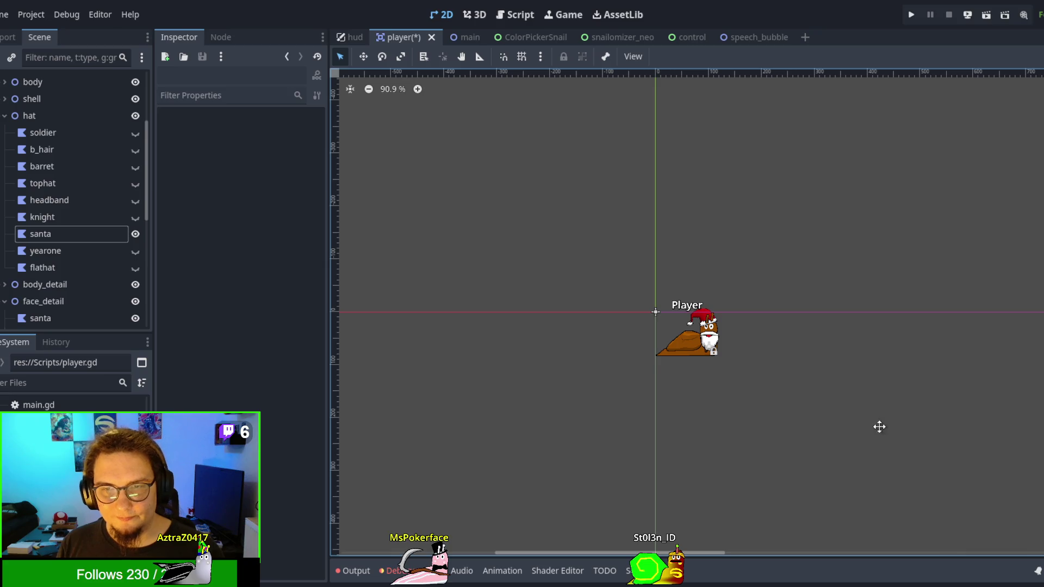
{"action": "scroll", "coordinate": [499, 182], "scroll_direction": "up", "scroll_amount": 15}
{"action": "left_click", "coordinate": [582, 320]}
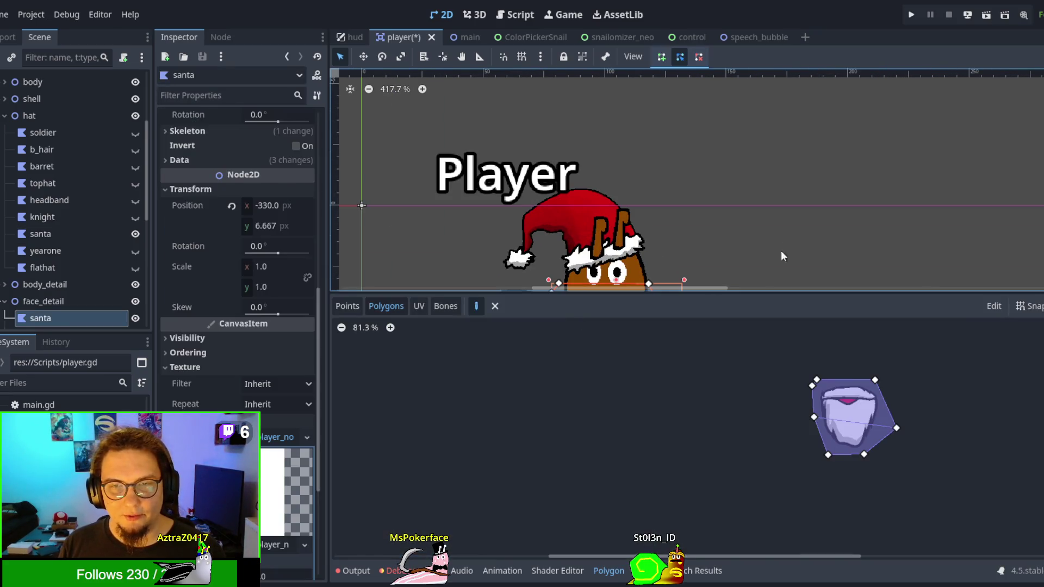
{"action": "scroll", "coordinate": [781, 256], "scroll_direction": "up", "scroll_amount": 1}
{"action": "left_click", "coordinate": [417, 314]}
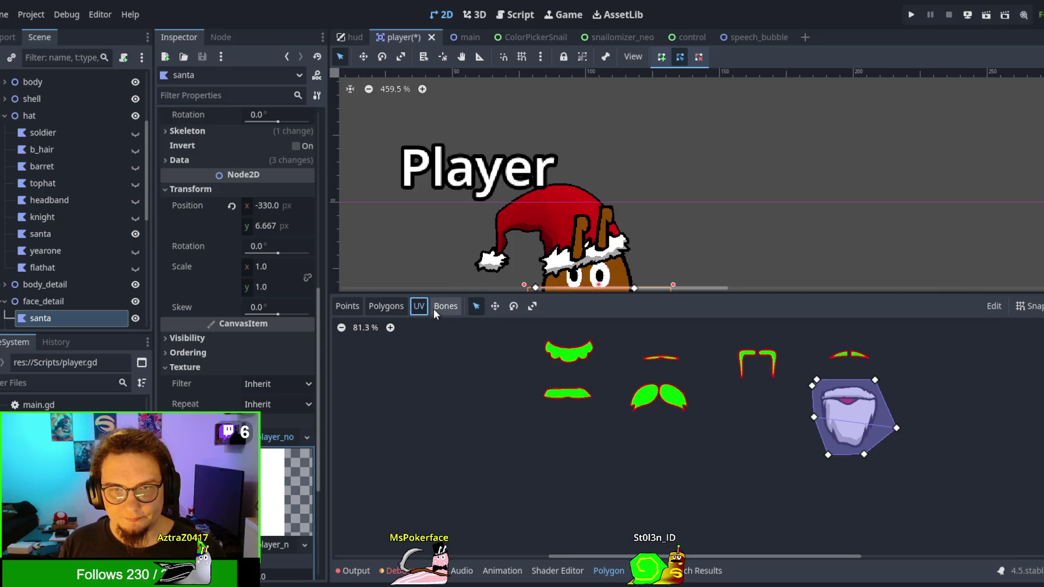
{"action": "left_click", "coordinate": [439, 307]}
{"action": "left_click", "coordinate": [1034, 329]}
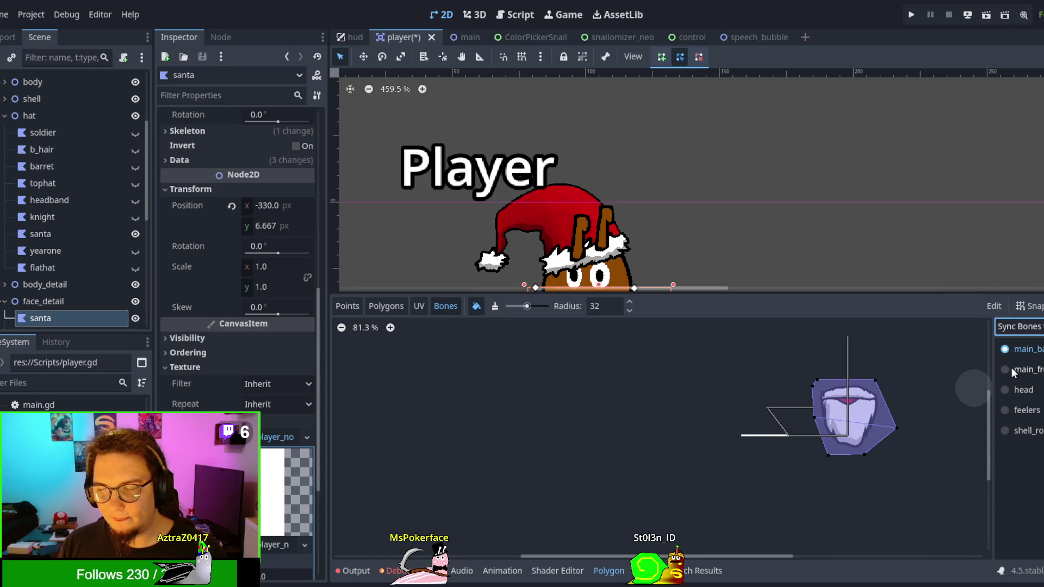
Step: Paint head-bone weight onto the beard's top vertices, then pick the main_front bone
{"action": "left_click", "coordinate": [1010, 391]}
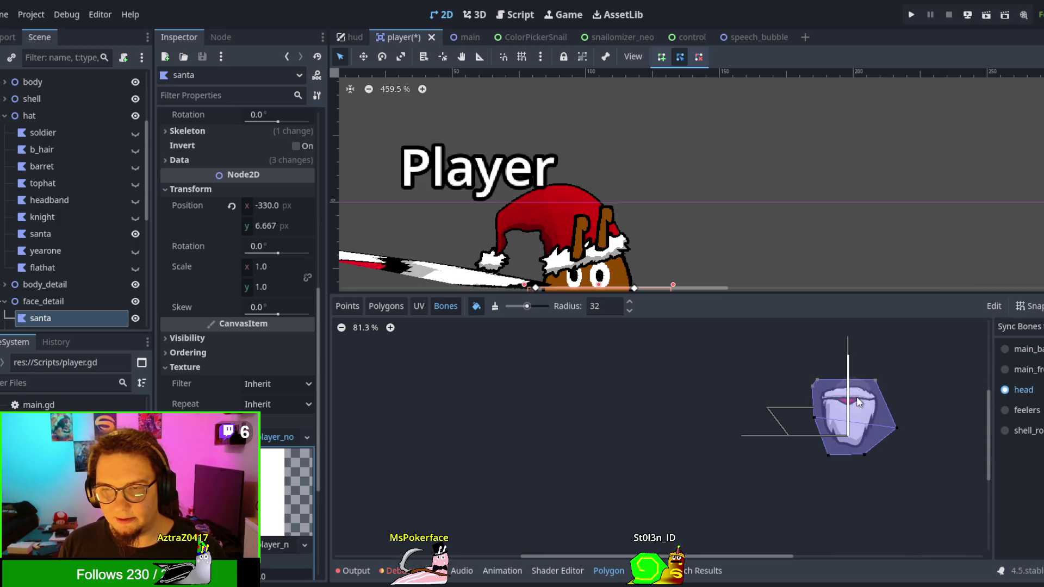
{"action": "mouse_move", "coordinate": [873, 385]}
{"action": "left_mouse_down"}
{"action": "mouse_move", "coordinate": [810, 383]}
{"action": "mouse_move", "coordinate": [825, 378]}
{"action": "mouse_move", "coordinate": [865, 419]}
{"action": "mouse_move", "coordinate": [849, 478]}
{"action": "mouse_move", "coordinate": [826, 461]}
{"action": "mouse_move", "coordinate": [867, 469]}
{"action": "mouse_move", "coordinate": [814, 416]}
{"action": "mouse_move", "coordinate": [865, 407]}
{"action": "left_mouse_up"}
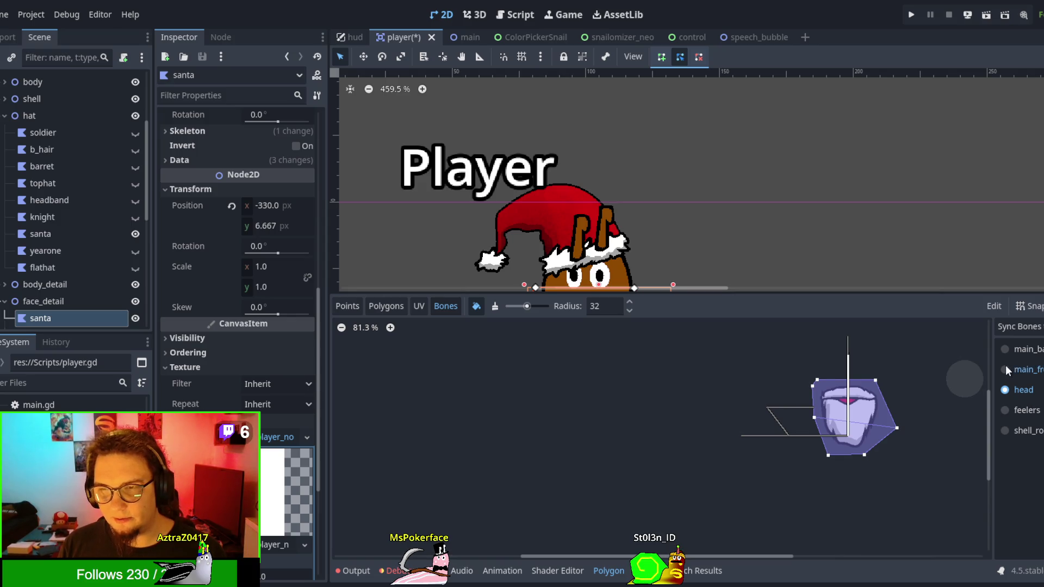
{"action": "left_click", "coordinate": [1006, 370]}
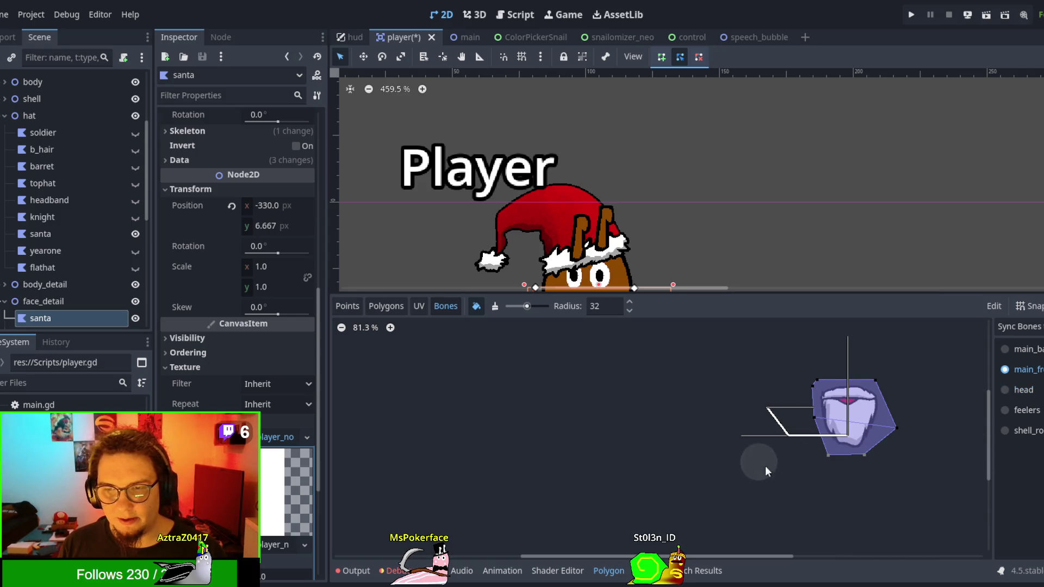
{"action": "scroll", "coordinate": [625, 165], "scroll_direction": "down", "scroll_amount": 3}
{"action": "scroll", "coordinate": [551, 180], "scroll_direction": "down", "scroll_amount": 1}
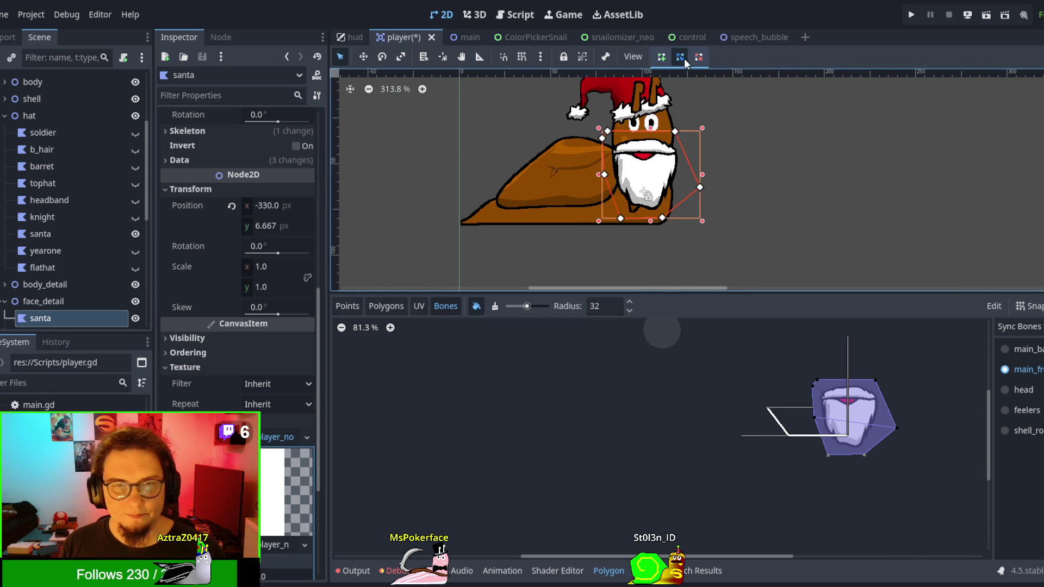
{"action": "scroll", "coordinate": [60, 239], "scroll_direction": "down", "scroll_amount": 5}
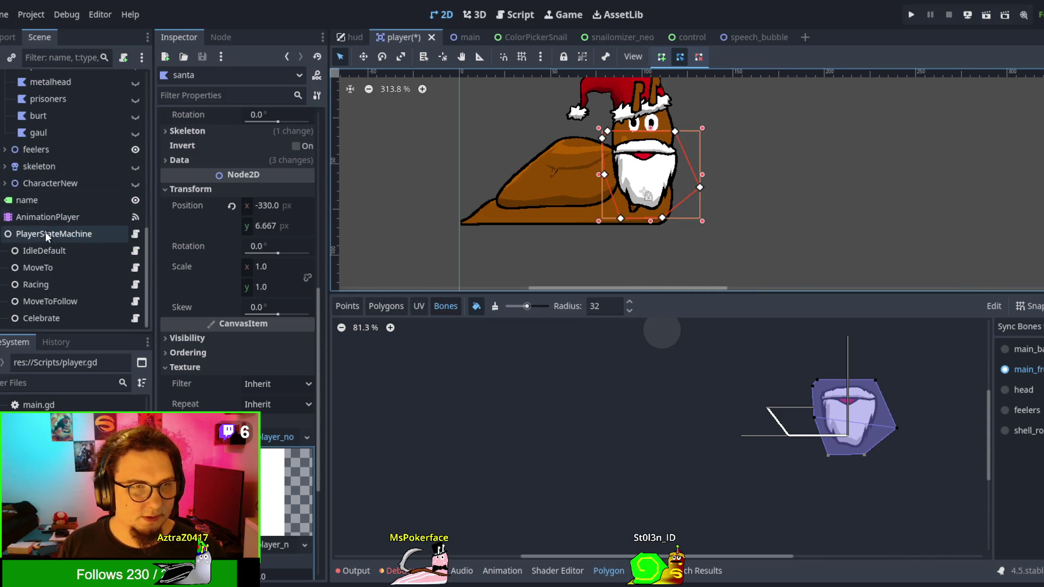
Step: Play the AnimationPlayer's 'running' animation to preview how the beard moves
{"action": "left_click", "coordinate": [45, 232]}
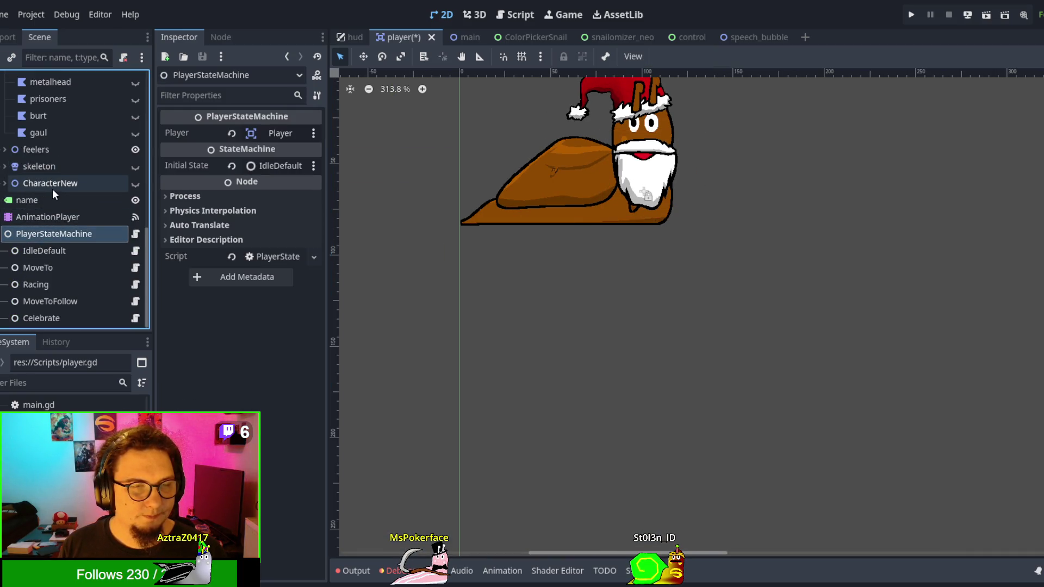
{"action": "left_click", "coordinate": [44, 168]}
{"action": "left_click", "coordinate": [44, 233]}
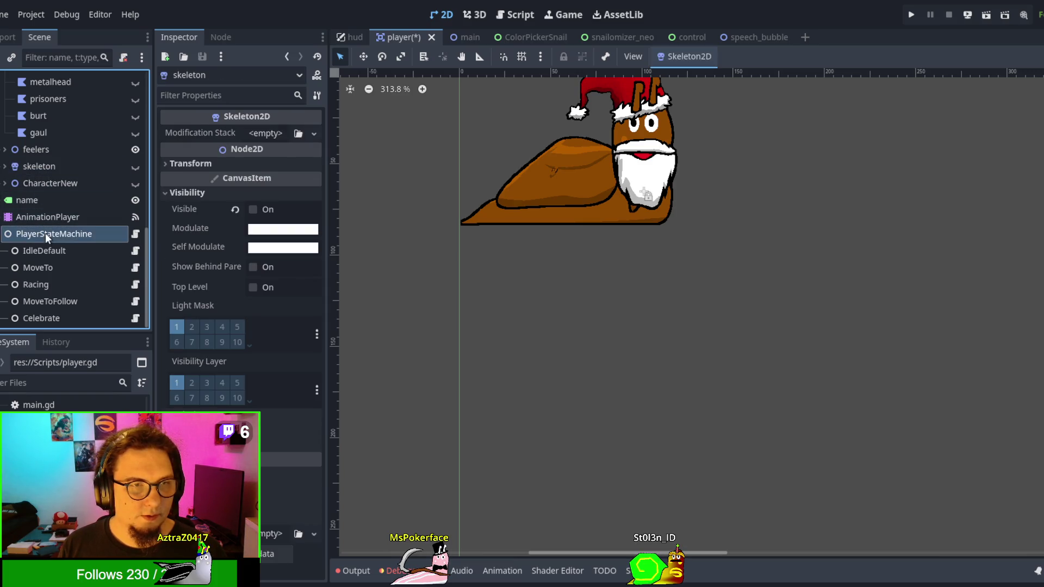
{"action": "left_click", "coordinate": [43, 217]}
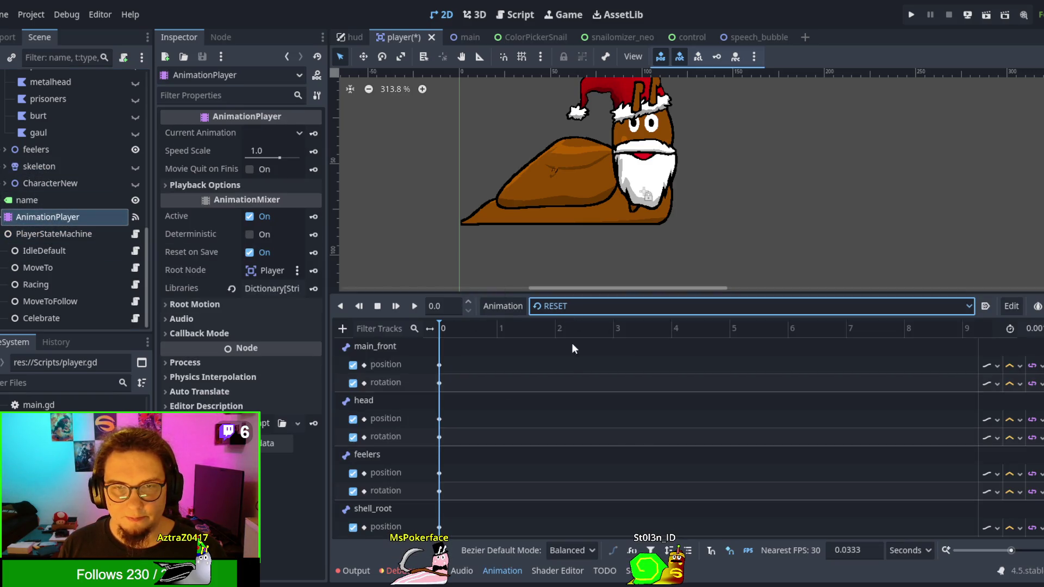
{"action": "key", "text": "Down"}
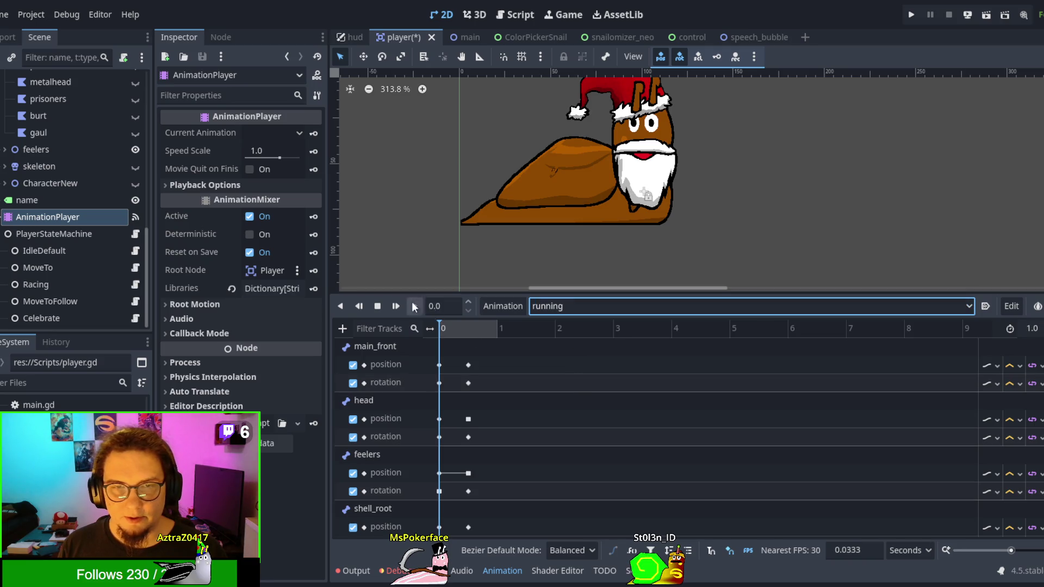
{"action": "left_click", "coordinate": [411, 307]}
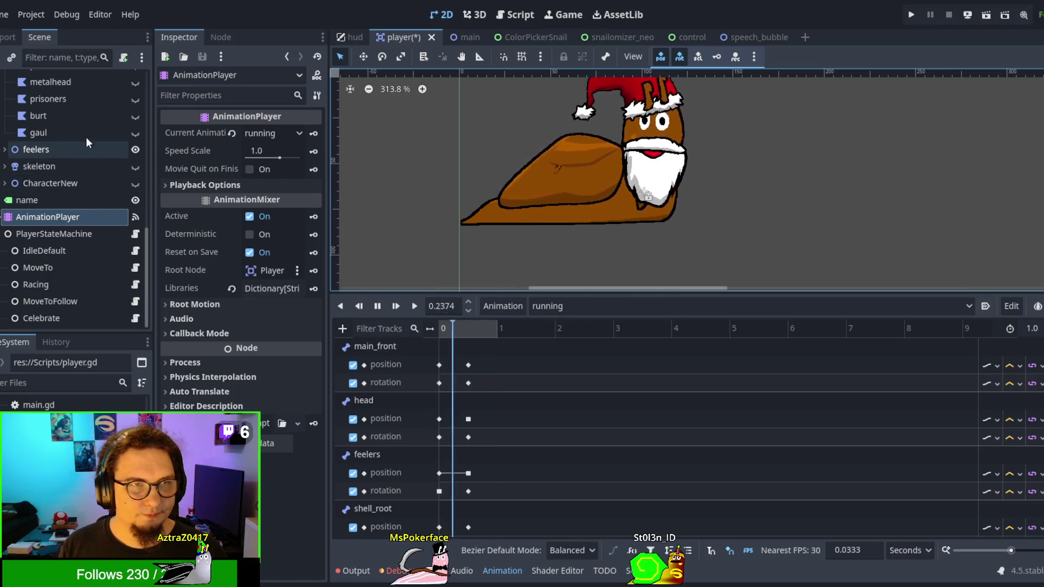
Step: Reselect face_detail/santa to bring back its bone-weight editor
{"action": "scroll", "coordinate": [62, 125], "scroll_direction": "up", "scroll_amount": 2}
{"action": "scroll", "coordinate": [62, 125], "scroll_direction": "up", "scroll_amount": 3}
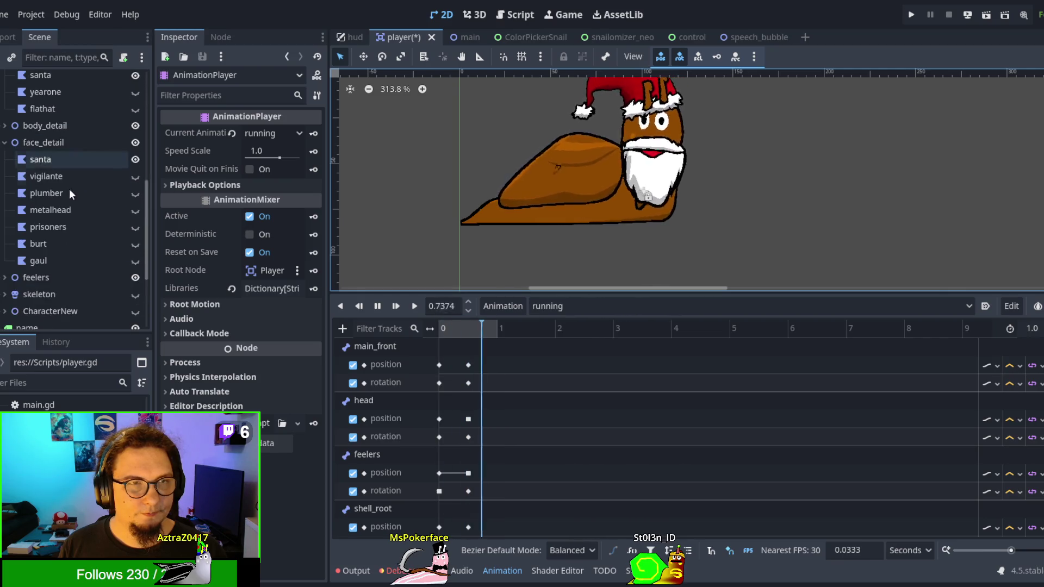
{"action": "left_click", "coordinate": [54, 155]}
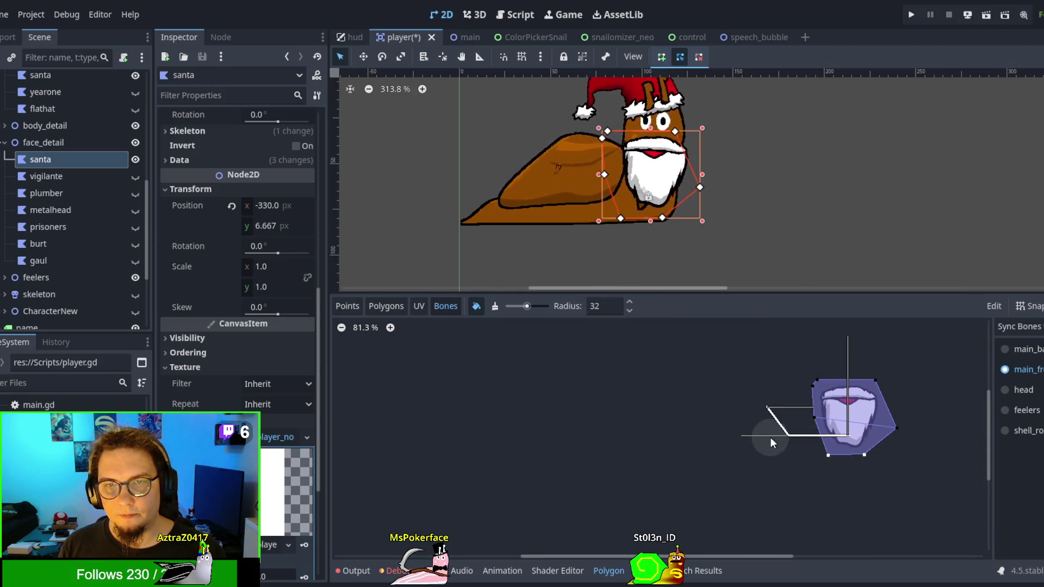
Step: Paint main_front weight onto the beard's side vertices and erase head weight from its bottom vertices
{"action": "mouse_move", "coordinate": [889, 448]}
{"action": "left_mouse_down"}
{"action": "mouse_move", "coordinate": [886, 437]}
{"action": "mouse_move", "coordinate": [687, 435]}
{"action": "left_mouse_up"}
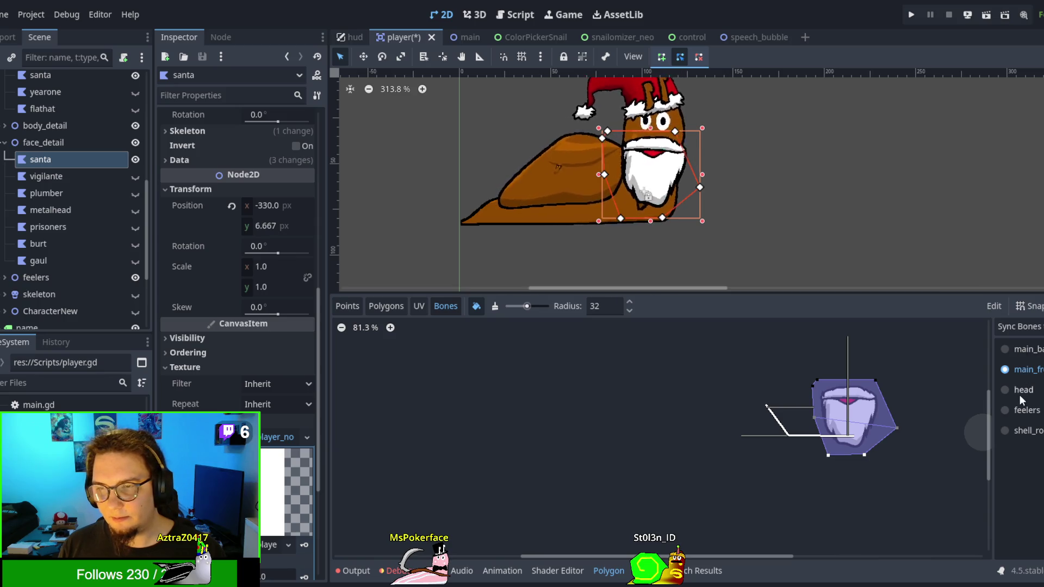
{"action": "left_click", "coordinate": [1006, 391]}
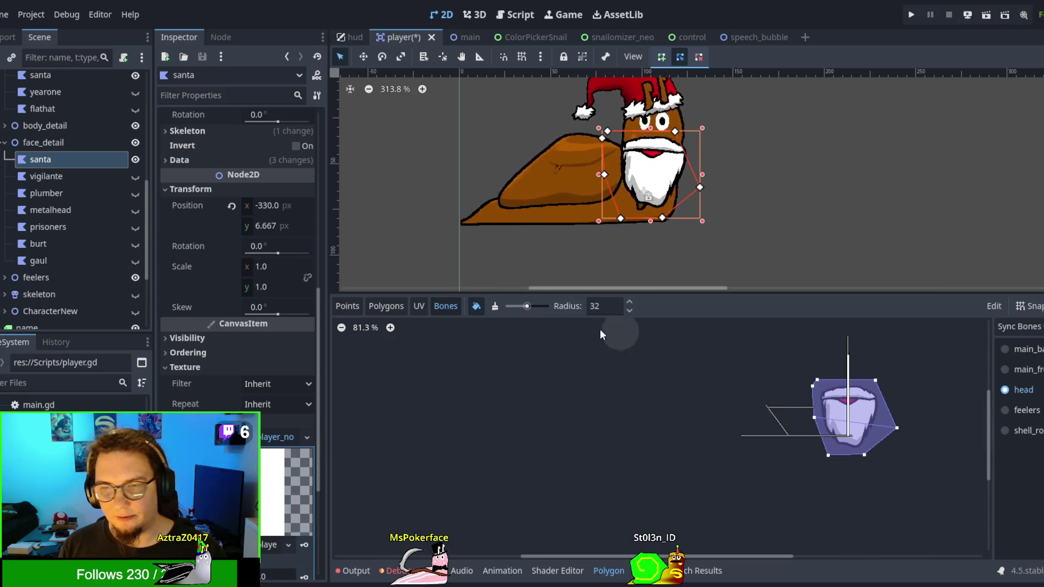
{"action": "left_click", "coordinate": [495, 306]}
{"action": "left_click", "coordinate": [519, 306]}
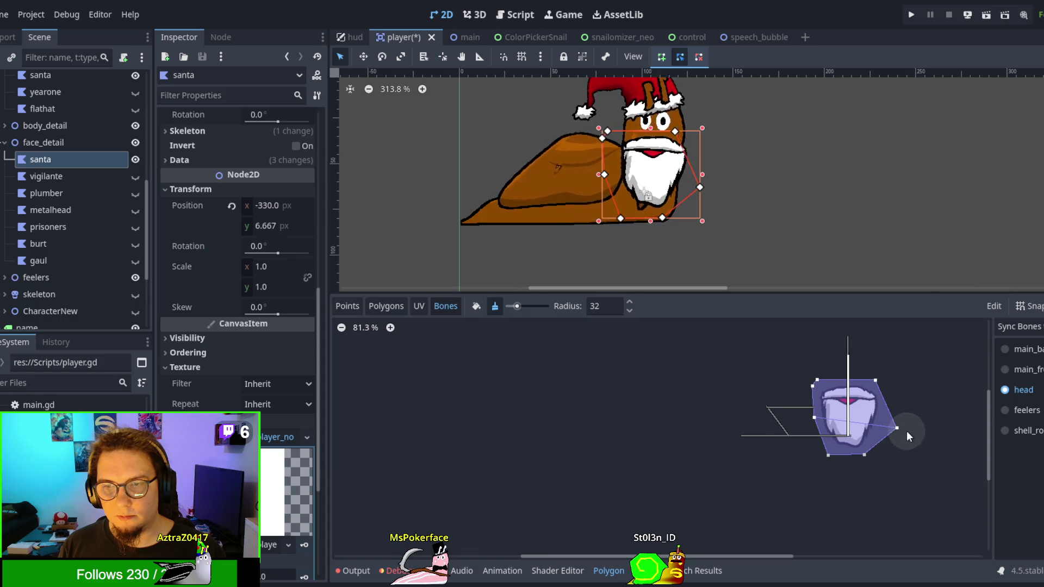
{"action": "mouse_move", "coordinate": [870, 427]}
{"action": "left_mouse_down"}
{"action": "mouse_move", "coordinate": [853, 465]}
{"action": "mouse_move", "coordinate": [775, 459]}
{"action": "left_mouse_up"}
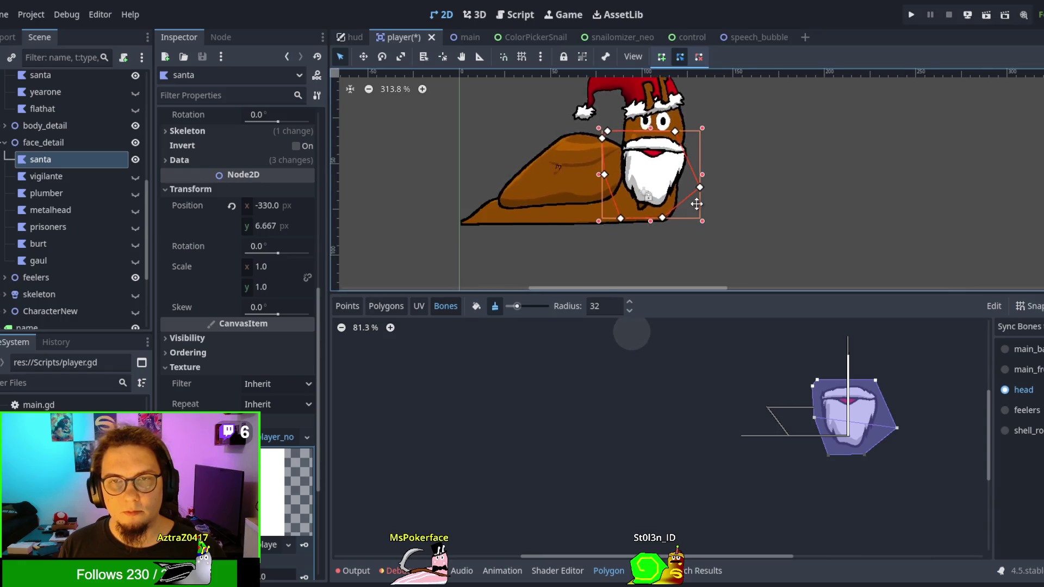
Step: Close the control scene and select the face_detail group
{"action": "scroll", "coordinate": [773, 196], "scroll_direction": "down", "scroll_amount": 4}
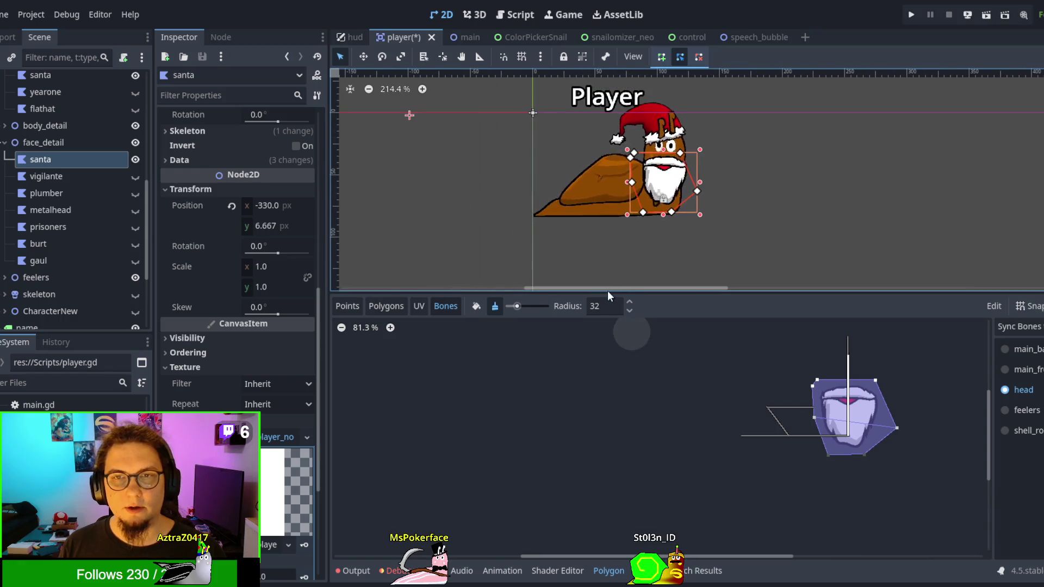
{"action": "middle_click", "coordinate": [701, 35]}
{"action": "left_click", "coordinate": [66, 142]}
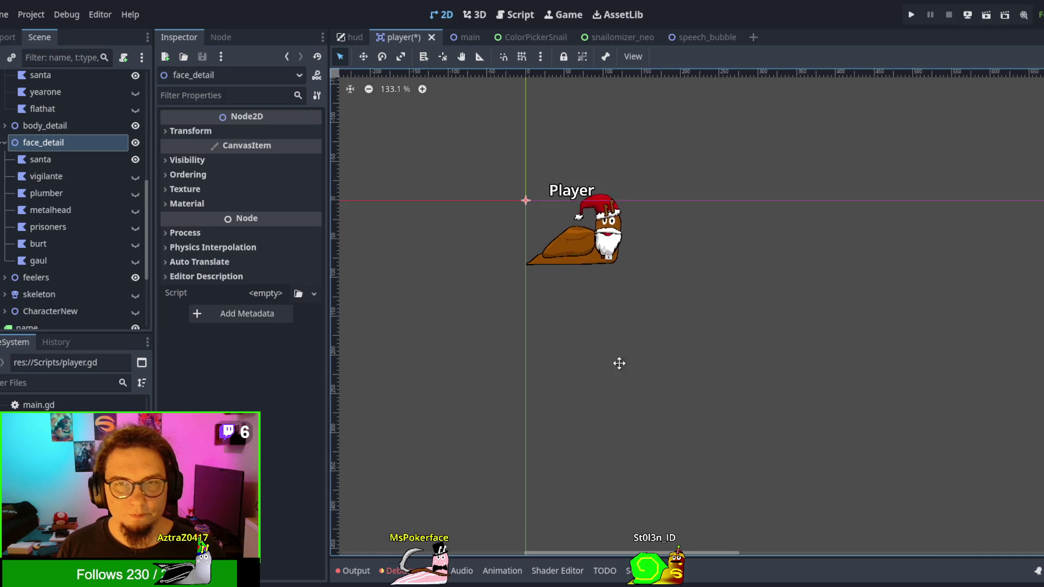
Step: Stop the AnimationPlayer's animation, rewinding it to the start, and save the player scene with Ctrl+S
{"action": "scroll", "coordinate": [620, 326], "scroll_direction": "up", "scroll_amount": 2}
{"action": "scroll", "coordinate": [644, 312], "scroll_direction": "up", "scroll_amount": 1}
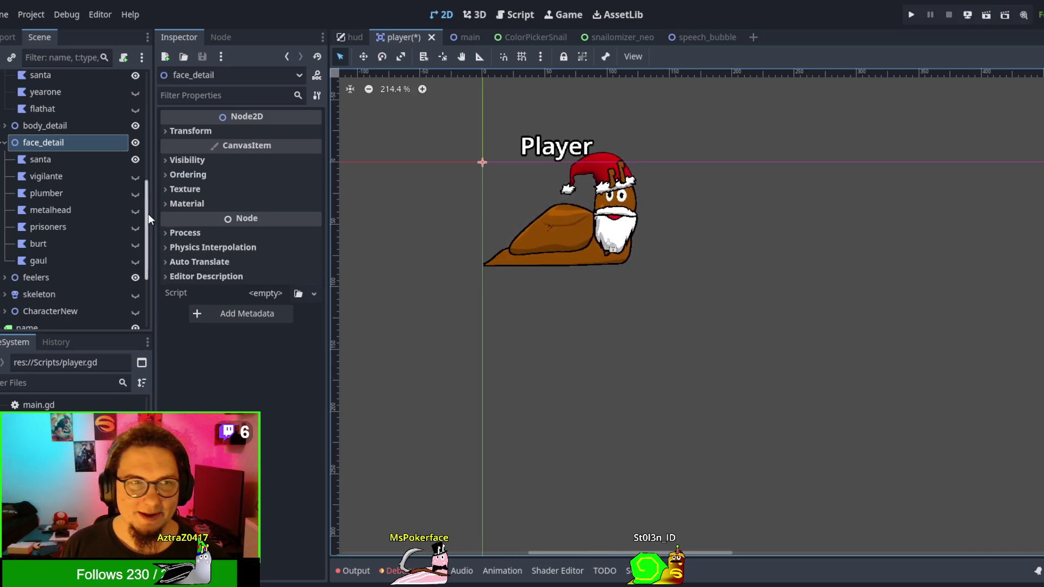
{"action": "scroll", "coordinate": [57, 282], "scroll_direction": "down", "scroll_amount": 5}
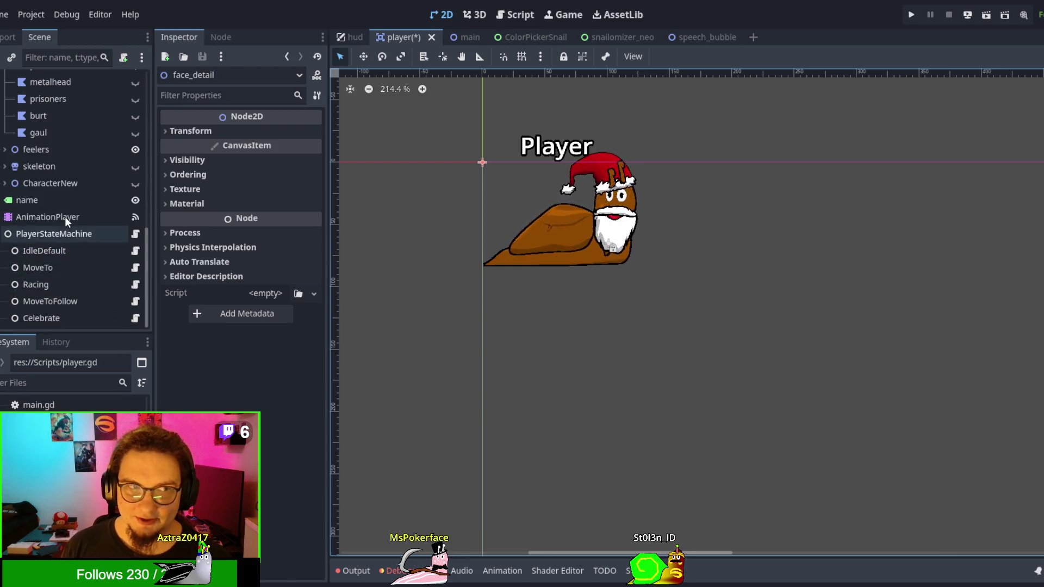
{"action": "left_click", "coordinate": [64, 217]}
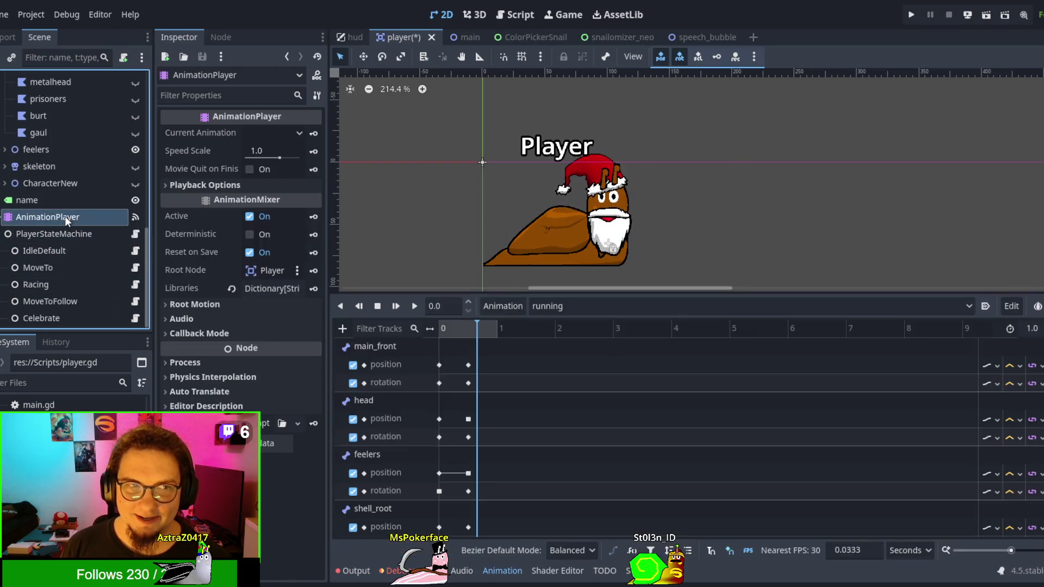
{"action": "left_click", "coordinate": [379, 306]}
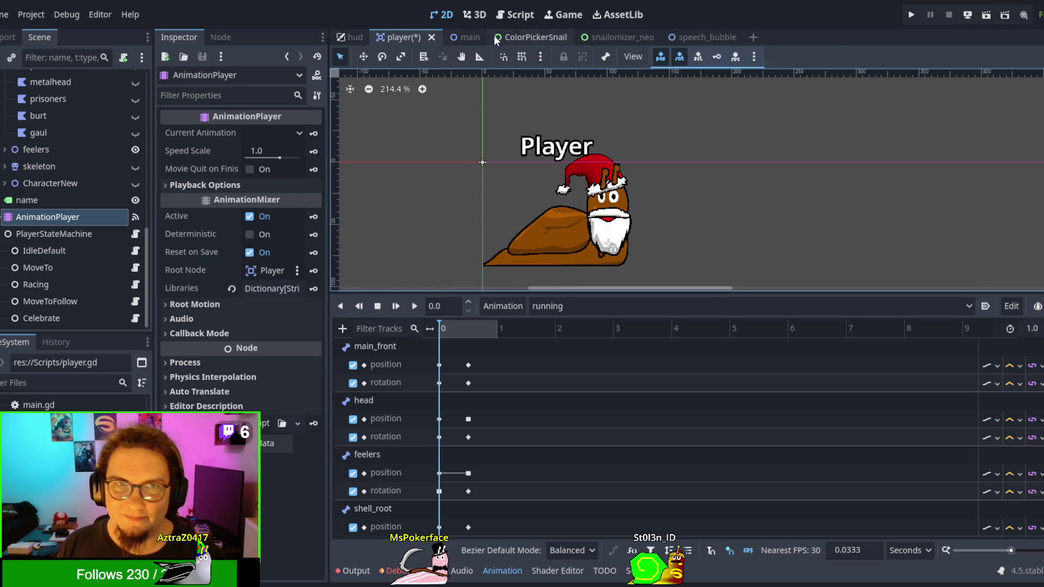
{"action": "key", "text": "ctrl+s"}
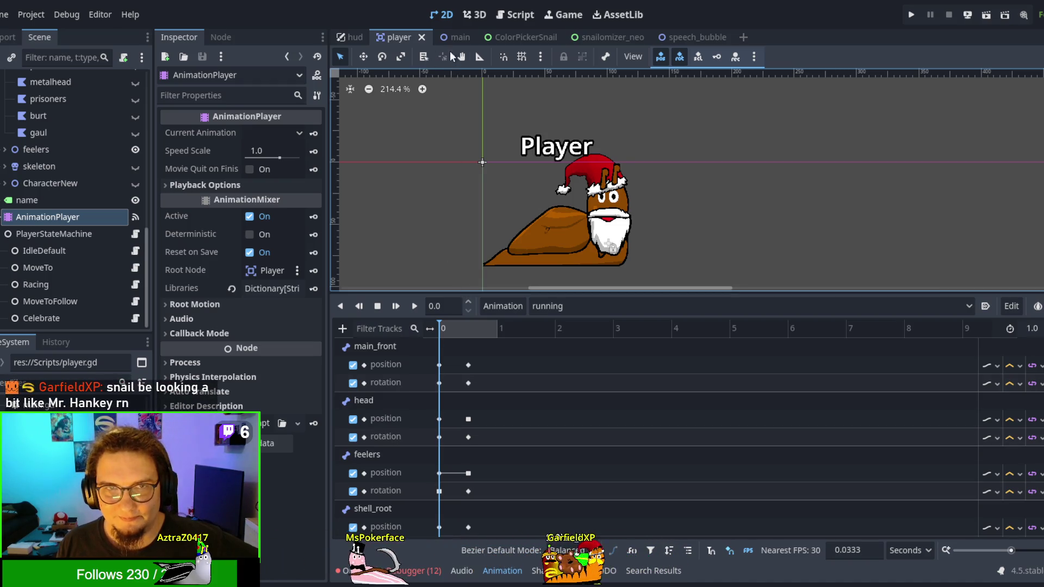
Step: Switch to the player script and give the script editor more room
{"action": "left_click", "coordinate": [512, 15]}
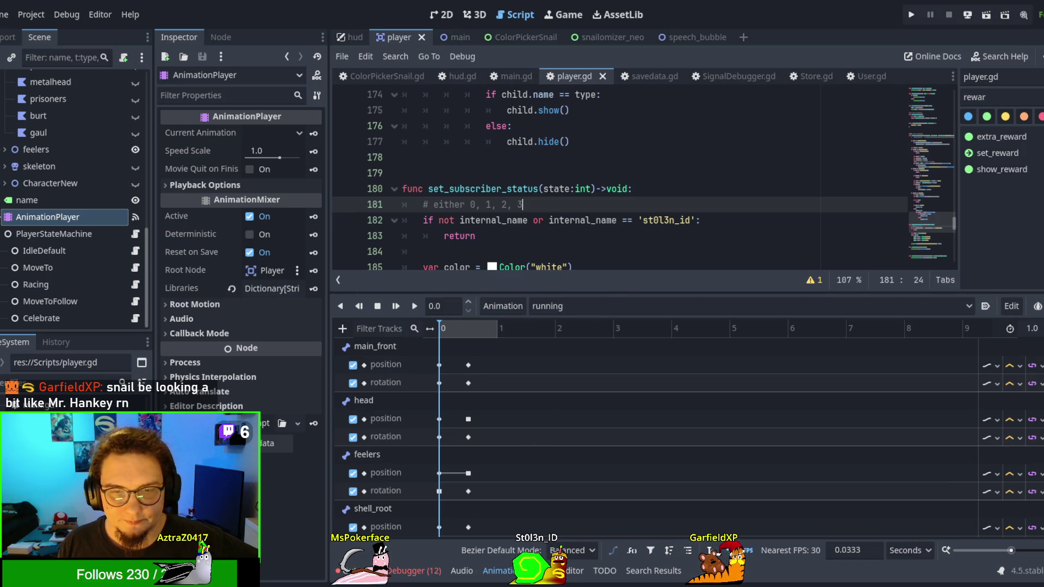
{"action": "left_click", "coordinate": [498, 572]}
{"action": "scroll", "coordinate": [940, 331], "scroll_direction": "up", "scroll_amount": 10}
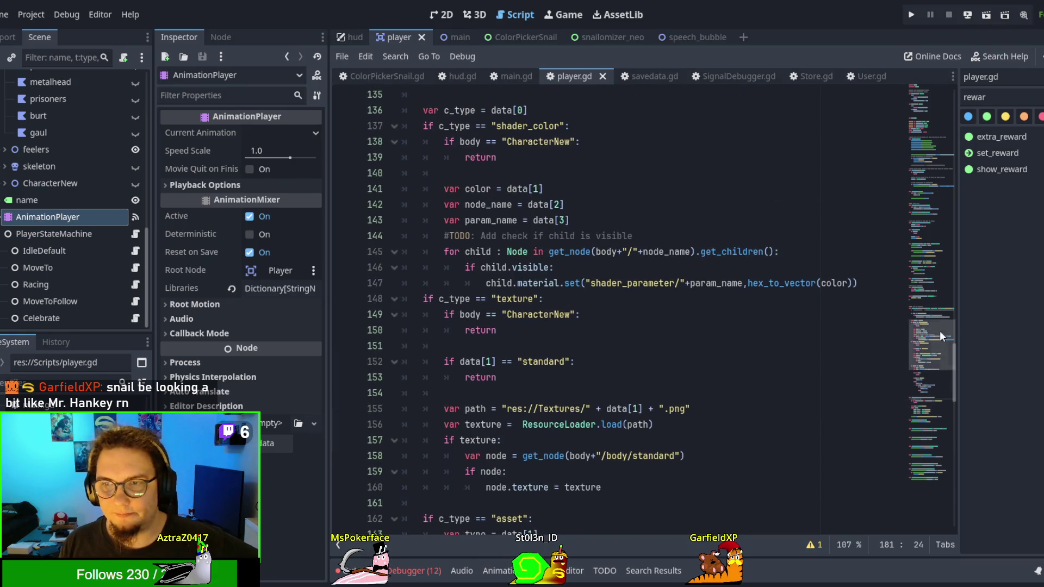
{"action": "left_click_drag", "start_coordinate": [940, 330], "coordinate": [932, 101]}
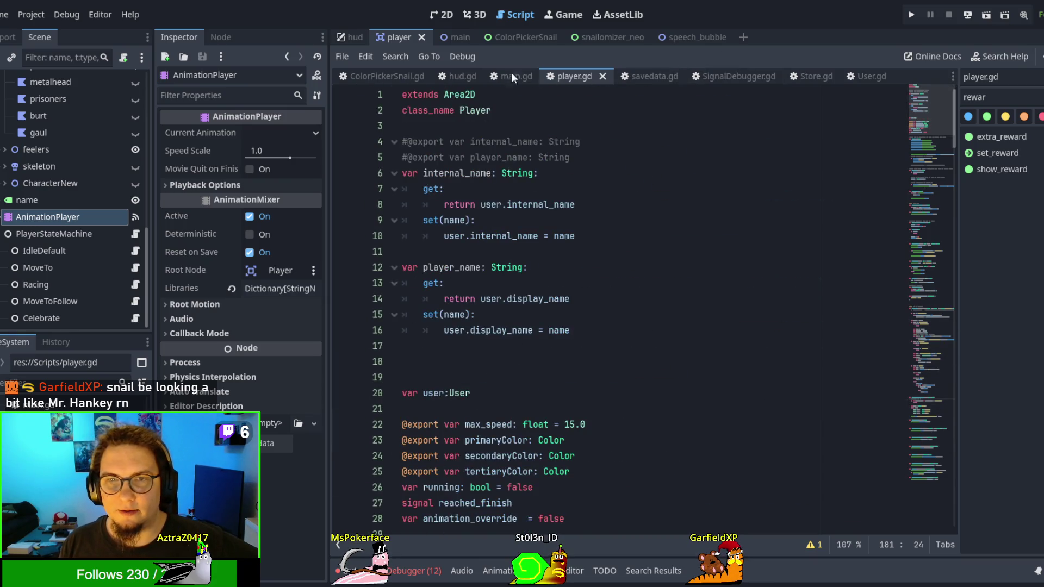
Step: Browse savedata.gd, then open Store.gd scrolled to its top
{"action": "left_click", "coordinate": [645, 76]}
{"action": "scroll", "coordinate": [922, 128], "scroll_direction": "up", "scroll_amount": 20}
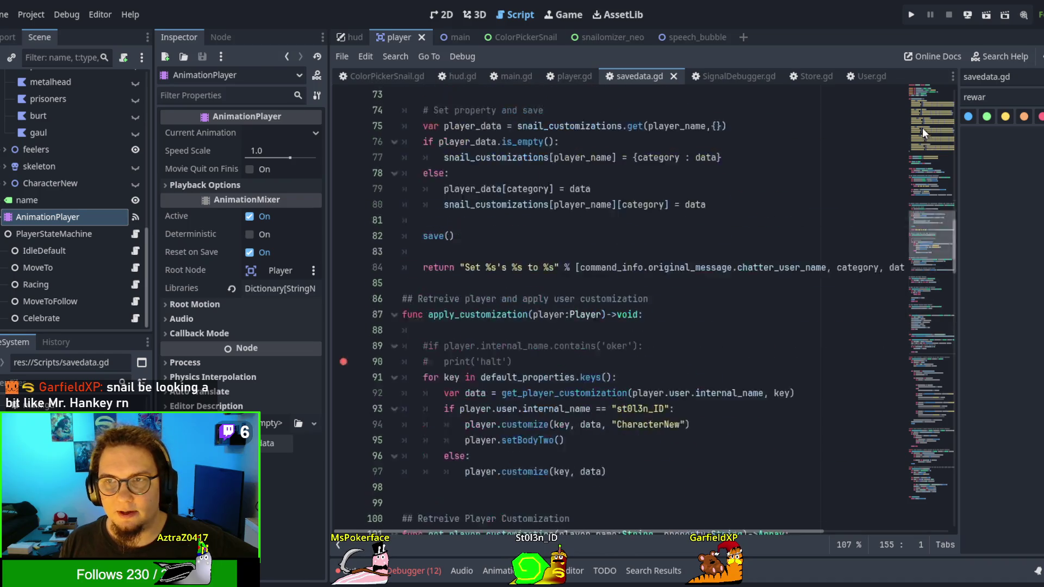
{"action": "scroll", "coordinate": [780, 262], "scroll_direction": "up", "scroll_amount": 3}
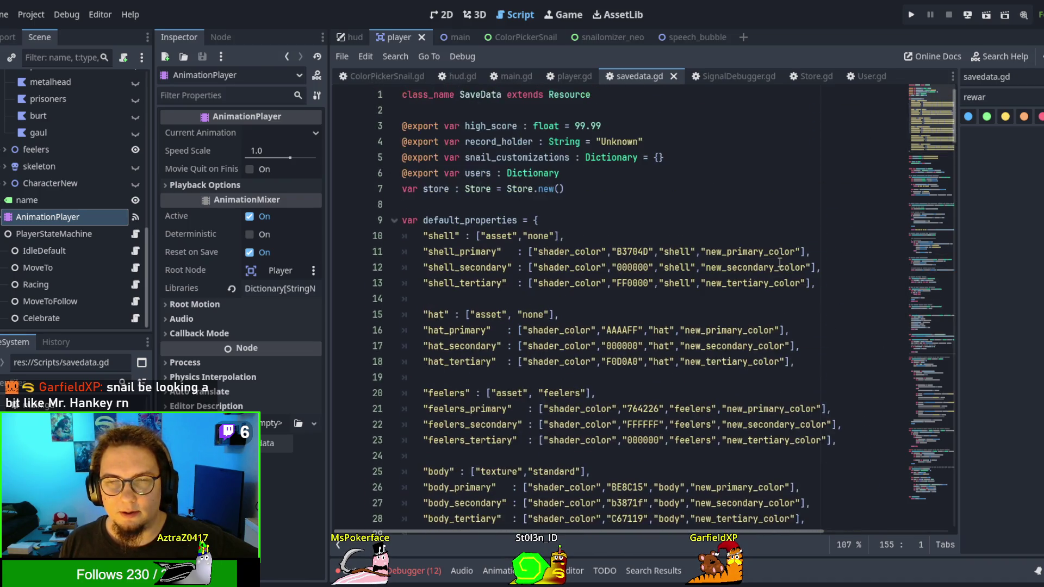
{"action": "scroll", "coordinate": [775, 256], "scroll_direction": "down", "scroll_amount": 9}
{"action": "scroll", "coordinate": [767, 245], "scroll_direction": "up", "scroll_amount": 6}
{"action": "scroll", "coordinate": [767, 244], "scroll_direction": "up", "scroll_amount": 6}
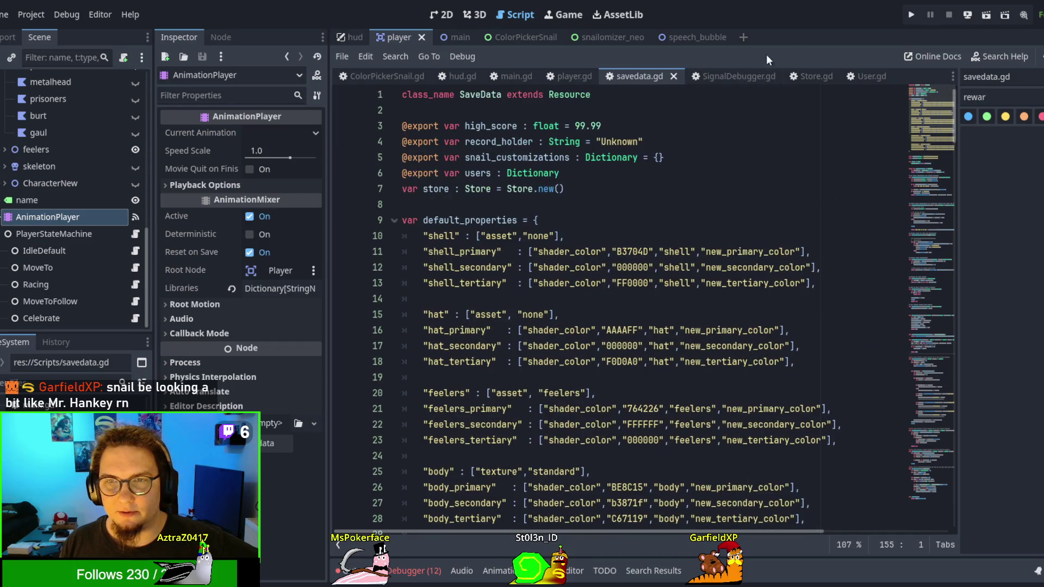
{"action": "left_click", "coordinate": [809, 77]}
{"action": "scroll", "coordinate": [722, 283], "scroll_direction": "up", "scroll_amount": 15}
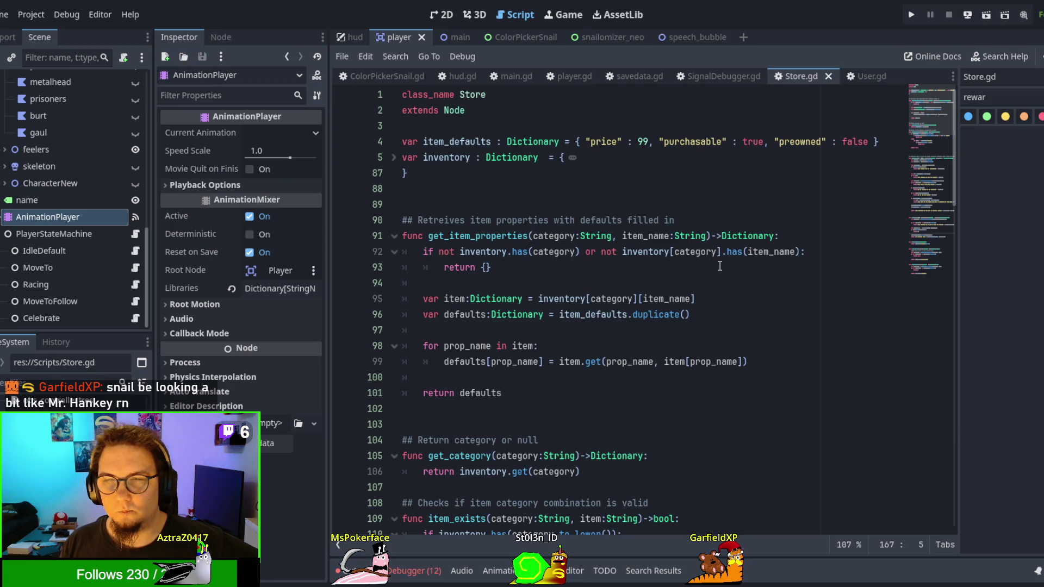
Step: Unfold the inventory dictionary and add a comma after flathat, abandoning a santa hat entry
{"action": "left_click", "coordinate": [394, 158]}
{"action": "left_click", "coordinate": [393, 158]}
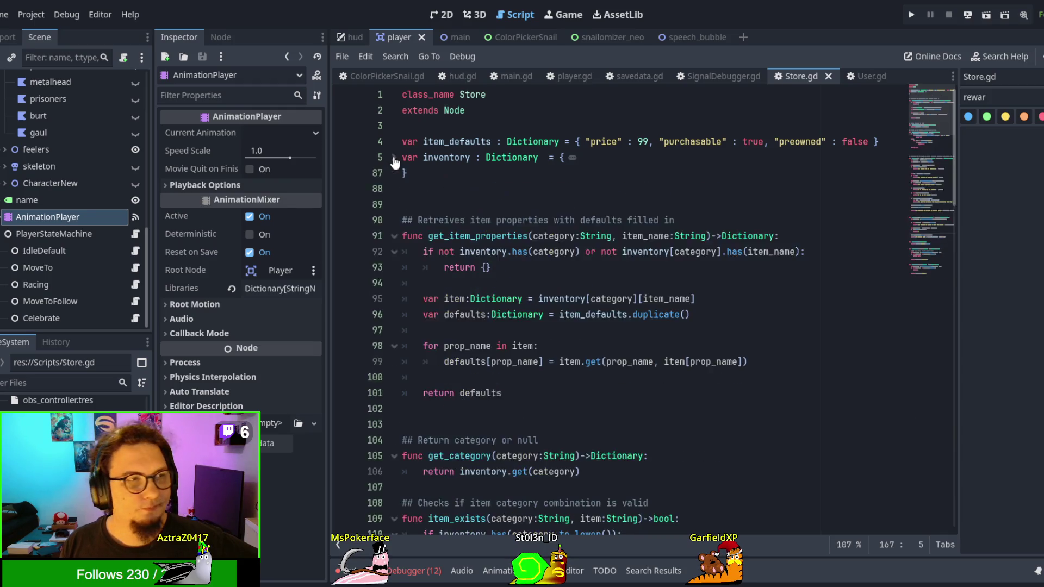
{"action": "left_click", "coordinate": [394, 160]}
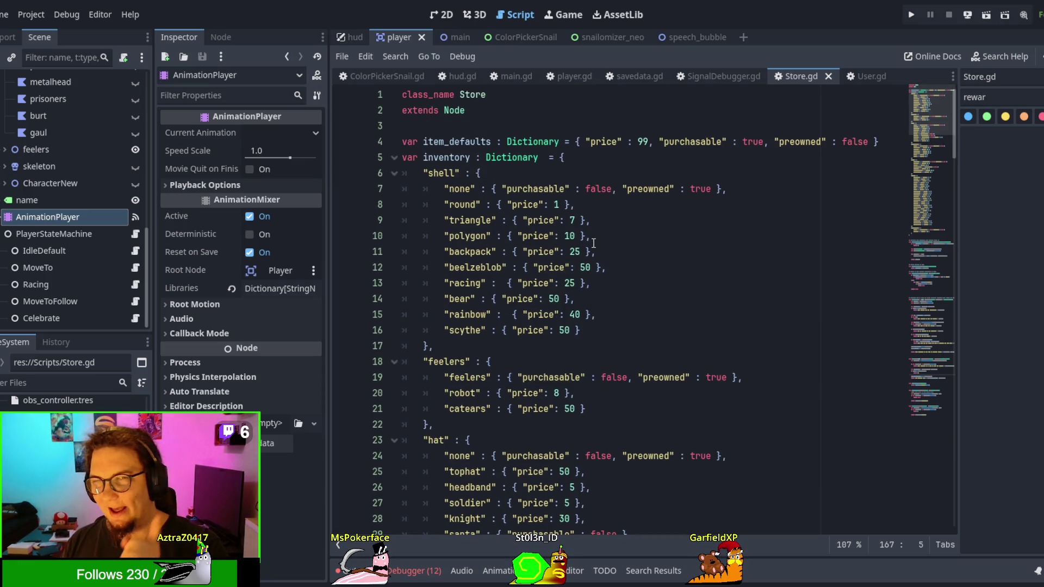
{"action": "scroll", "coordinate": [594, 243], "scroll_direction": "down", "scroll_amount": 7}
{"action": "scroll", "coordinate": [593, 243], "scroll_direction": "up", "scroll_amount": 5}
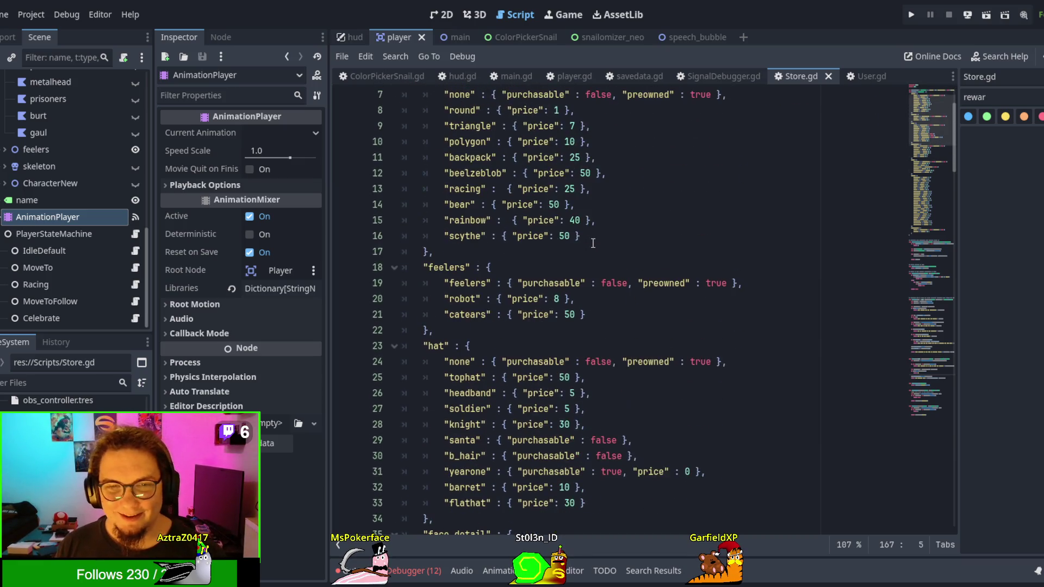
{"action": "scroll", "coordinate": [593, 243], "scroll_direction": "down", "scroll_amount": 4}
{"action": "left_click", "coordinate": [620, 318]}
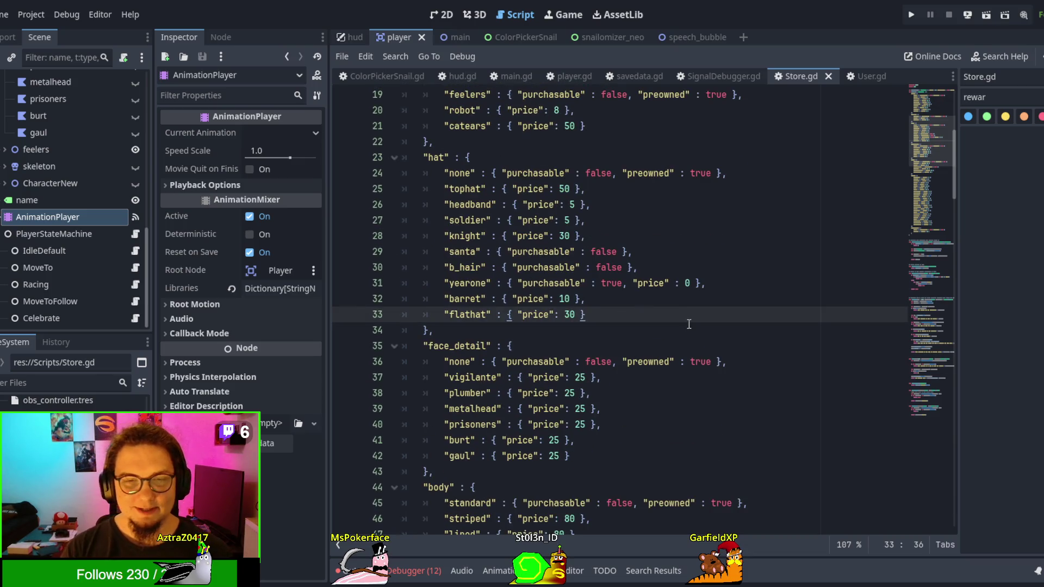
{"action": "key", "text": "Return"}
{"action": "key", "text": "Up"}
{"action": "key", "text": "End"}
{"action": "type", "text": ","}
{"action": "key", "text": "Down"}
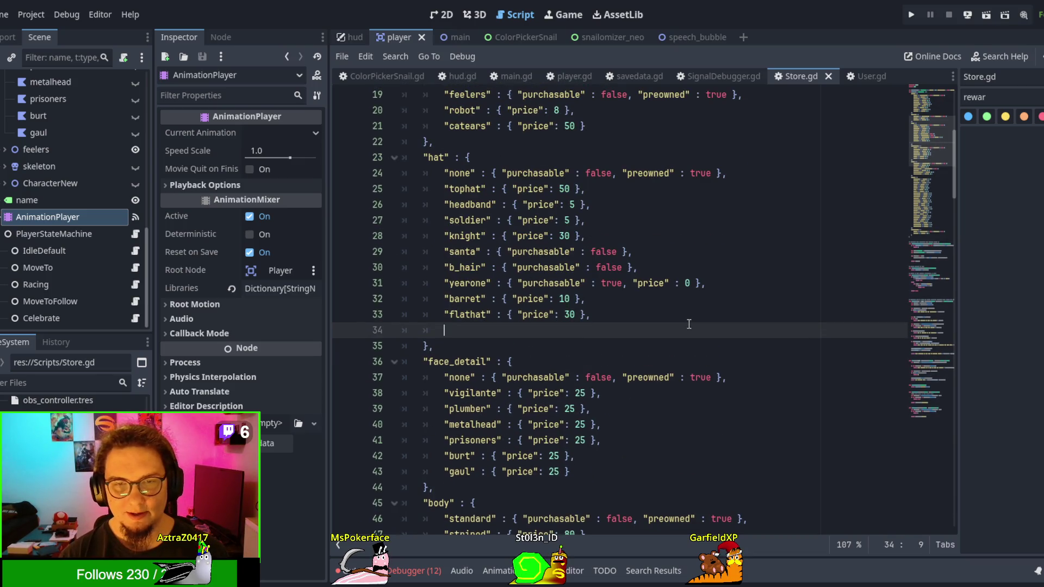
{"action": "type", "text": "\"santa\" :"}
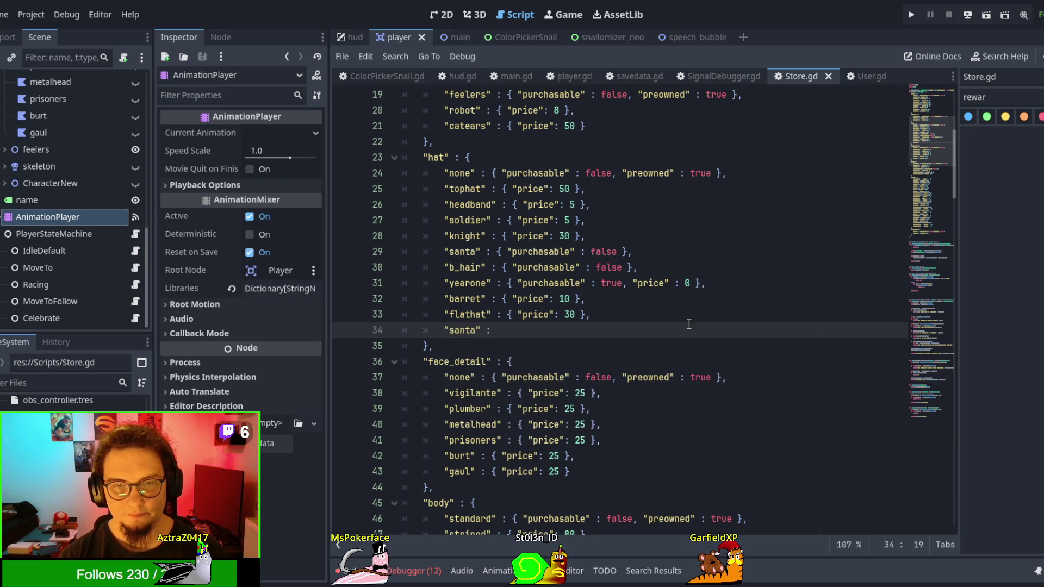
{"action": "key", "text": "BackSpace"}
{"action": "key", "text": "BackSpace"}
{"action": "key", "text": "BackSpace"}
{"action": "key", "text": "BackSpace"}
{"action": "key", "text": "BackSpace"}
{"action": "key", "text": "BackSpace"}
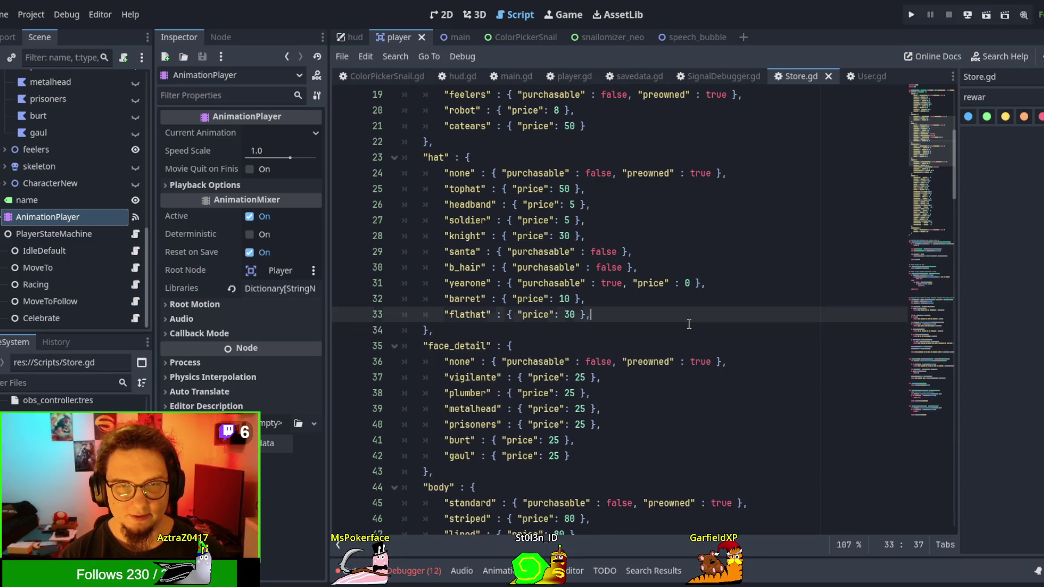
{"action": "scroll", "coordinate": [636, 194], "scroll_direction": "down", "scroll_amount": 5}
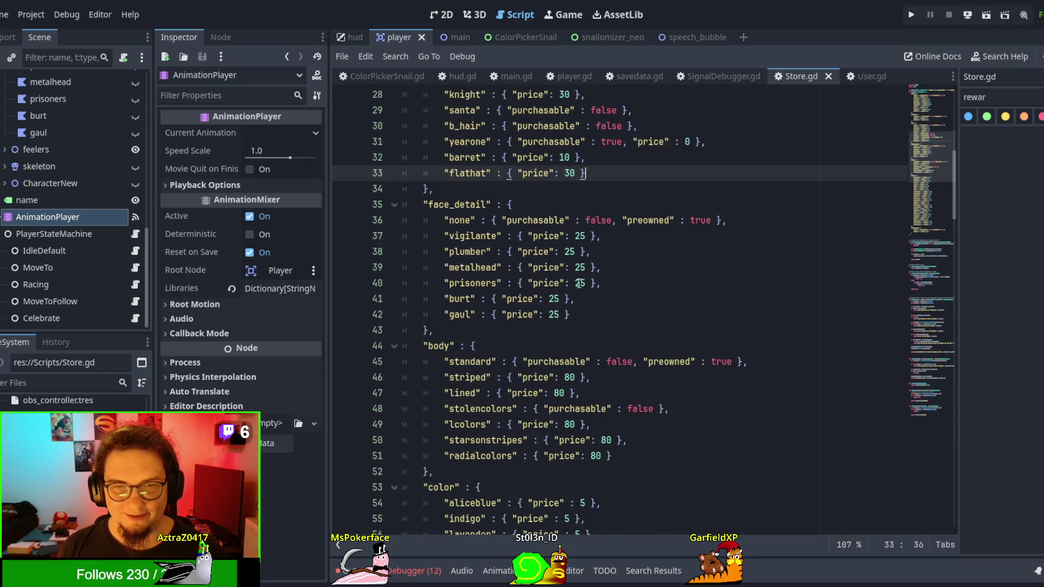
{"action": "scroll", "coordinate": [574, 314], "scroll_direction": "up", "scroll_amount": 1}
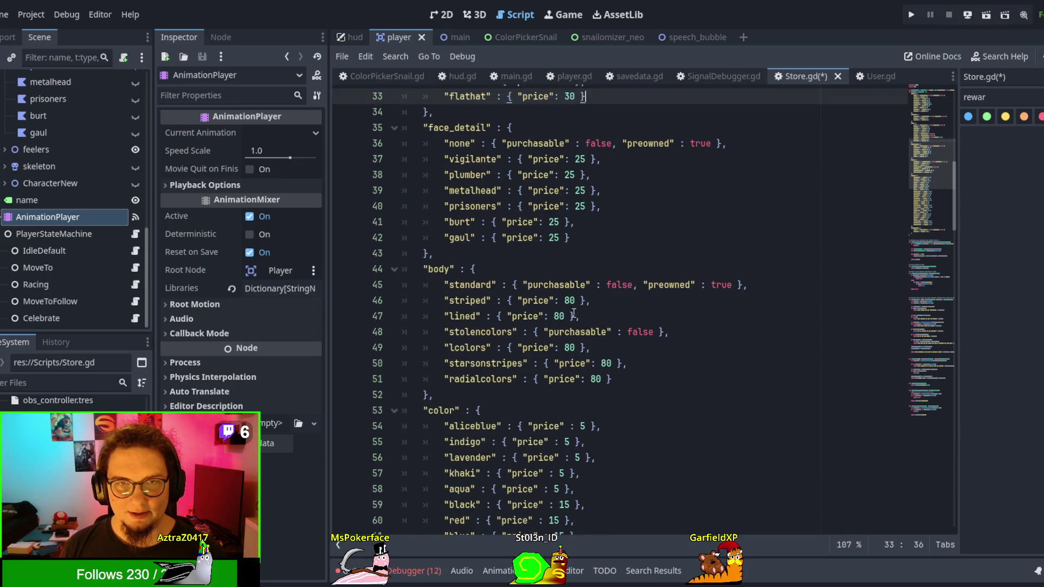
Step: Add a "santa" entry with purchasable false below the gaul face_detail item
{"action": "left_click", "coordinate": [587, 266]}
{"action": "type", "text": ","}
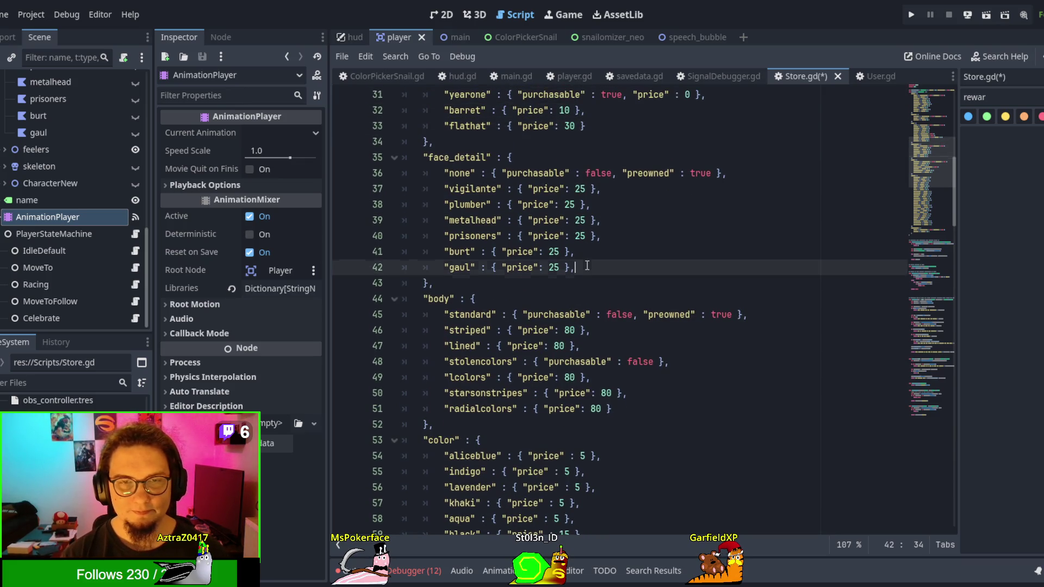
{"action": "key", "text": "Return"}
{"action": "type", "text": "\"santa"}
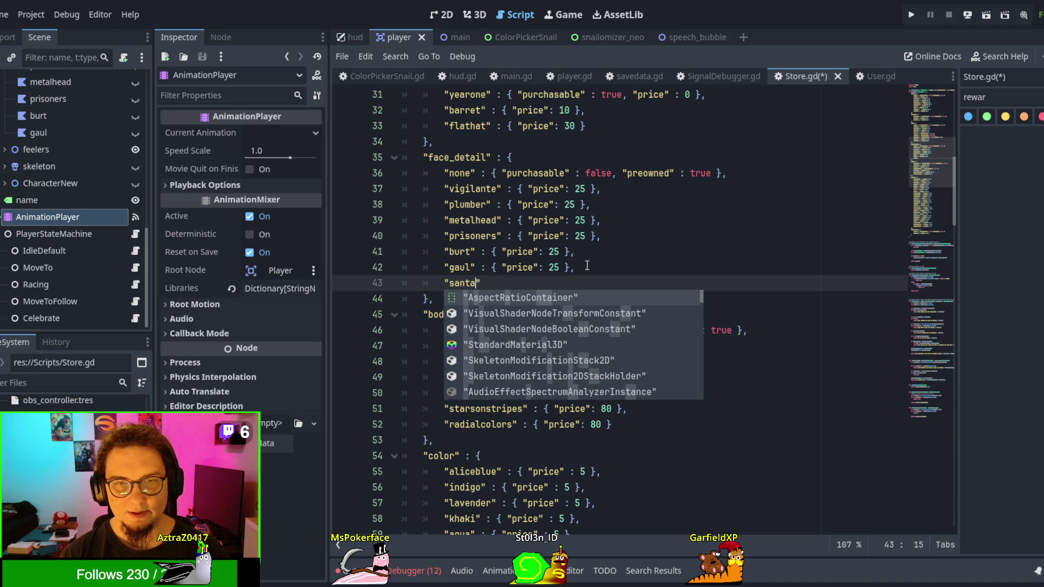
{"action": "type", "text": "\" : "}
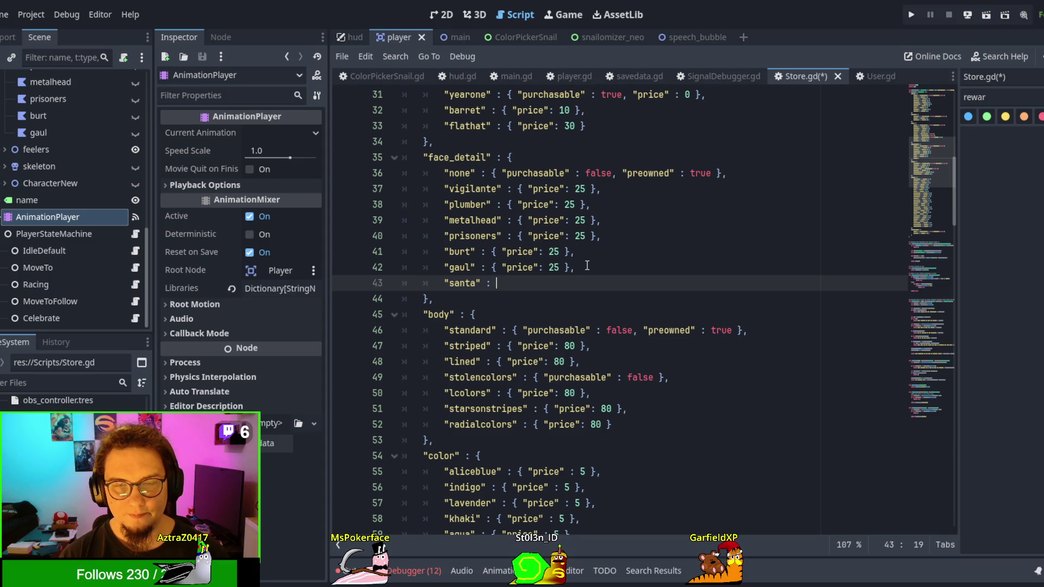
{"action": "type", "text": "{ \""}
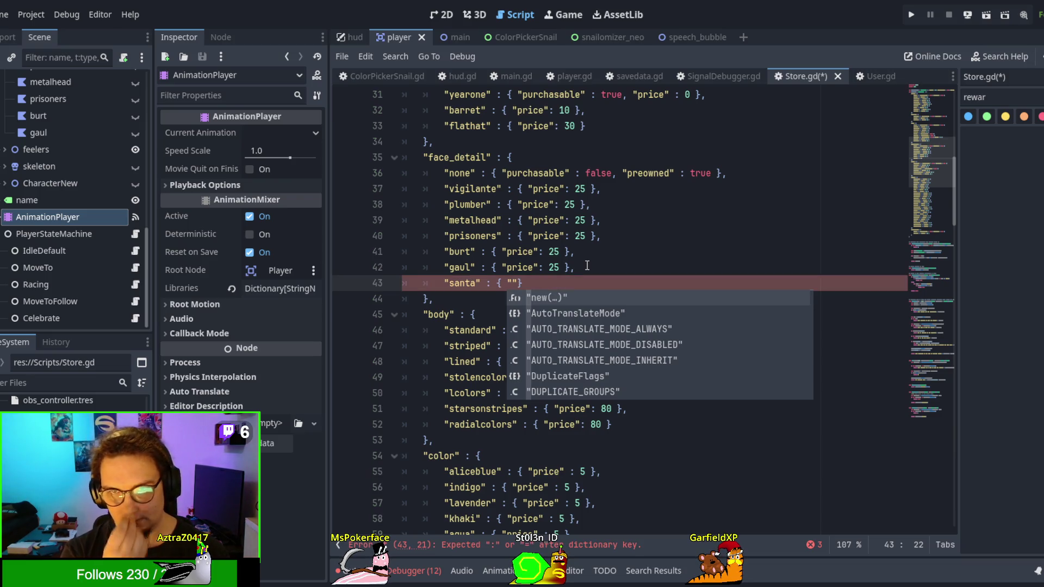
{"action": "scroll", "coordinate": [587, 265], "scroll_direction": "up", "scroll_amount": 10}
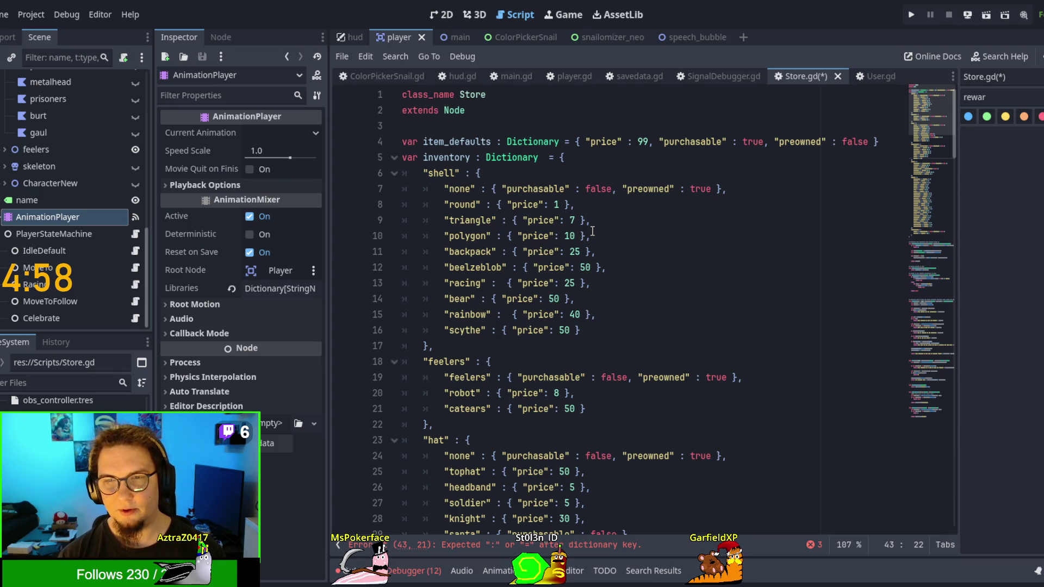
{"action": "type", "text": "purchas"}
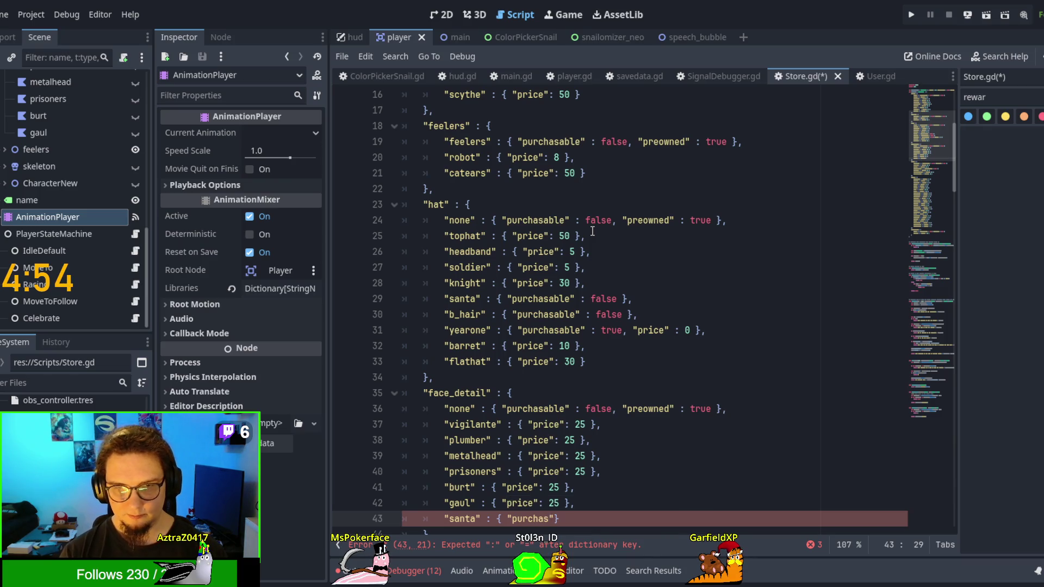
{"action": "type", "text": "e"}
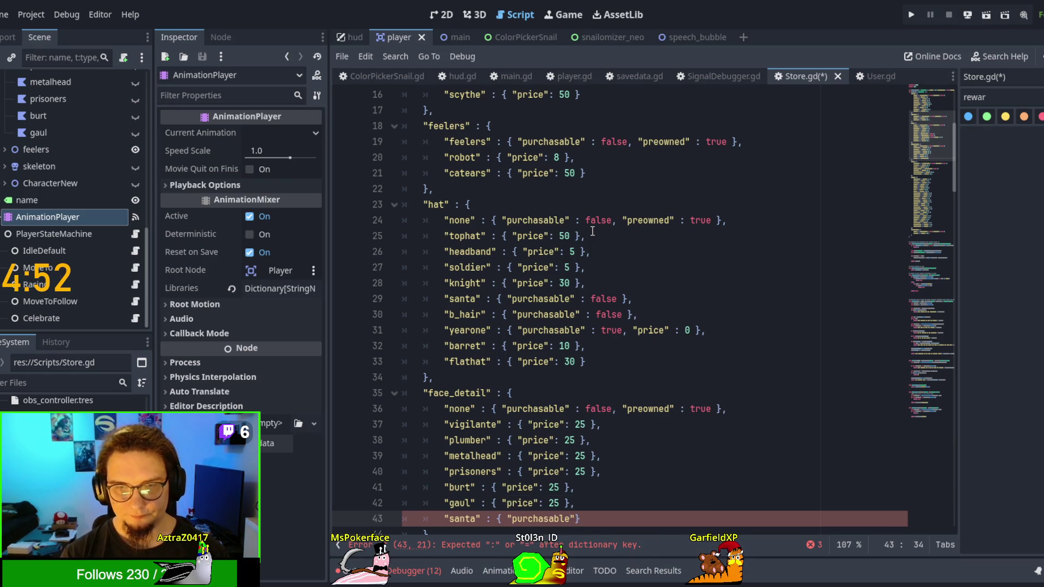
{"action": "type", "text": "'"}
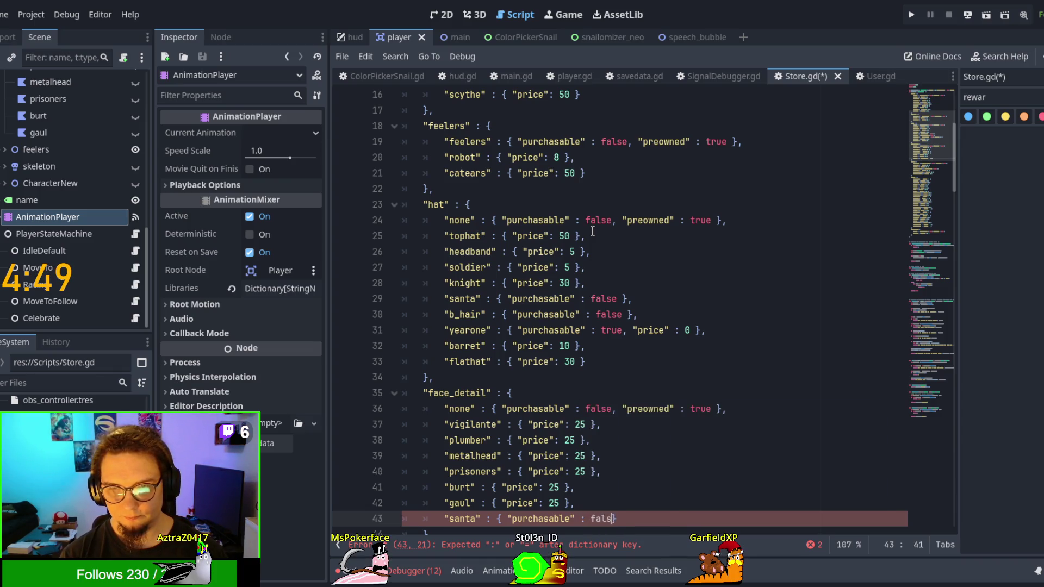
{"action": "type", "text": " e"}
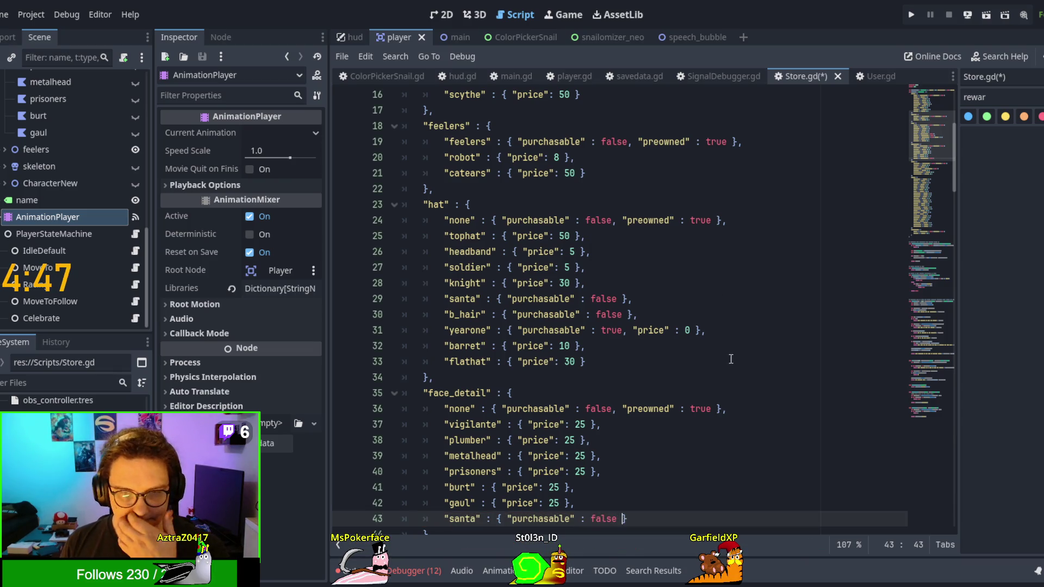
{"action": "scroll", "coordinate": [731, 359], "scroll_direction": "down", "scroll_amount": 3}
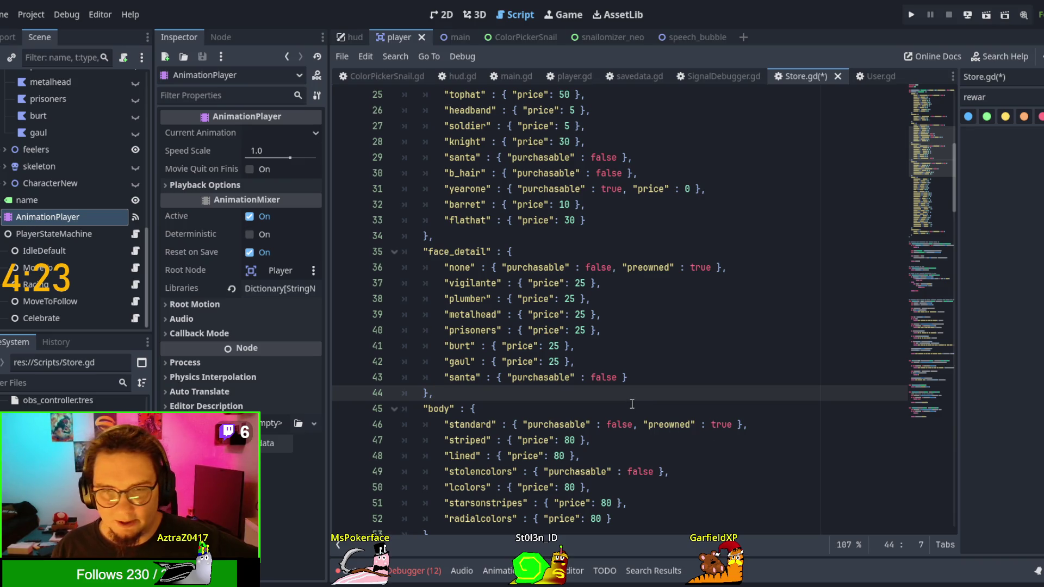
{"action": "scroll", "coordinate": [632, 404], "scroll_direction": "down", "scroll_amount": 1}
Step: Tidy the santa entry's false value and the face_detail block's closing line
{"action": "left_click", "coordinate": [550, 329]}
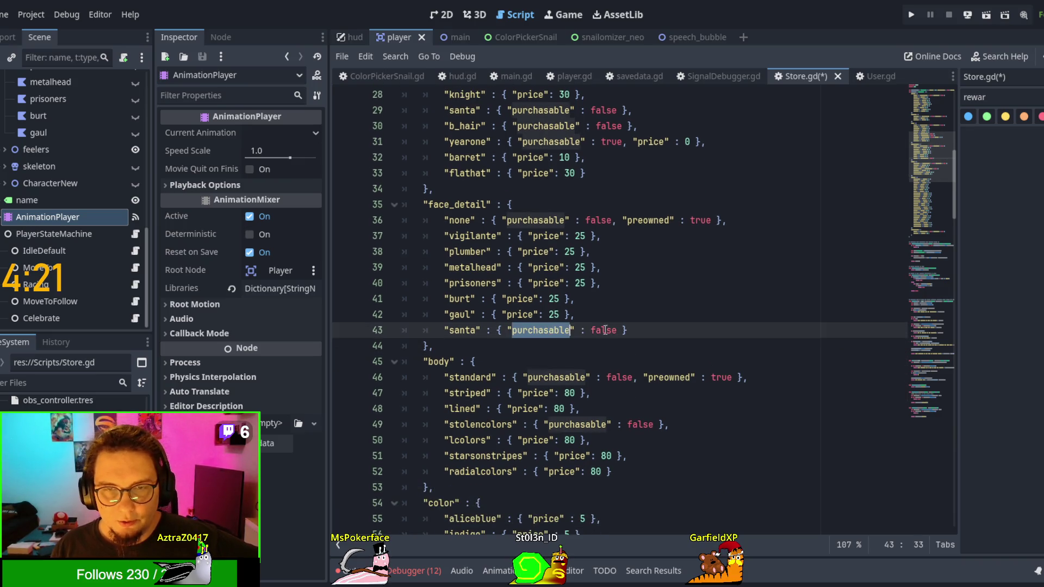
{"action": "double_click", "coordinate": [609, 330]}
{"action": "left_click", "coordinate": [624, 330]}
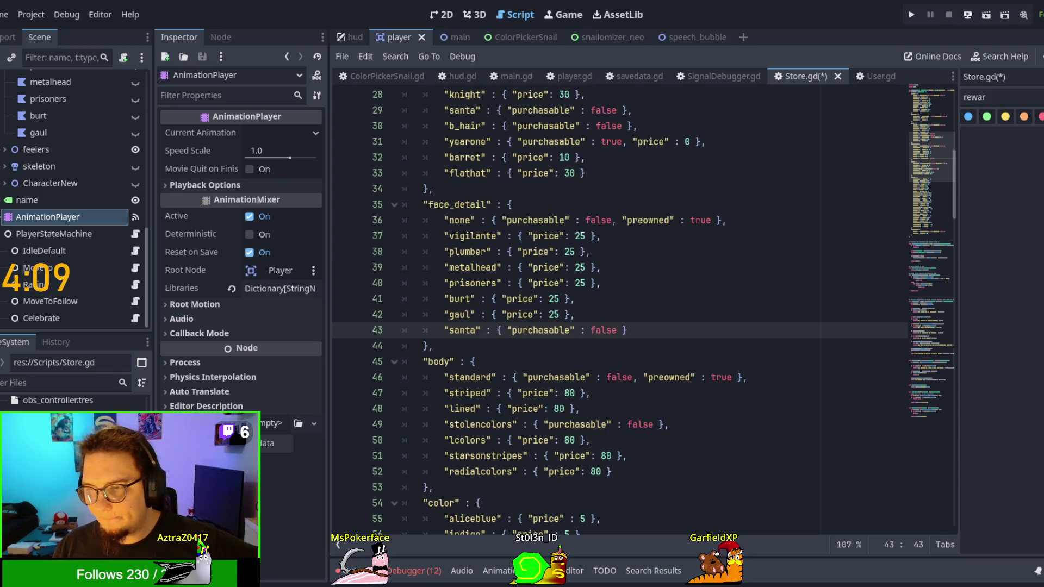
{"action": "left_click", "coordinate": [689, 394]}
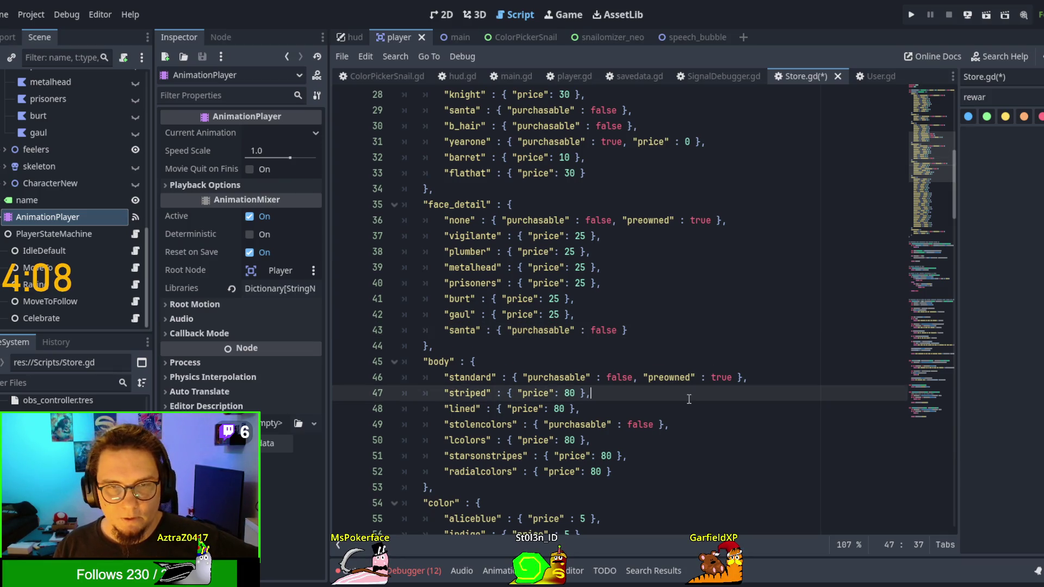
{"action": "left_click", "coordinate": [523, 334]}
{"action": "left_click", "coordinate": [732, 341]}
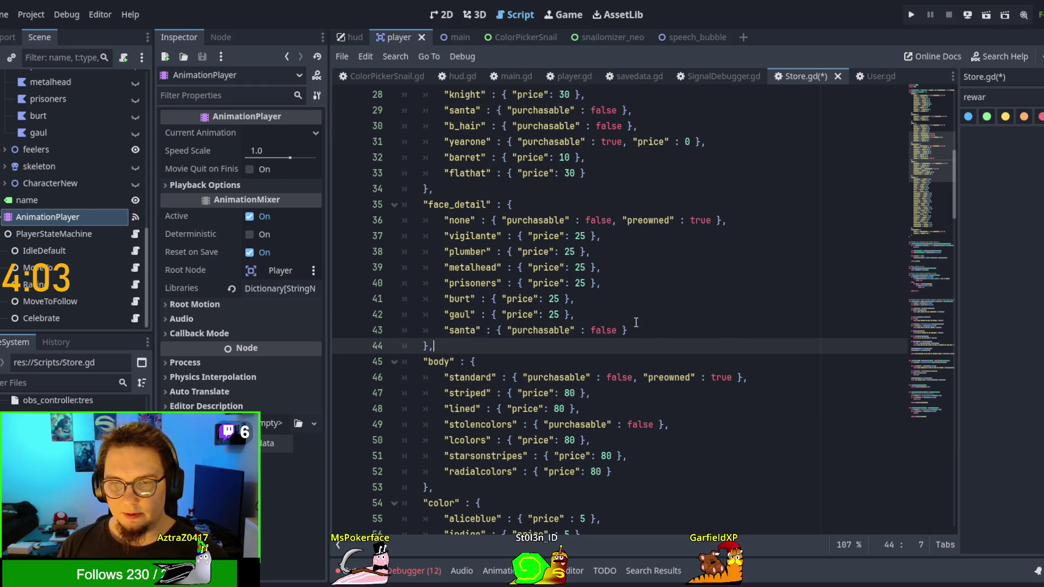
{"action": "left_click", "coordinate": [541, 330]}
{"action": "left_click", "coordinate": [484, 331]}
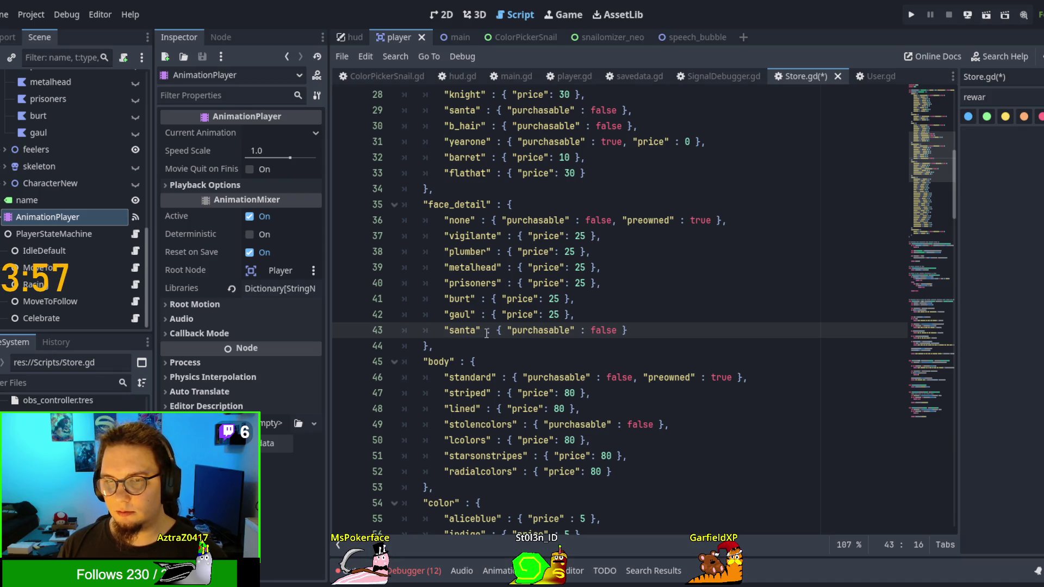
Step: Save Store.gd and test-run the game with F6, then stop it
{"action": "key", "text": "F6"}
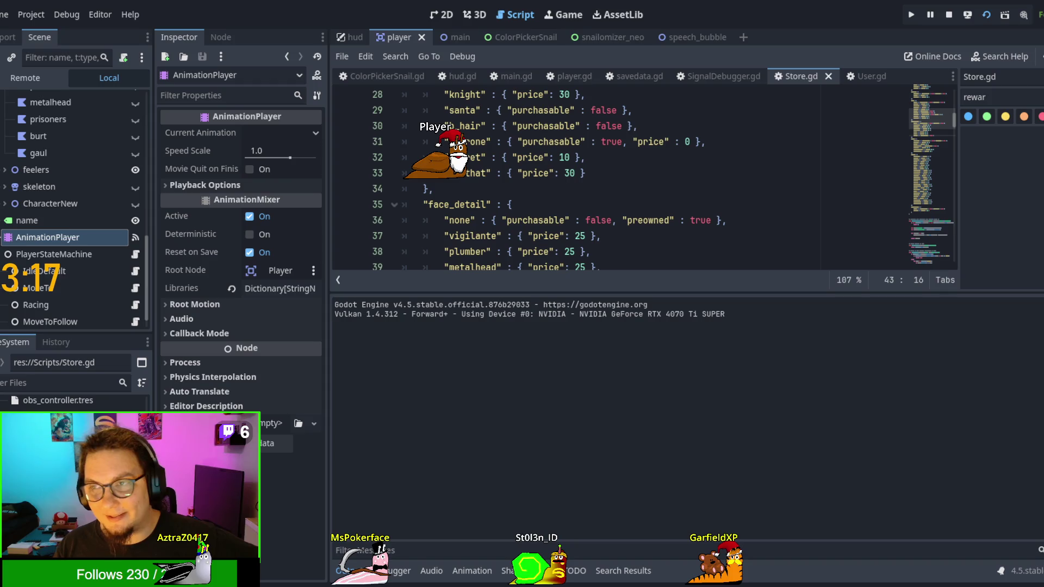
{"action": "key", "text": "F8"}
{"action": "left_click", "coordinate": [666, 164]}
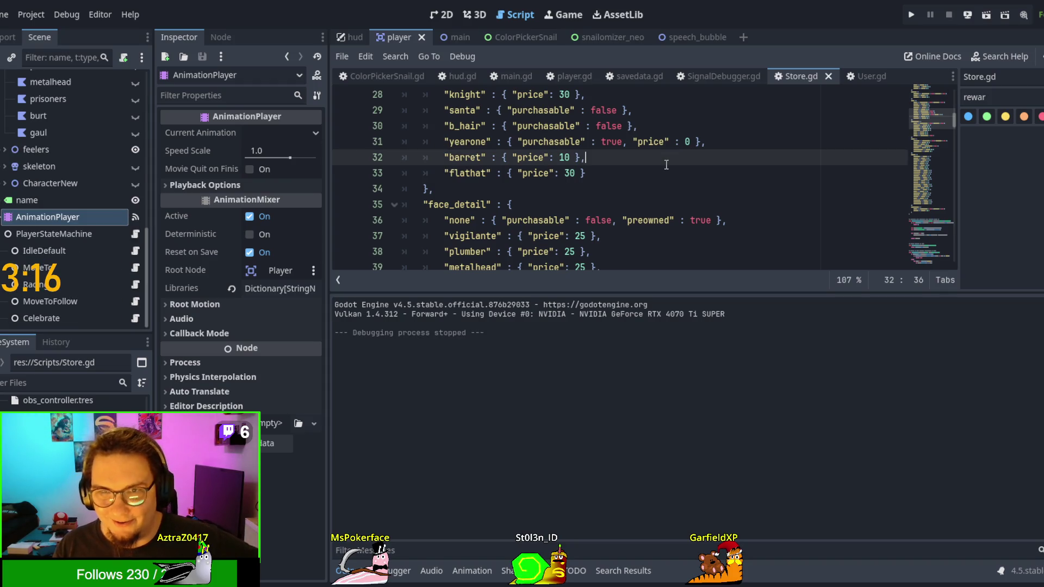
Step: Go through the main scene tab back to the player scene in the 2D workspace
{"action": "left_click", "coordinate": [453, 34]}
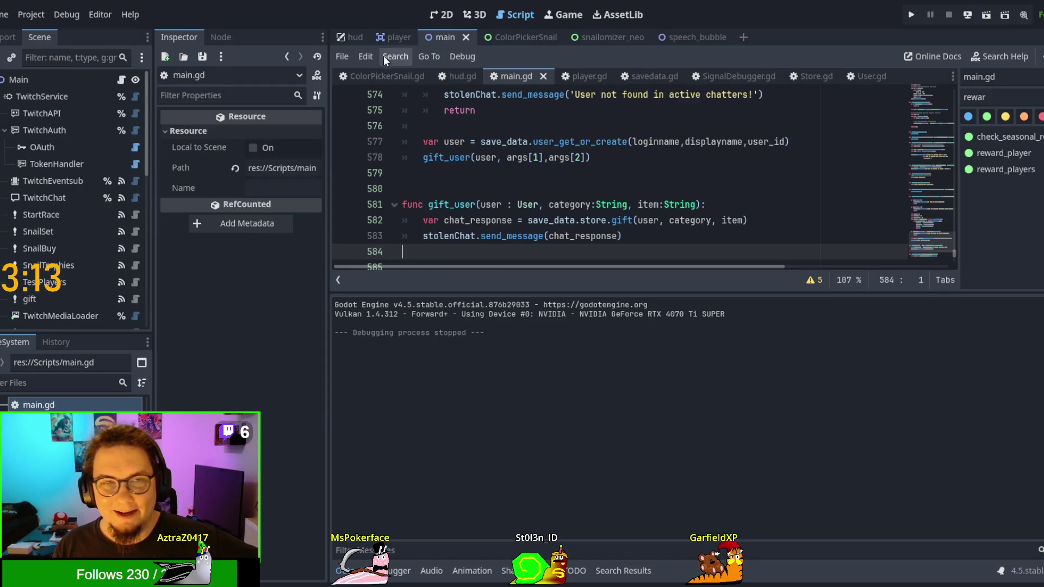
{"action": "left_click", "coordinate": [384, 39]}
{"action": "left_click", "coordinate": [437, 13]}
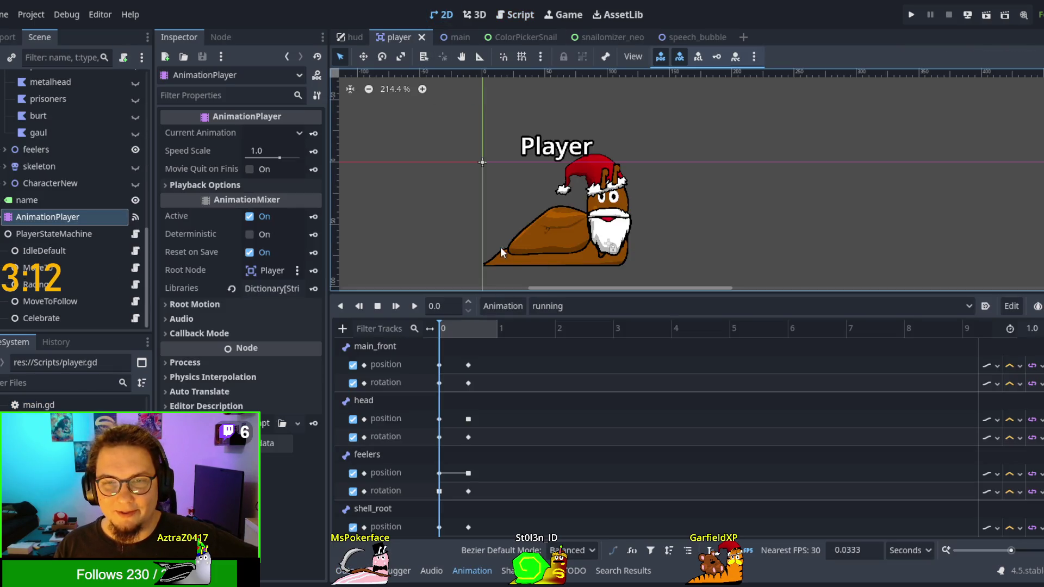
Step: Cycle the backpack shader's New Primary colour through undo/redo, ending back on brown
{"action": "left_click", "coordinate": [565, 225]}
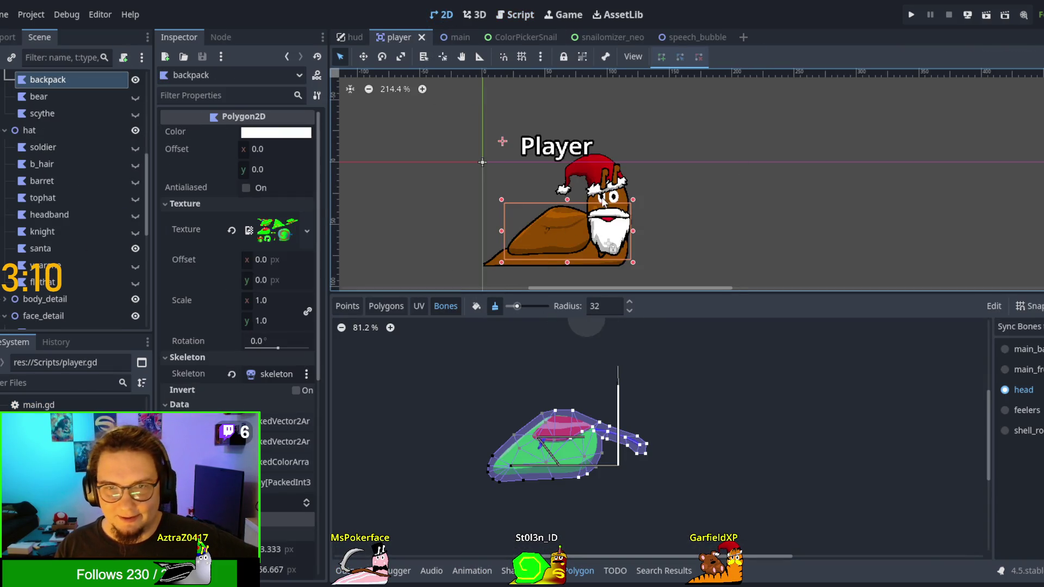
{"action": "scroll", "coordinate": [189, 405], "scroll_direction": "down", "scroll_amount": 5}
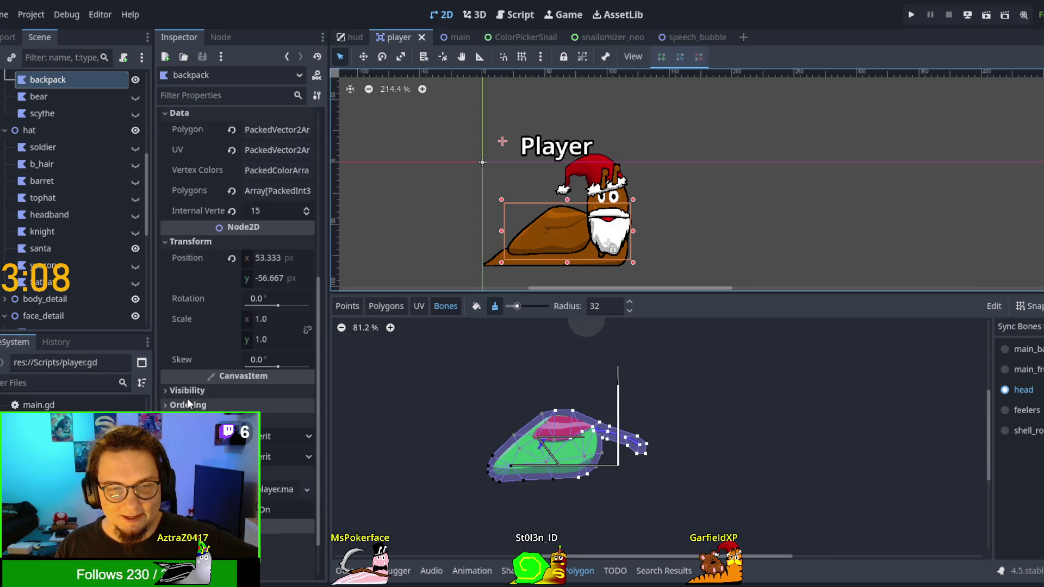
{"action": "left_click", "coordinate": [270, 490]}
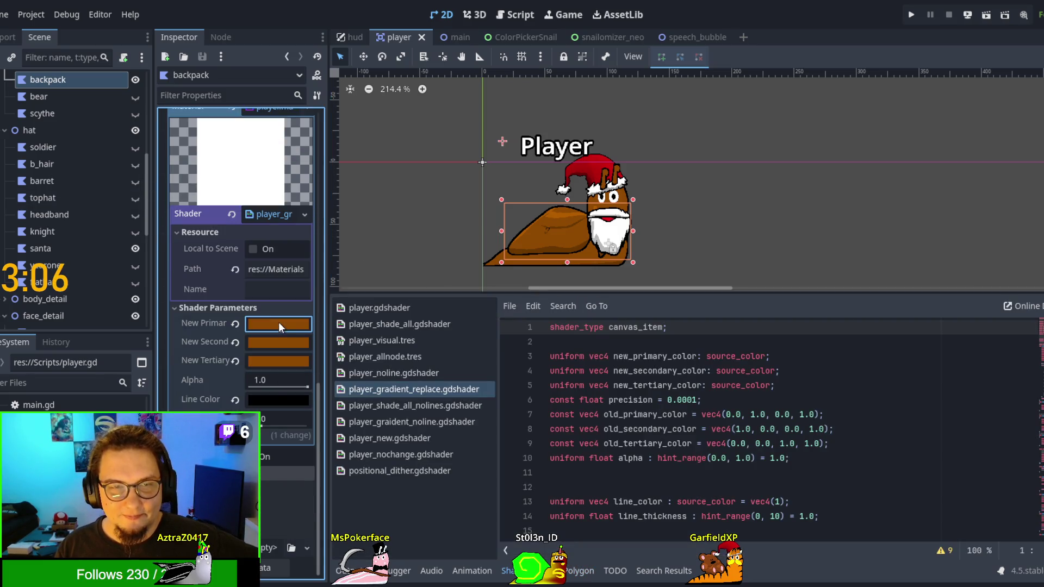
{"action": "key", "text": "ctrl+shift+z"}
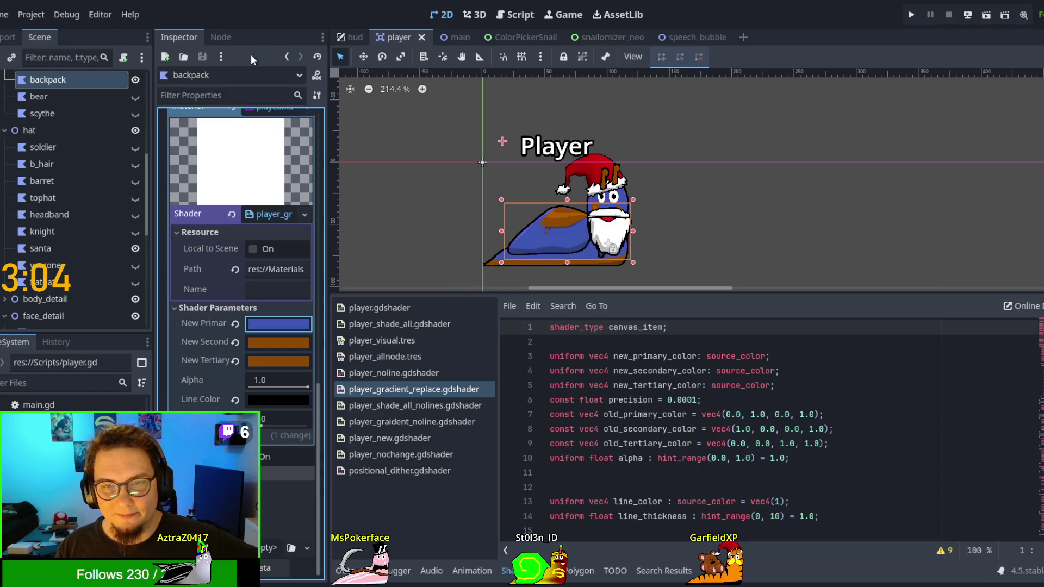
{"action": "key", "text": "ctrl+z"}
{"action": "key", "text": "ctrl+shift+z"}
{"action": "key", "text": "ctrl+shift+z"}
{"action": "key", "text": "ctrl+z"}
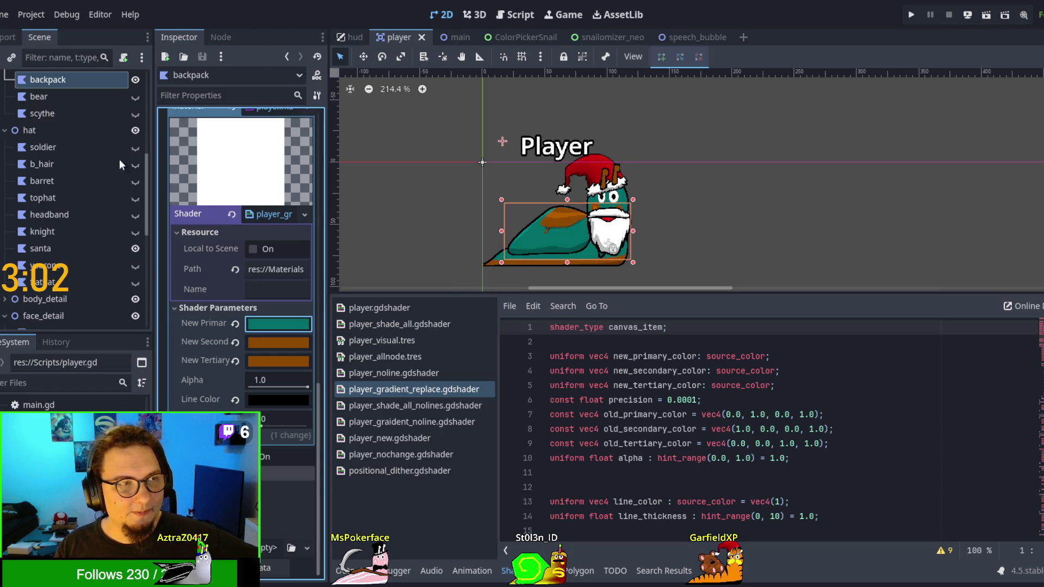
{"action": "key", "text": "ctrl+shift+z"}
{"action": "key", "text": "ctrl+z"}
{"action": "key", "text": "ctrl+shift+z"}
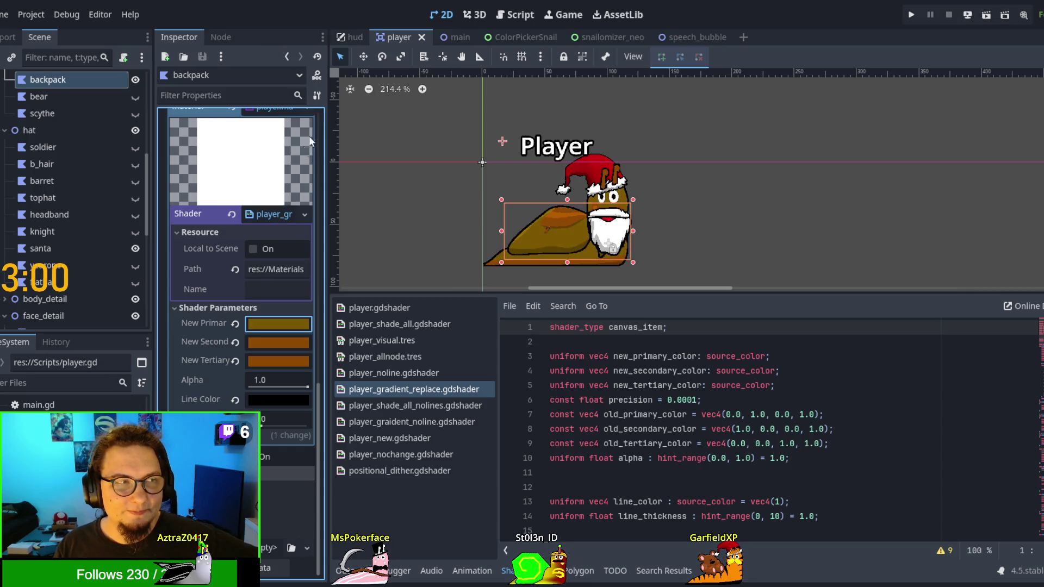
{"action": "key", "text": "ctrl+z"}
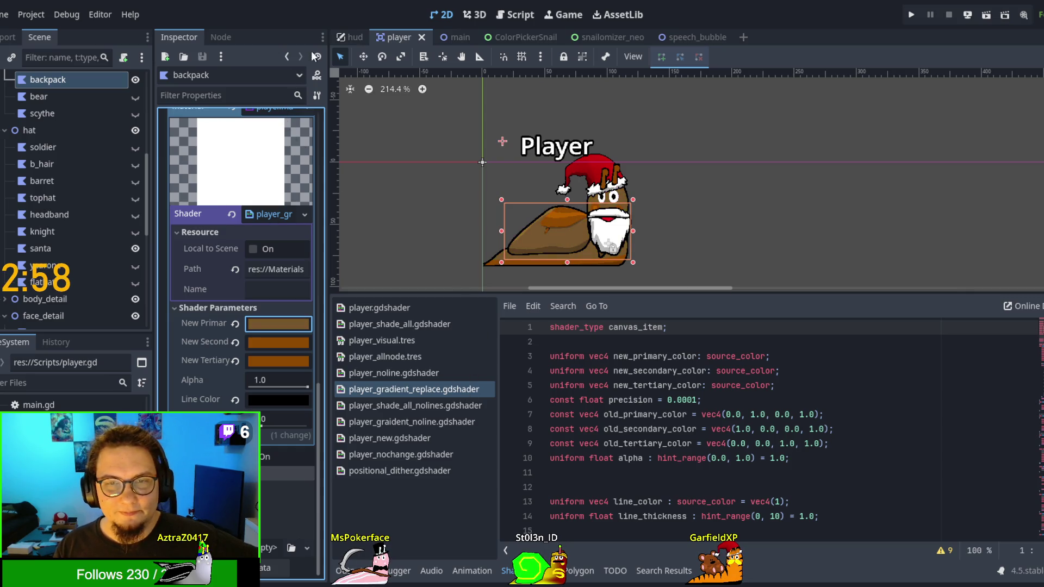
Step: Deselect the backpack and switch to the main race scene
{"action": "scroll", "coordinate": [453, 129], "scroll_direction": "down", "scroll_amount": 3}
{"action": "left_click", "coordinate": [452, 128]}
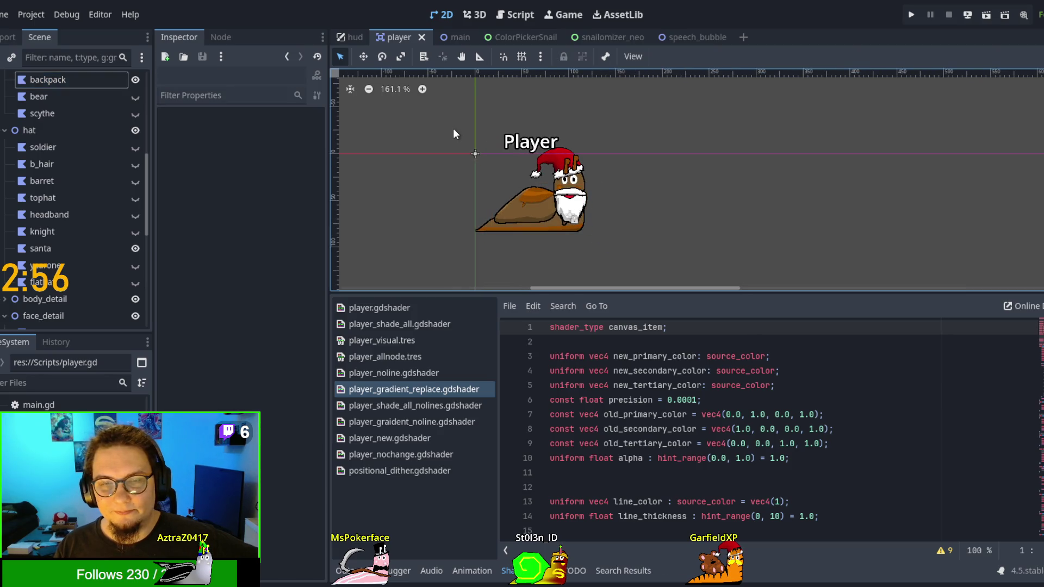
{"action": "left_click", "coordinate": [444, 37]}
Step: Run and stop the race twice with F5/F8, enlarging and zooming the 2D track view in between
{"action": "key", "text": "F5"}
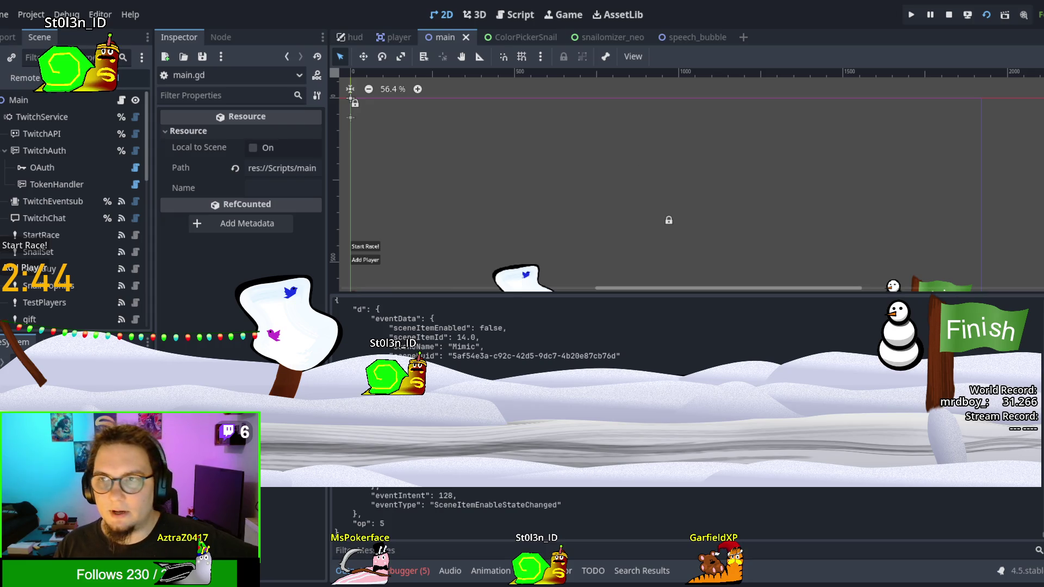
{"action": "key", "text": "F8"}
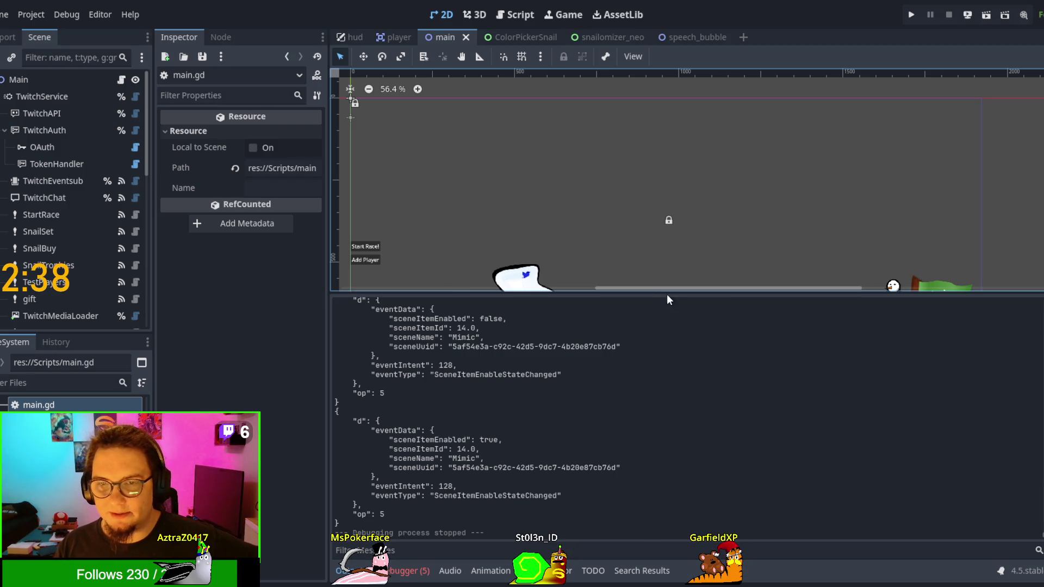
{"action": "left_click_drag", "start_coordinate": [669, 294], "coordinate": [695, 434]}
{"action": "scroll", "coordinate": [655, 378], "scroll_direction": "up", "scroll_amount": 1}
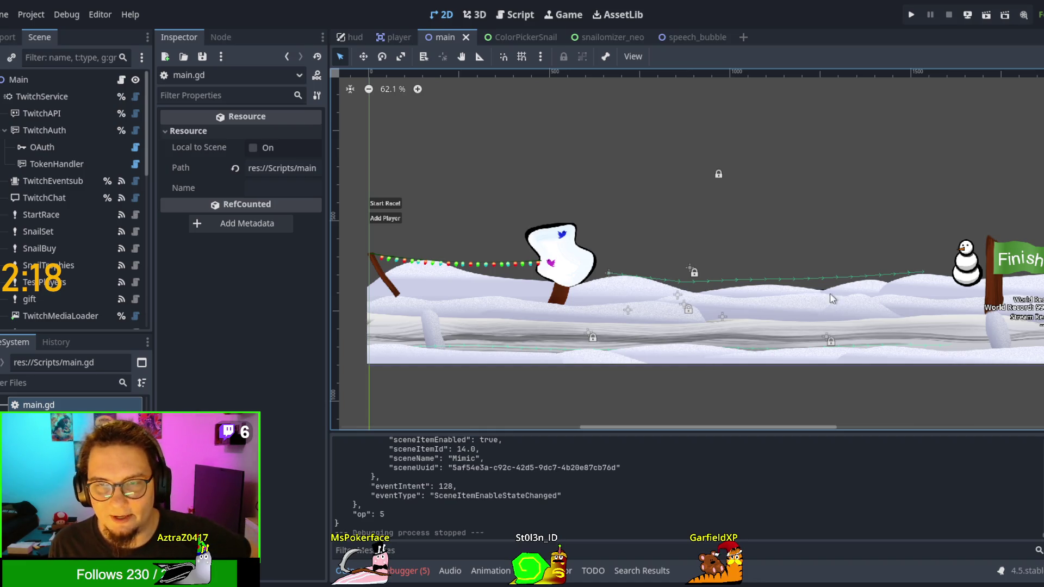
{"action": "scroll", "coordinate": [699, 359], "scroll_direction": "down", "scroll_amount": 2}
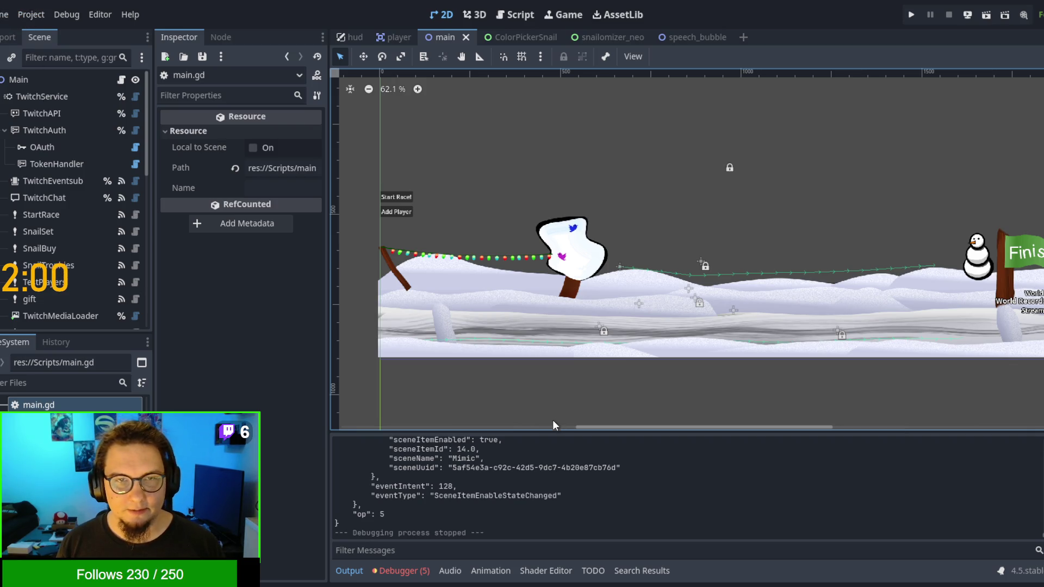
{"action": "key", "text": "F5"}
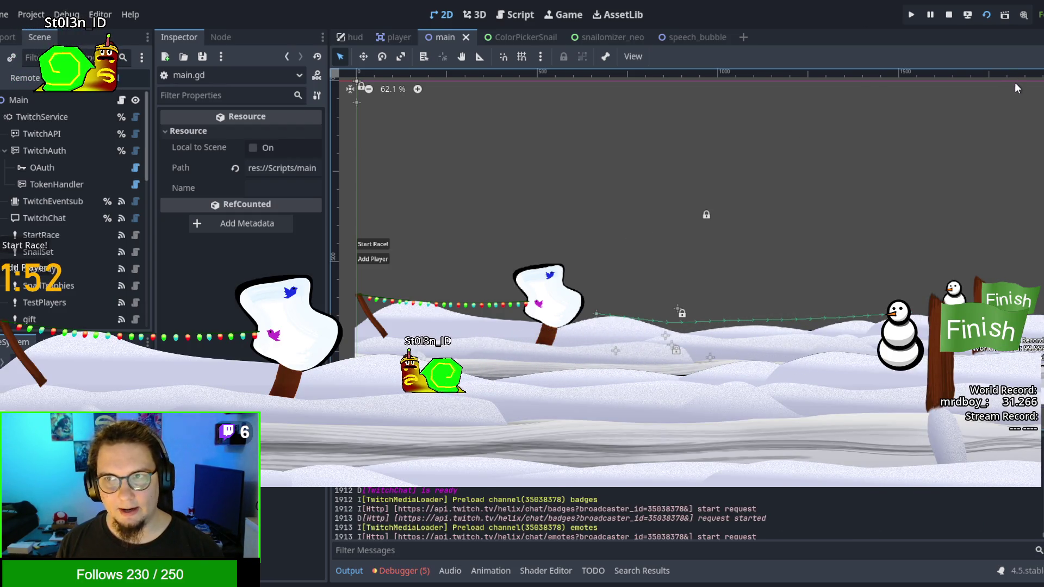
{"action": "key", "text": "F8"}
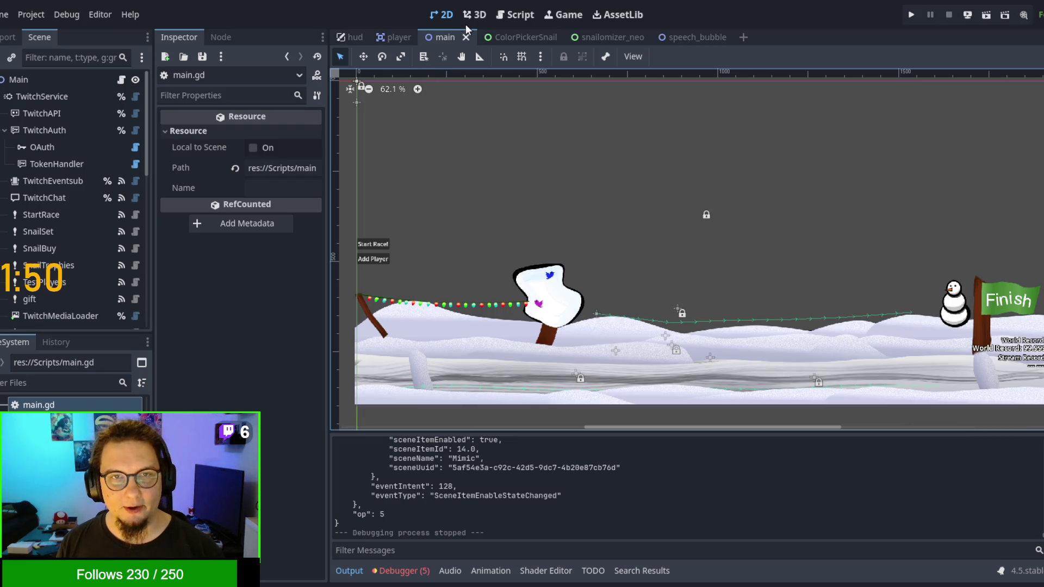
Step: In main.gd's reward_player, change the winner's gift_user category from 'hat' to 'face_detail'
{"action": "left_click", "coordinate": [517, 15]}
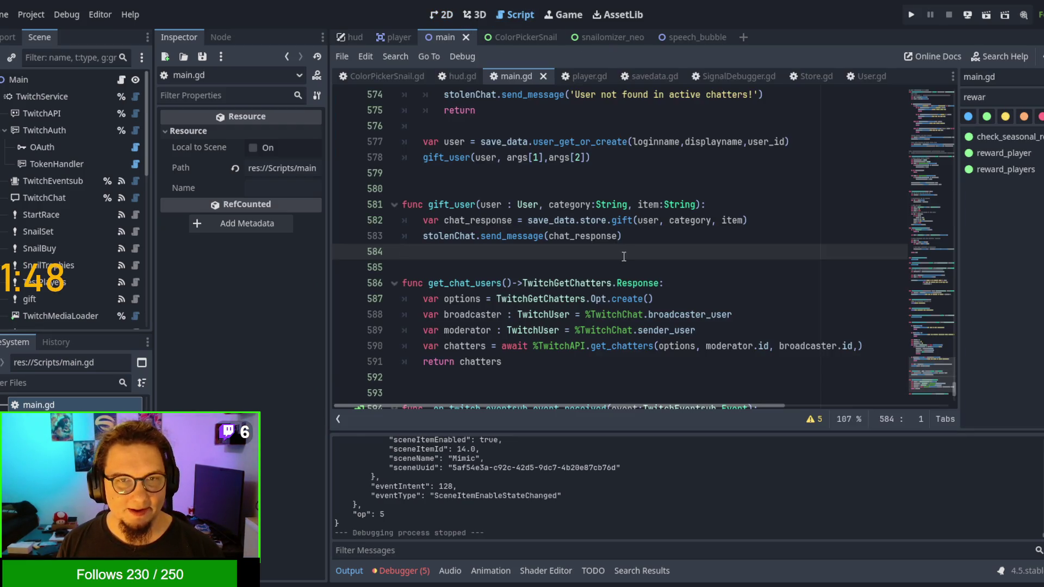
{"action": "double_click", "coordinate": [441, 204]}
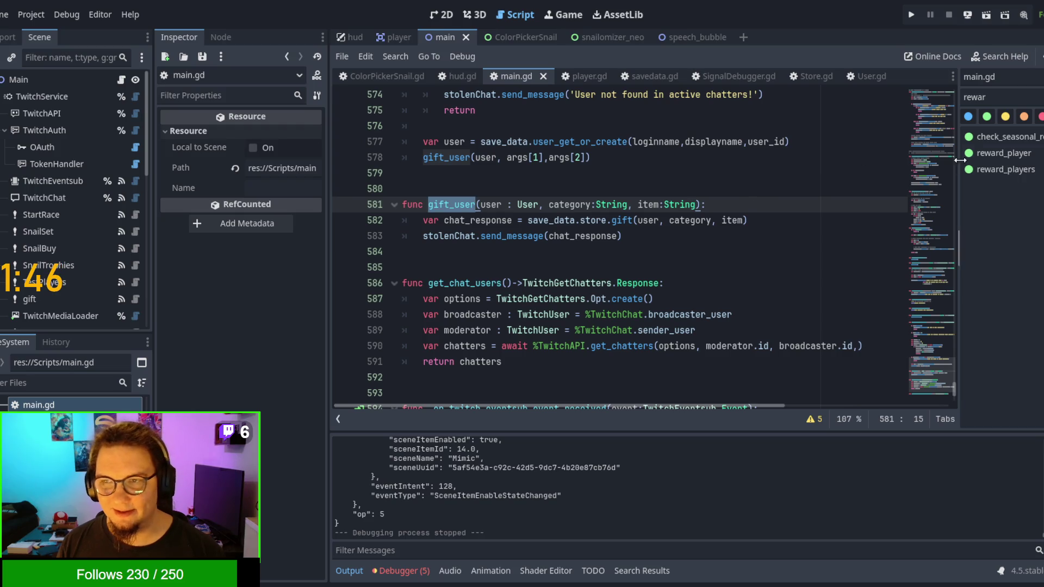
{"action": "left_click", "coordinate": [1014, 155]}
{"action": "scroll", "coordinate": [669, 195], "scroll_direction": "up", "scroll_amount": 1}
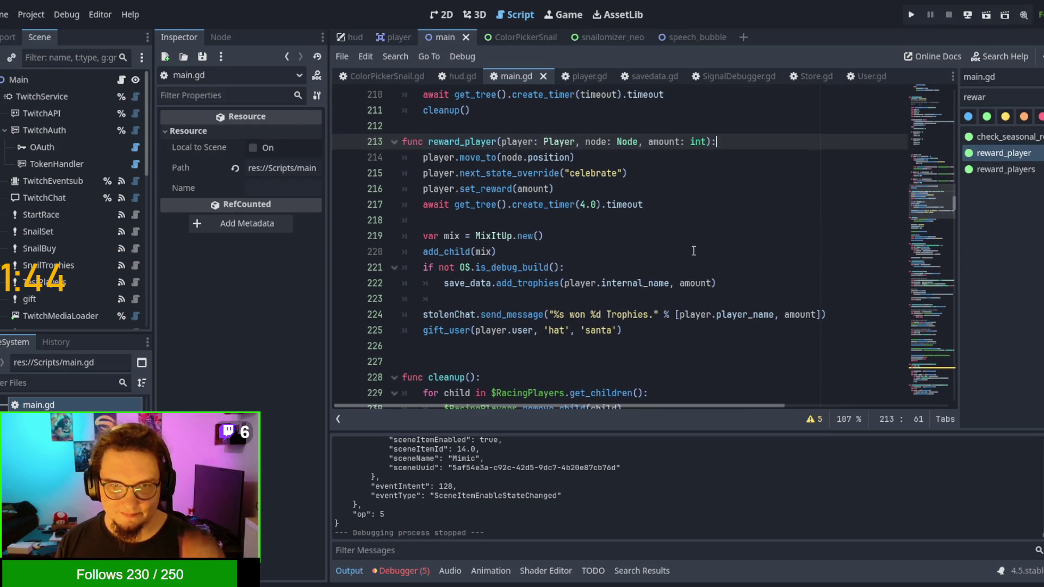
{"action": "left_click", "coordinate": [450, 331]}
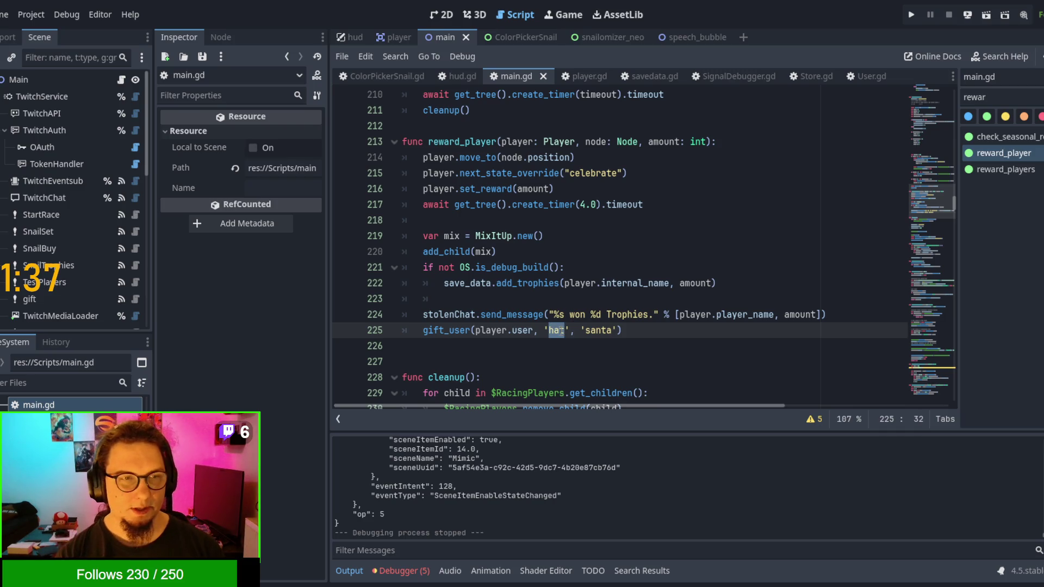
{"action": "type", "text": "face_dt"}
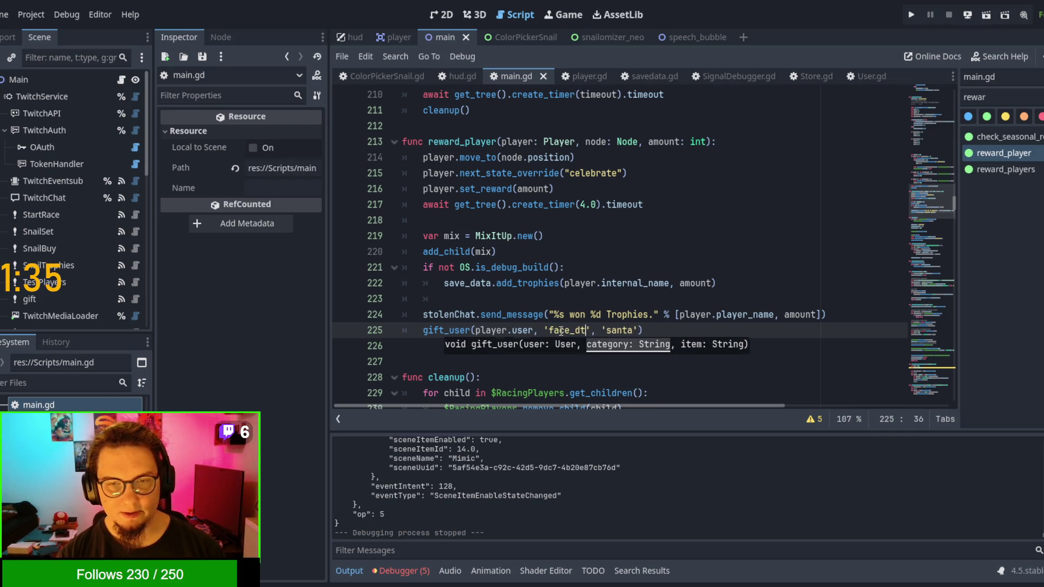
{"action": "key", "text": "BackSpace"}
{"action": "type", "text": "etail"}
{"action": "left_click", "coordinate": [762, 267]}
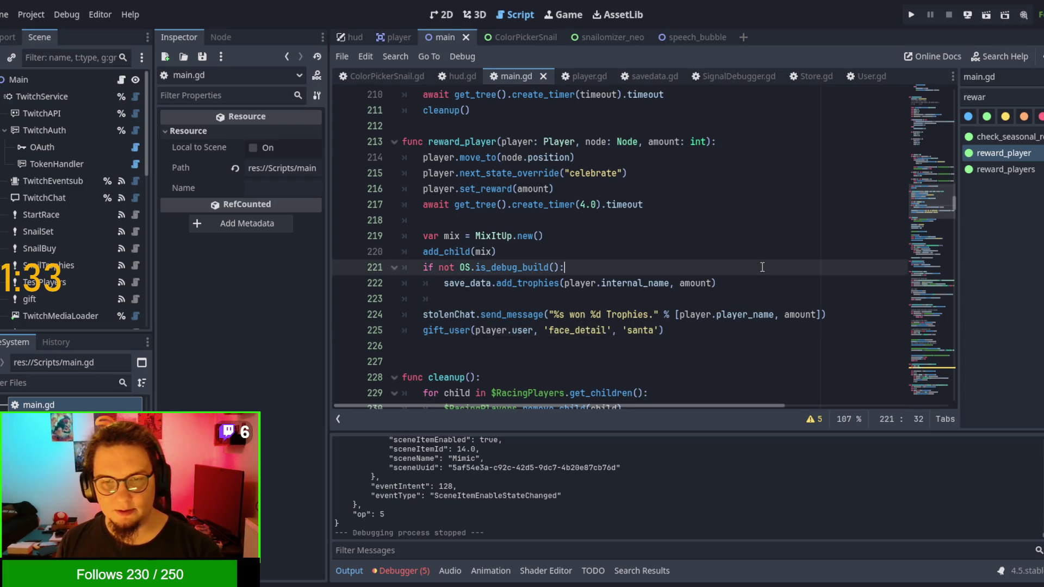
Step: Search main.gd for gift_user occurrences, then save and launch the game with F6
{"action": "double_click", "coordinate": [454, 326]}
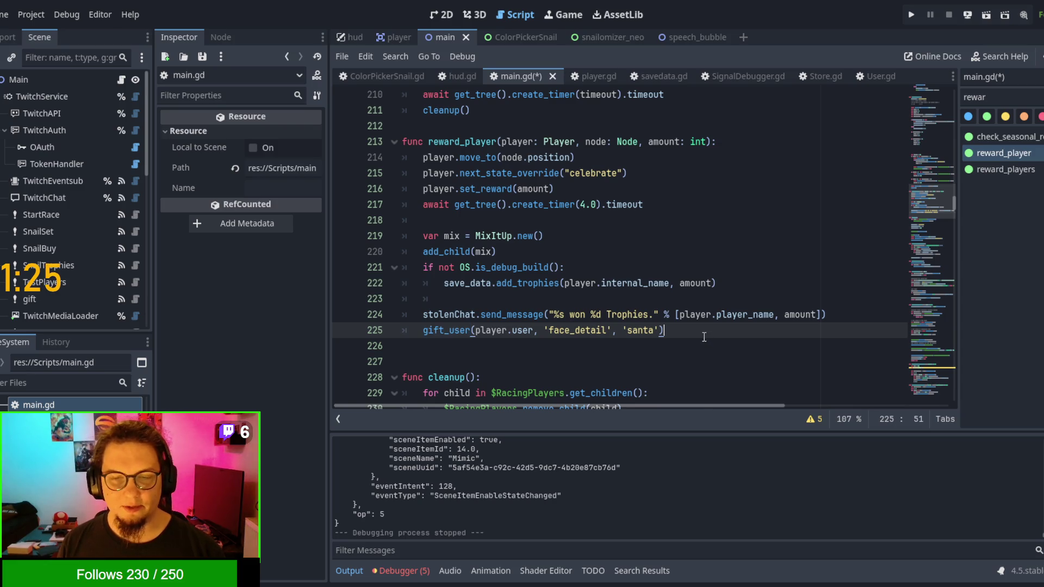
{"action": "mouse_move", "coordinate": [704, 337]}
{"action": "left_mouse_down"}
{"action": "mouse_move", "coordinate": [419, 319]}
{"action": "mouse_move", "coordinate": [417, 335]}
{"action": "left_mouse_up"}
{"action": "double_click", "coordinate": [452, 330]}
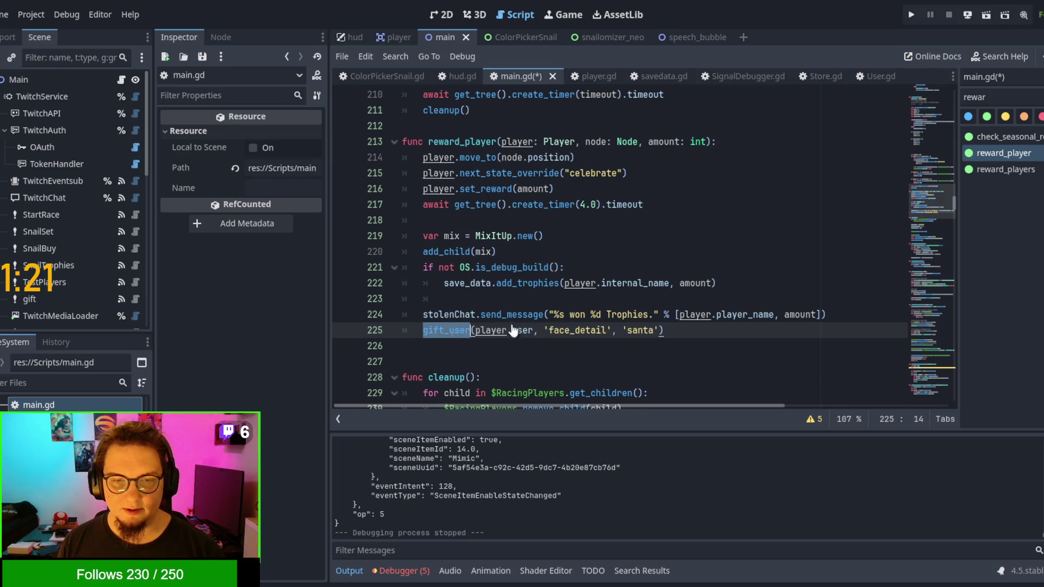
{"action": "key", "text": "ctrl+f"}
{"action": "left_click", "coordinate": [789, 419]}
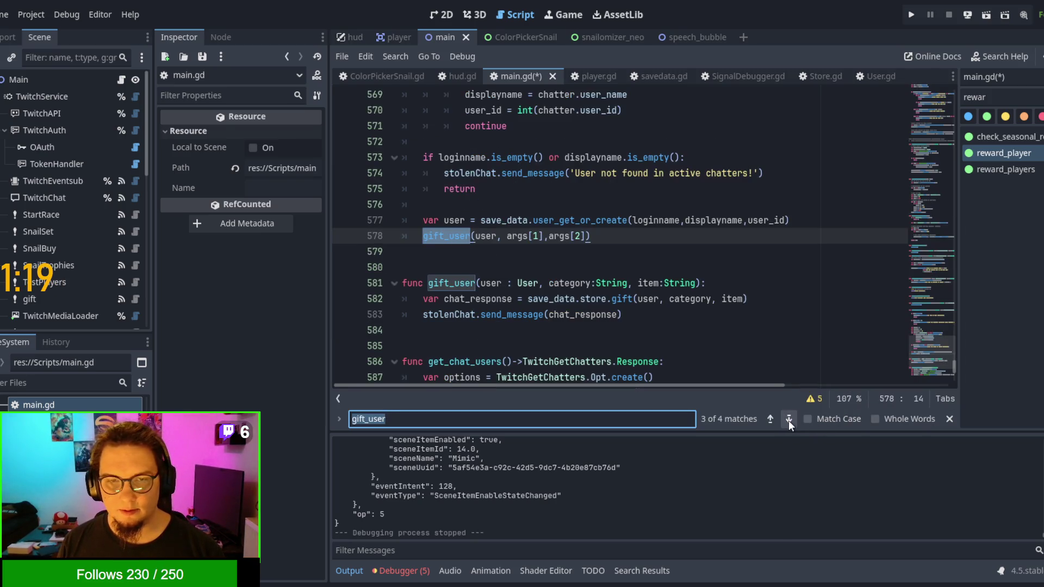
{"action": "left_click", "coordinate": [789, 420]}
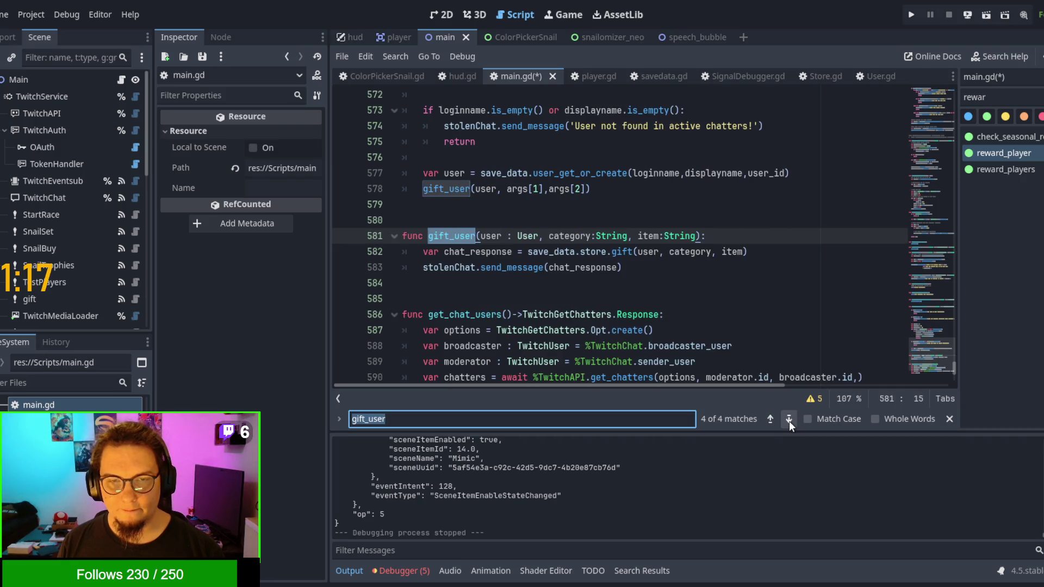
{"action": "left_click", "coordinate": [786, 419]}
{"action": "left_click", "coordinate": [785, 419]}
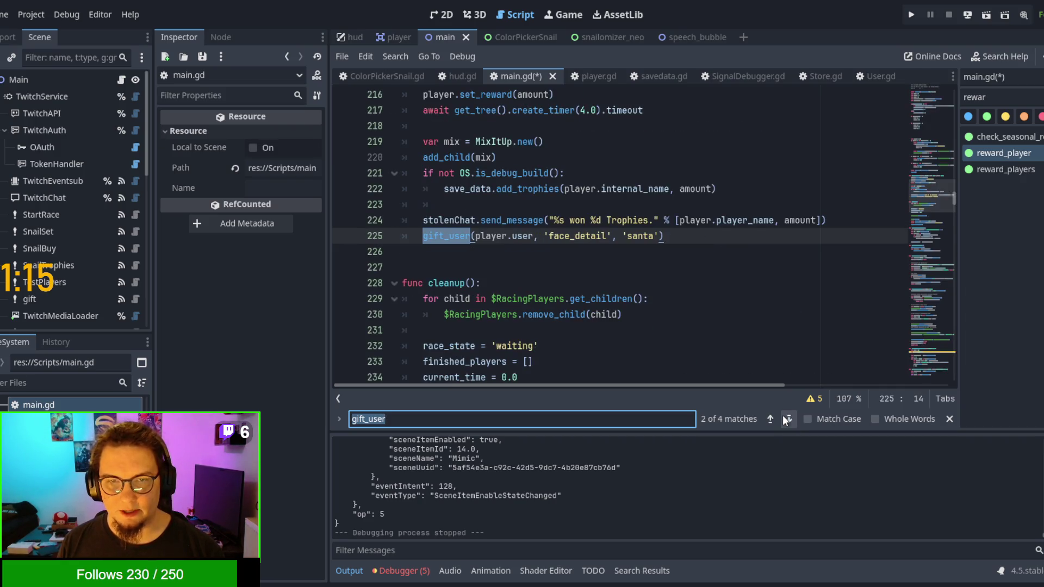
{"action": "left_click", "coordinate": [756, 266]}
{"action": "key", "text": "F6"}
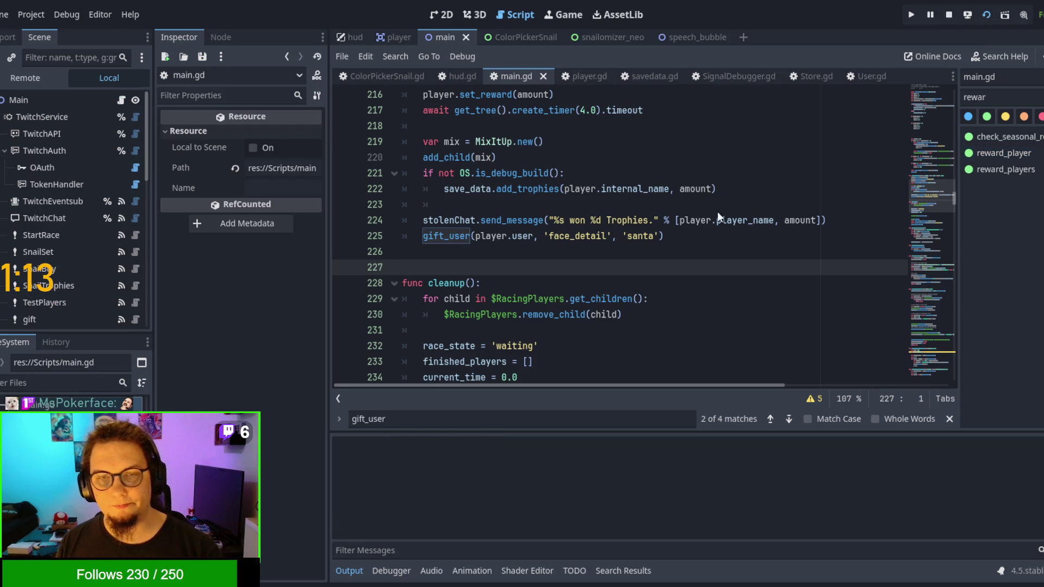
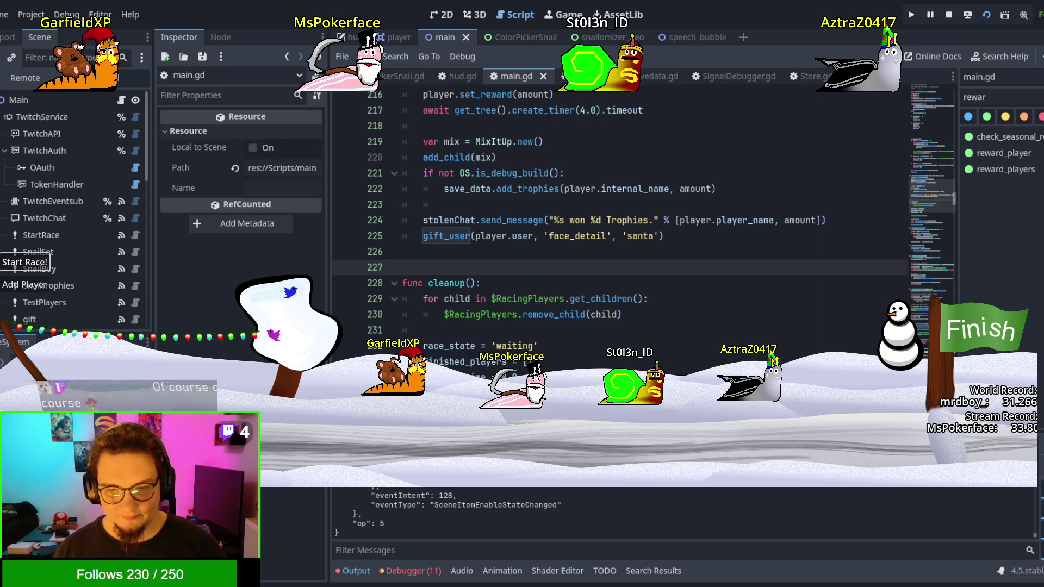
Step: Switch from Godot's main.gd script to the snail sprite sheets in Affinity Designer
{"action": "key", "text": "alt+Tab"}
{"action": "key", "text": "alt+Tab"}
{"action": "key", "text": "alt+Tab"}
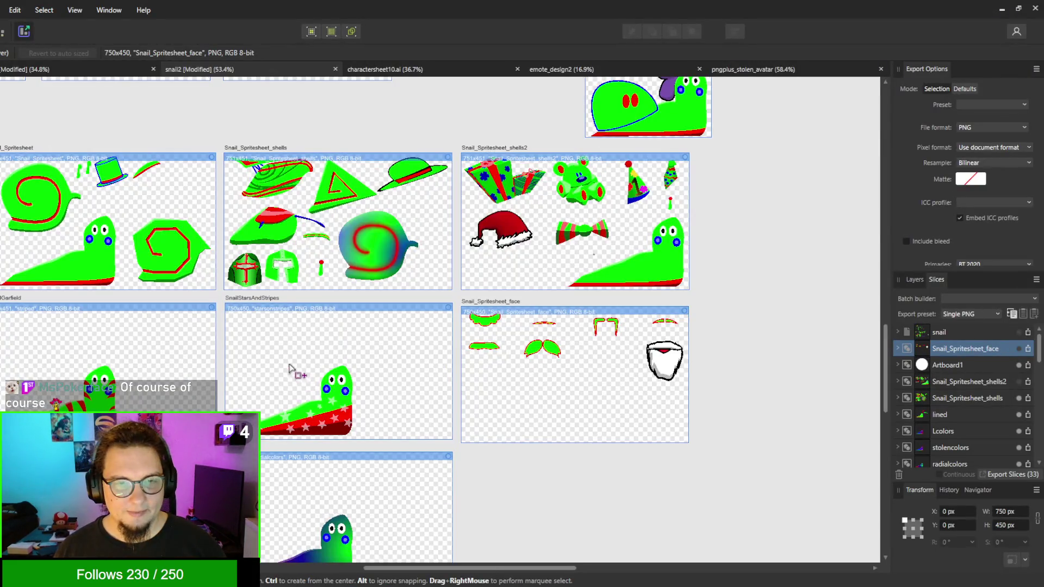
Step: Zoom into the snail artboard, then minimize the Affinity Designer window
{"action": "scroll", "coordinate": [291, 366], "scroll_direction": "up", "scroll_amount": 5}
{"action": "scroll", "coordinate": [417, 230], "scroll_direction": "up", "scroll_amount": 1}
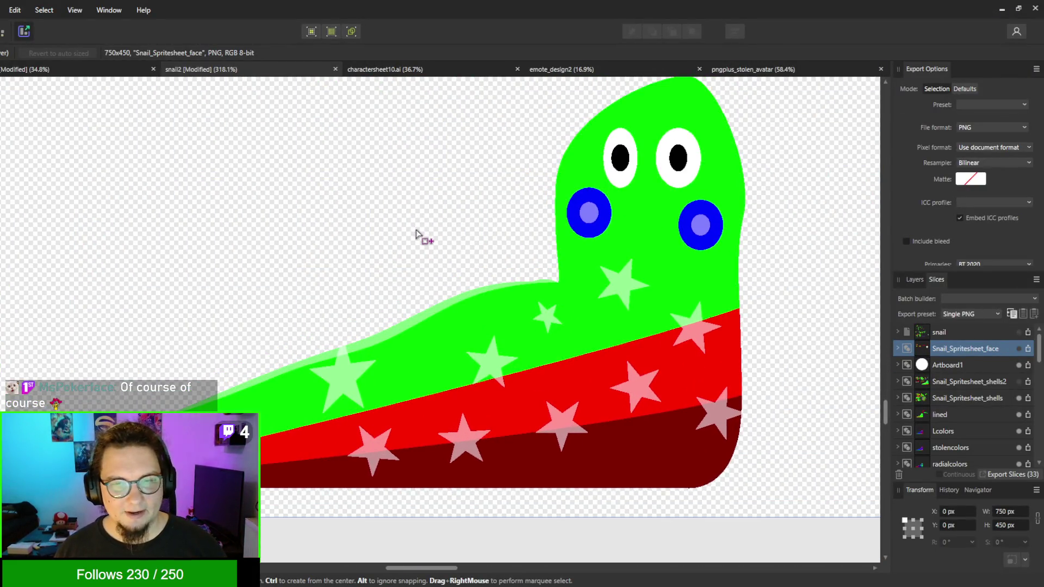
{"action": "left_click", "coordinate": [1000, 9]}
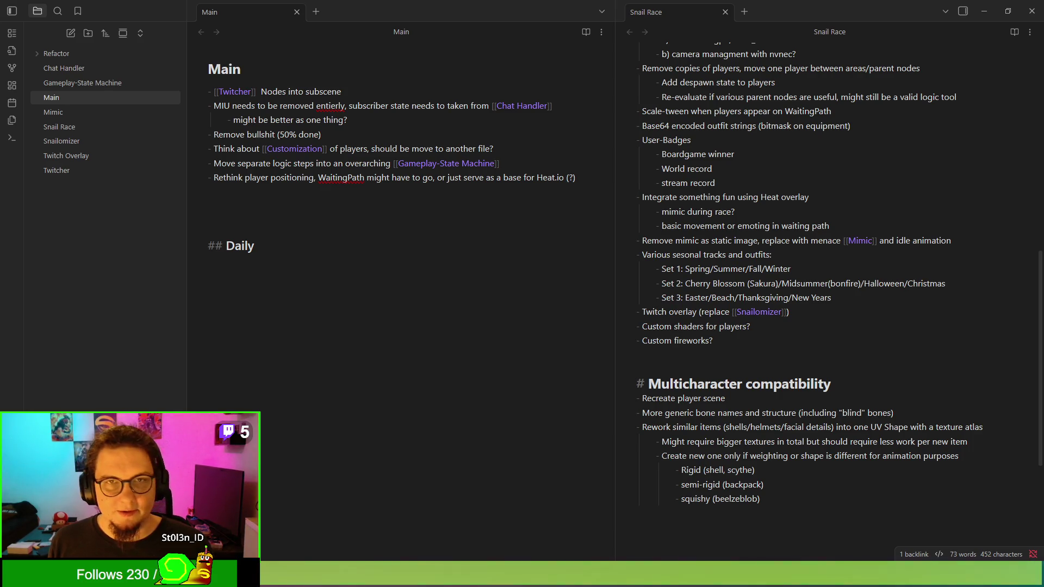
Step: Restore the maximized notes window and highlight the 'Remove bullshit (50% done)' item
{"action": "double_click", "coordinate": [279, 8]}
{"action": "double_click", "coordinate": [278, 8]}
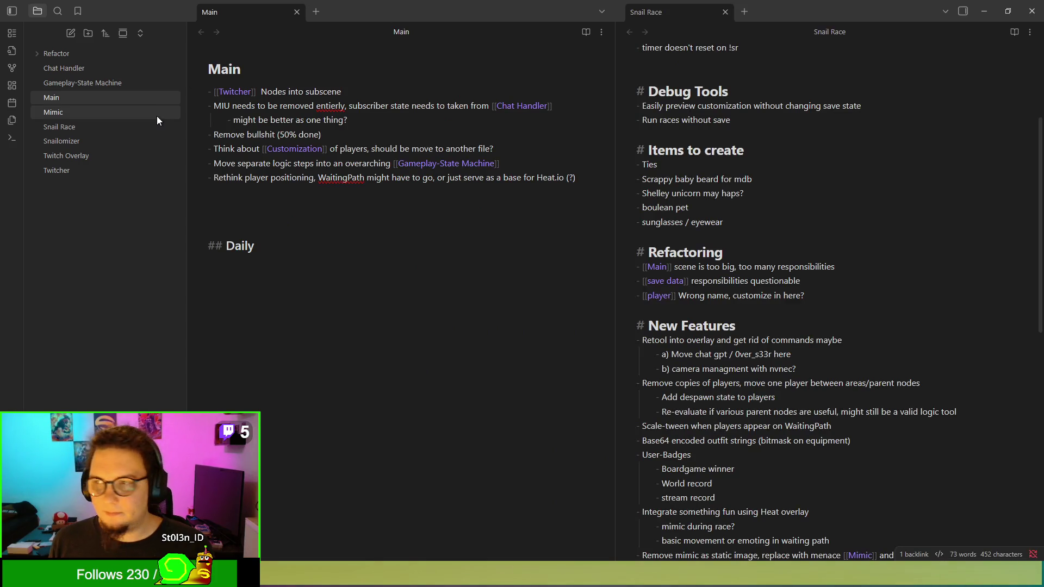
{"action": "double_click", "coordinate": [479, 6]}
{"action": "double_click", "coordinate": [479, 5]}
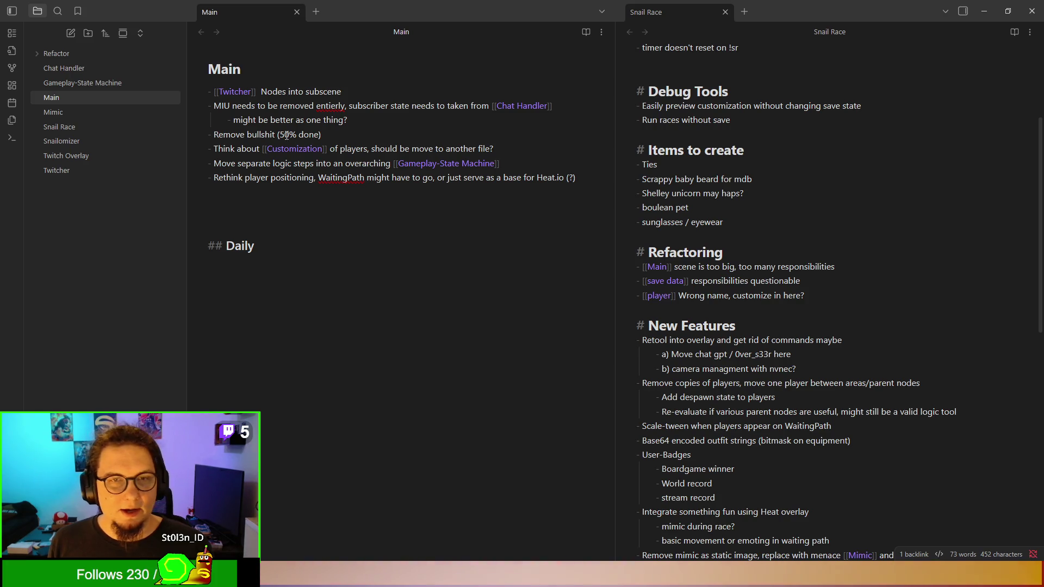
{"action": "left_click_drag", "start_coordinate": [214, 132], "coordinate": [402, 132]}
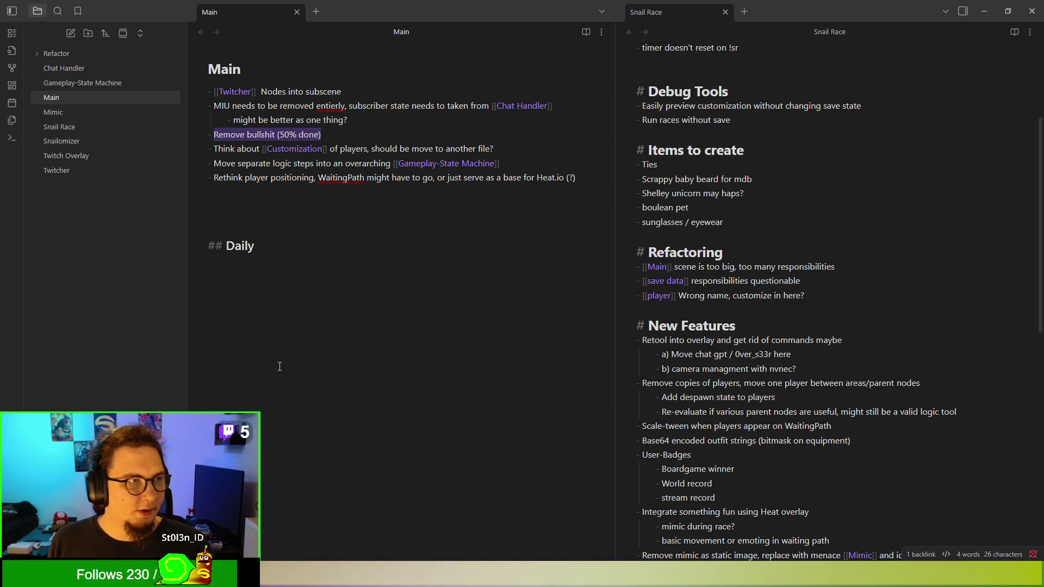
Step: Put the Main and Snail Race notes in reading view, giving Snail Race the wider pane
{"action": "left_click", "coordinate": [585, 32]}
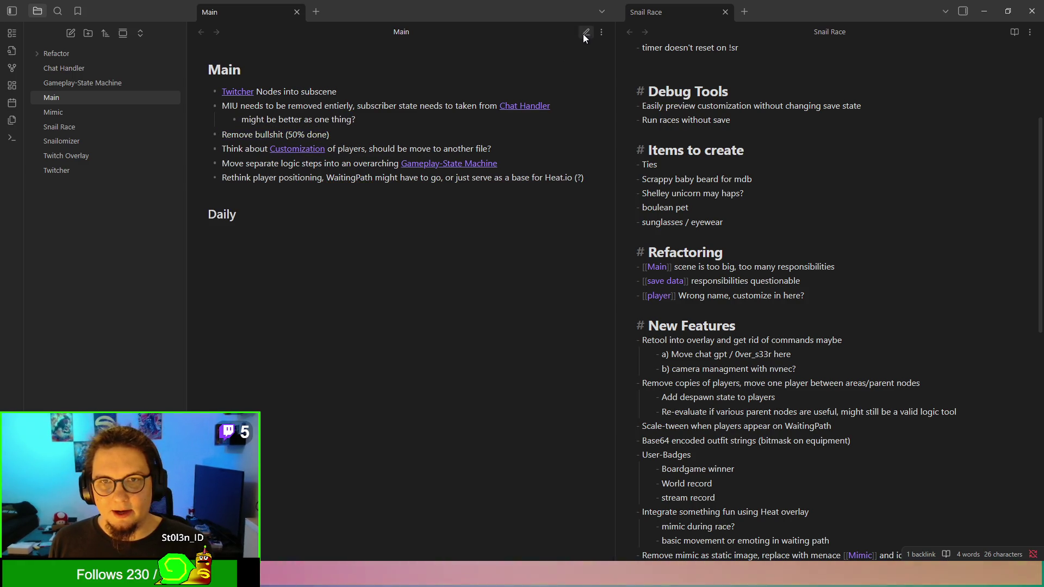
{"action": "left_click", "coordinate": [1014, 34]}
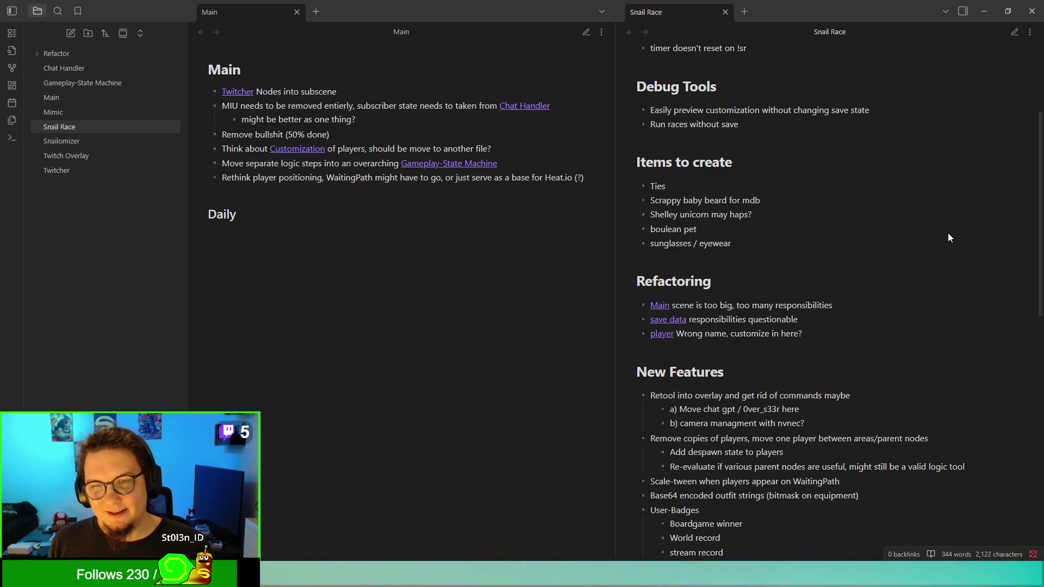
{"action": "left_click", "coordinate": [66, 129]}
{"action": "scroll", "coordinate": [867, 233], "scroll_direction": "down", "scroll_amount": 5}
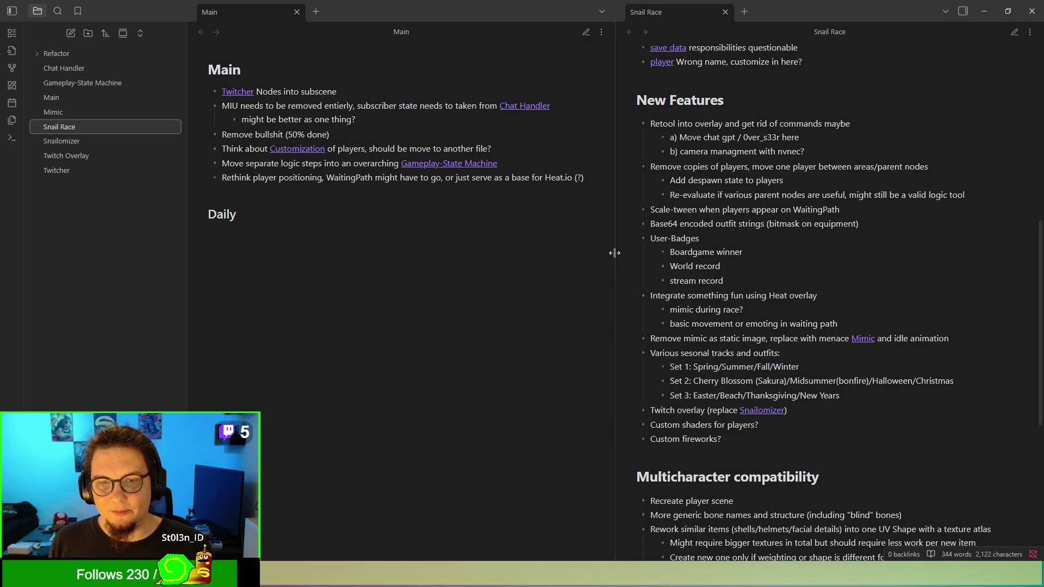
{"action": "left_click_drag", "start_coordinate": [615, 253], "coordinate": [261, 232]}
{"action": "scroll", "coordinate": [771, 237], "scroll_direction": "up", "scroll_amount": 5}
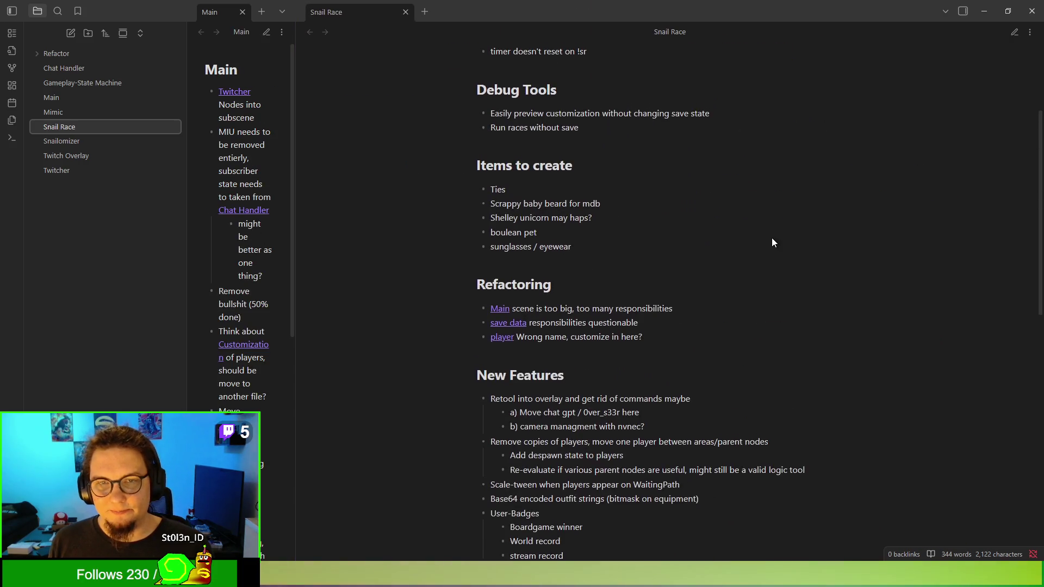
{"action": "scroll", "coordinate": [772, 239], "scroll_direction": "up", "scroll_amount": 3}
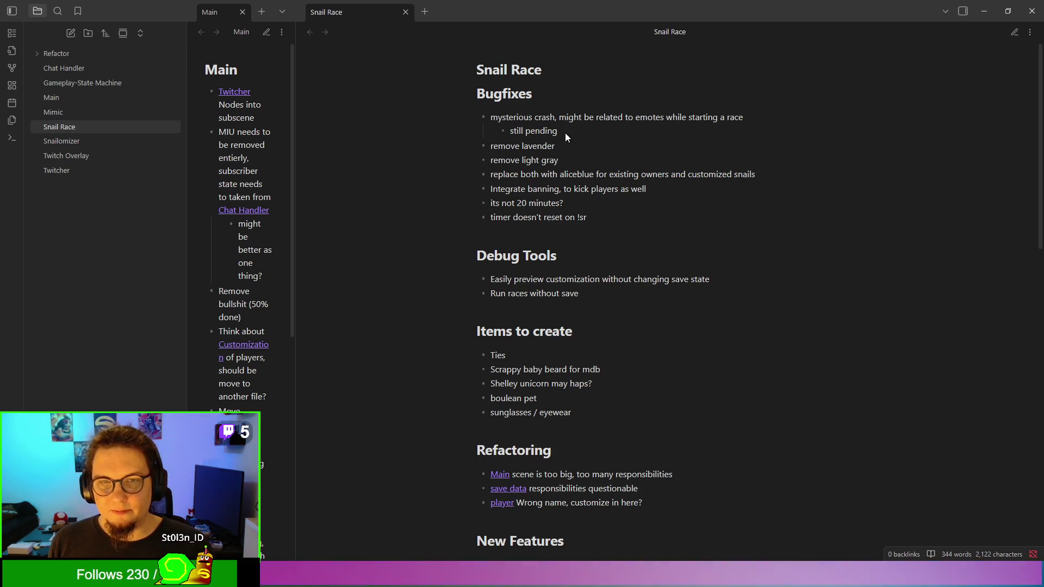
{"action": "left_click_drag", "start_coordinate": [565, 133], "coordinate": [452, 110]}
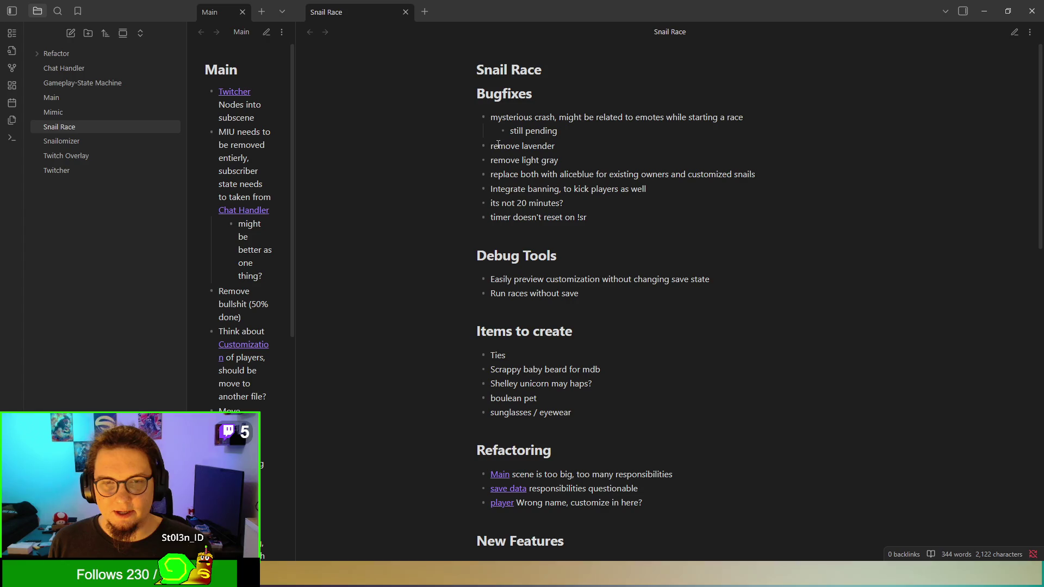
{"action": "left_click_drag", "start_coordinate": [488, 148], "coordinate": [573, 167]}
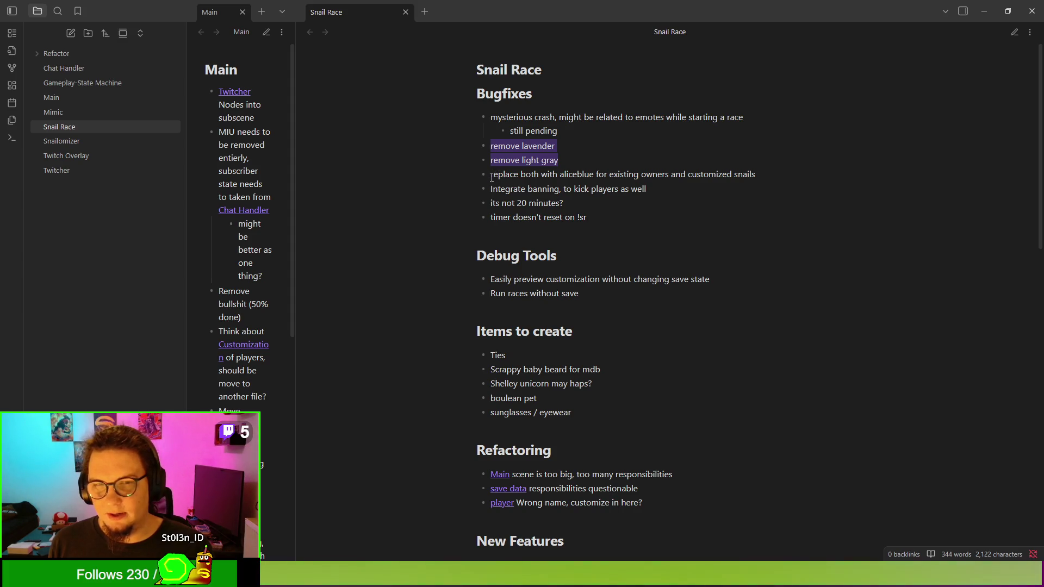
{"action": "left_click_drag", "start_coordinate": [566, 162], "coordinate": [475, 145]}
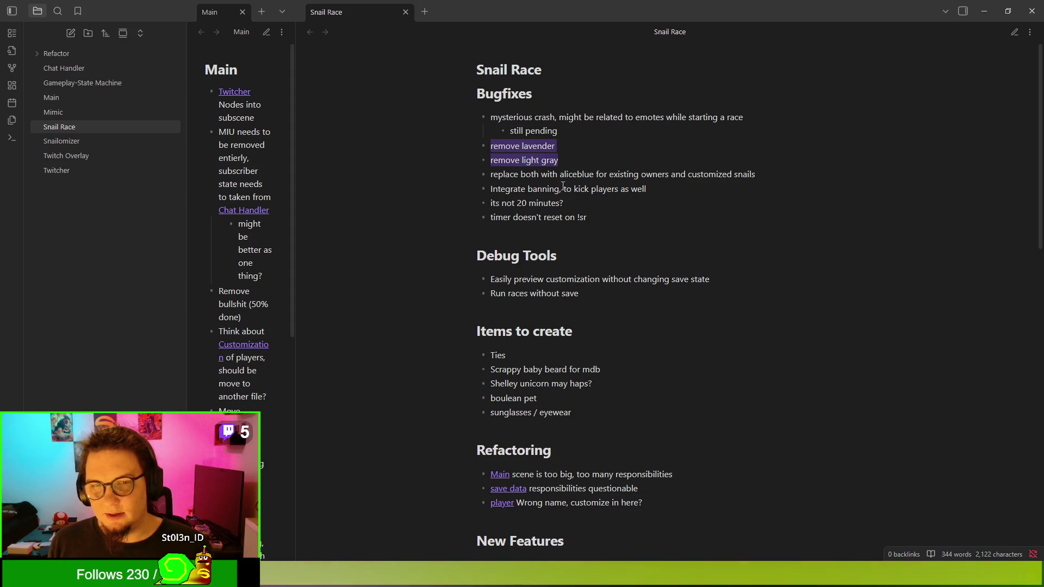
{"action": "left_click", "coordinate": [505, 178]}
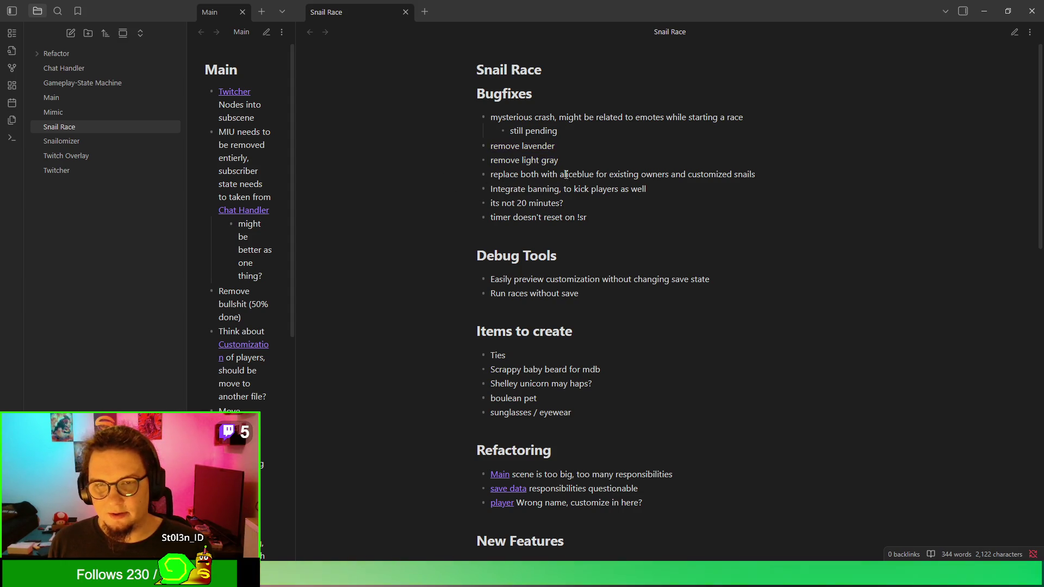
{"action": "left_click_drag", "start_coordinate": [771, 180], "coordinate": [464, 136]}
{"action": "left_click", "coordinate": [572, 204]}
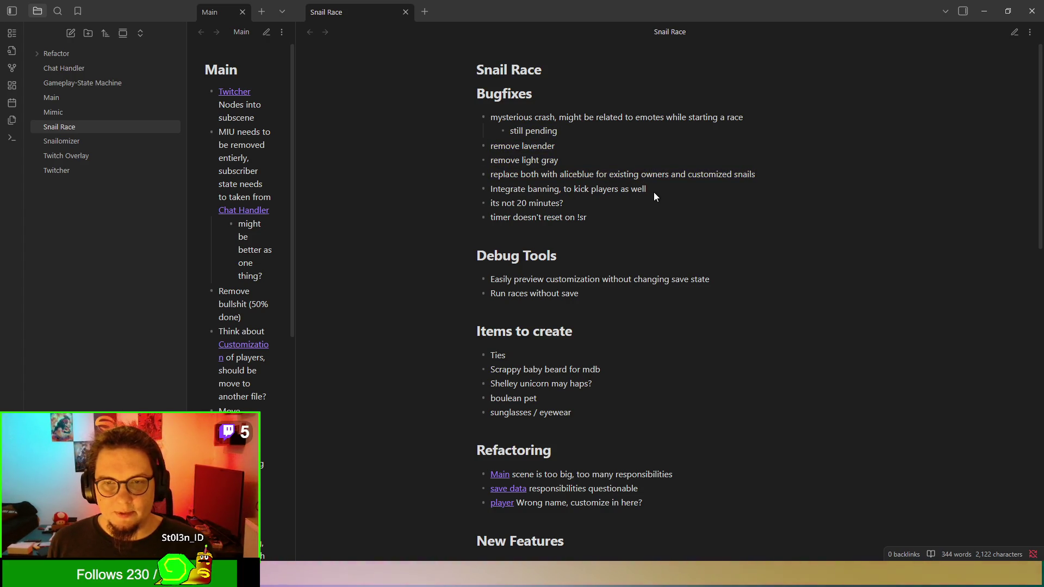
{"action": "left_click_drag", "start_coordinate": [653, 188], "coordinate": [410, 186]}
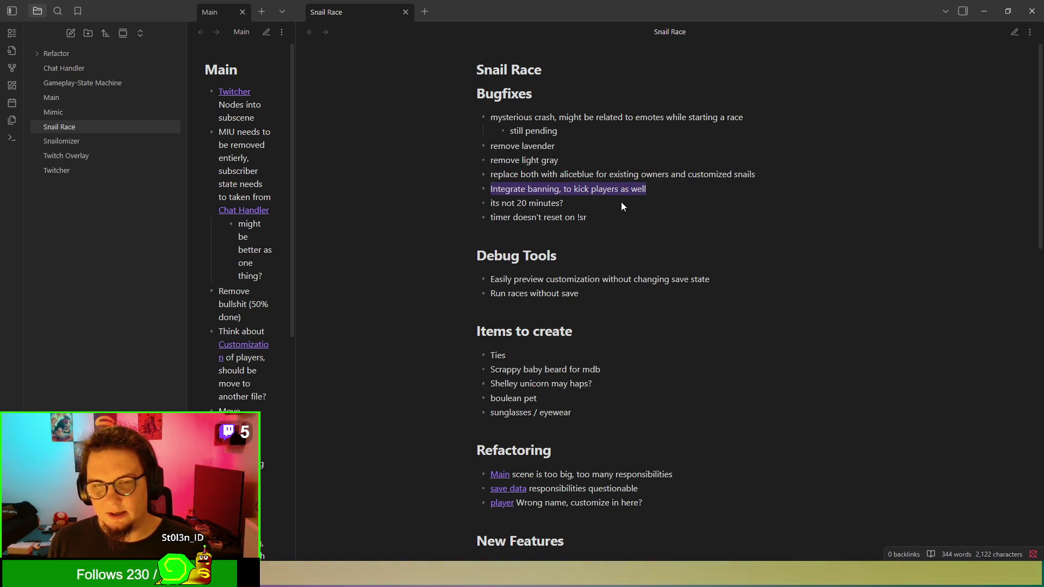
{"action": "left_click_drag", "start_coordinate": [621, 201], "coordinate": [433, 206]}
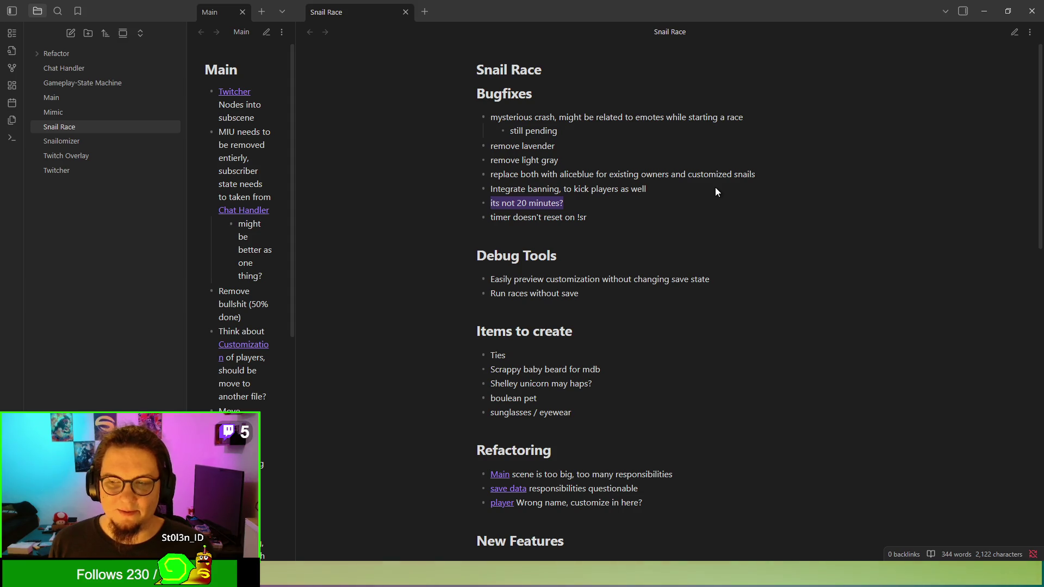
{"action": "left_click", "coordinate": [655, 205]}
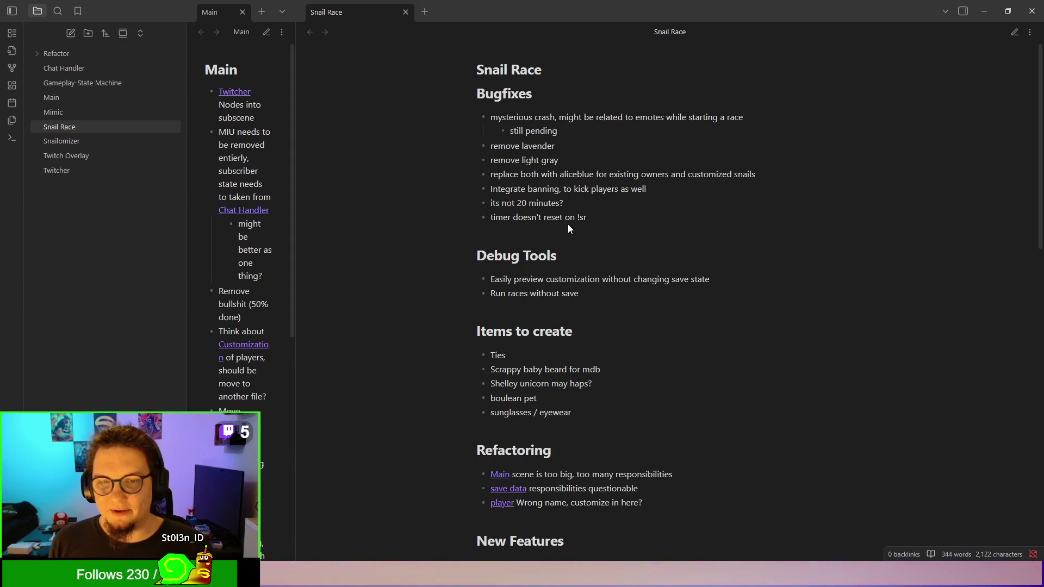
{"action": "left_click_drag", "start_coordinate": [566, 204], "coordinate": [472, 206]}
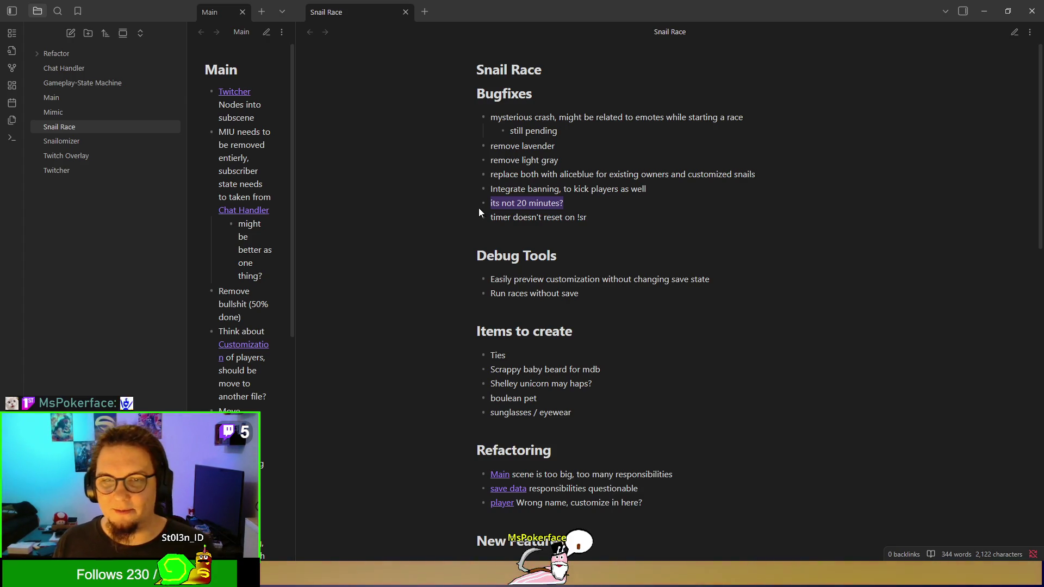
Step: Review the '20 minutes?' and 'Integrate banning' entries, then scroll through the Snail Race note
{"action": "left_click", "coordinate": [586, 194]}
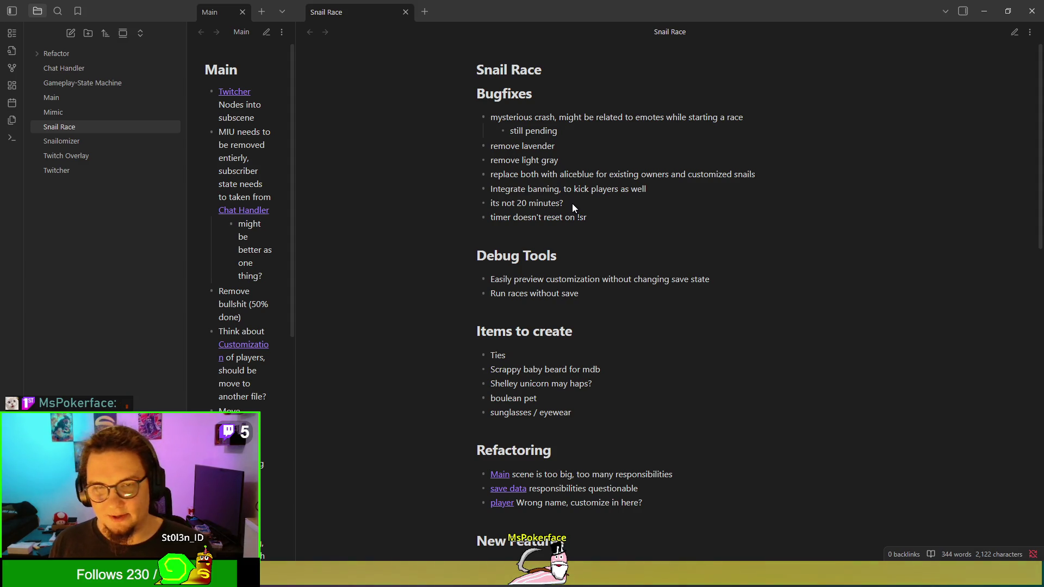
{"action": "left_click_drag", "start_coordinate": [572, 203], "coordinate": [447, 187]}
{"action": "left_click", "coordinate": [617, 195]}
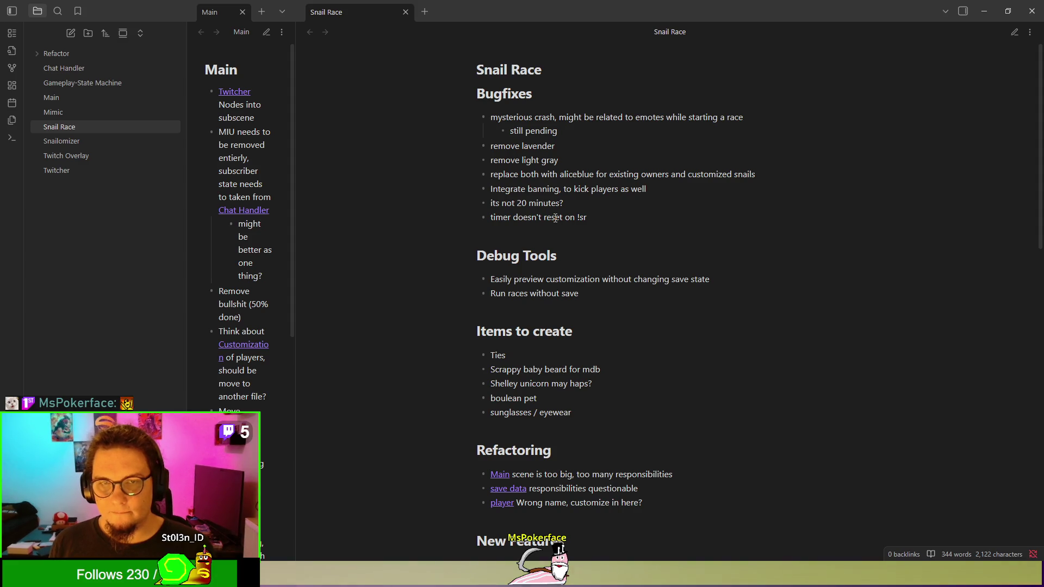
{"action": "left_click_drag", "start_coordinate": [687, 192], "coordinate": [487, 191]}
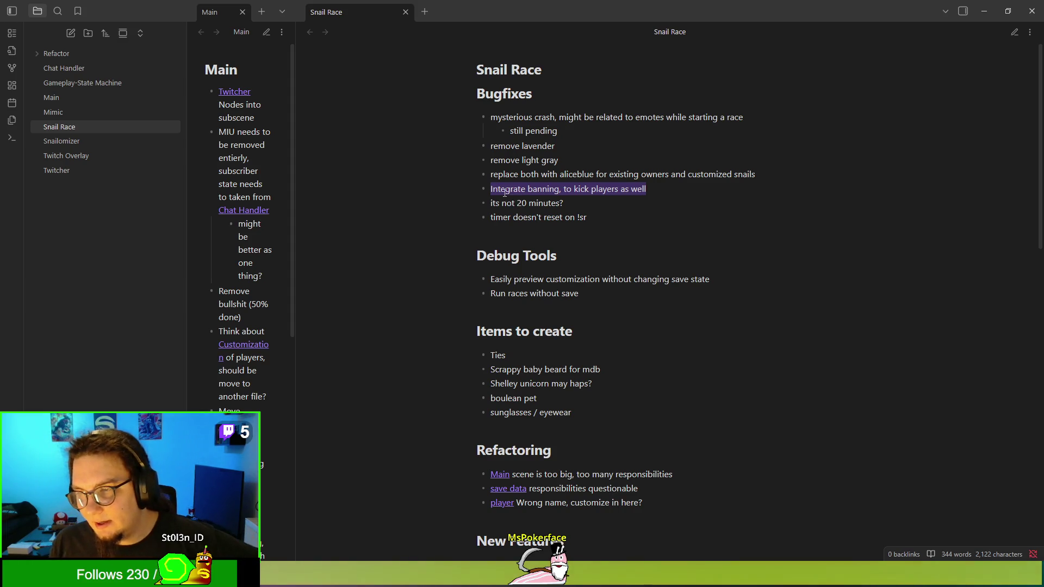
{"action": "left_click", "coordinate": [710, 197]}
{"action": "scroll", "coordinate": [710, 197], "scroll_direction": "down", "scroll_amount": 3}
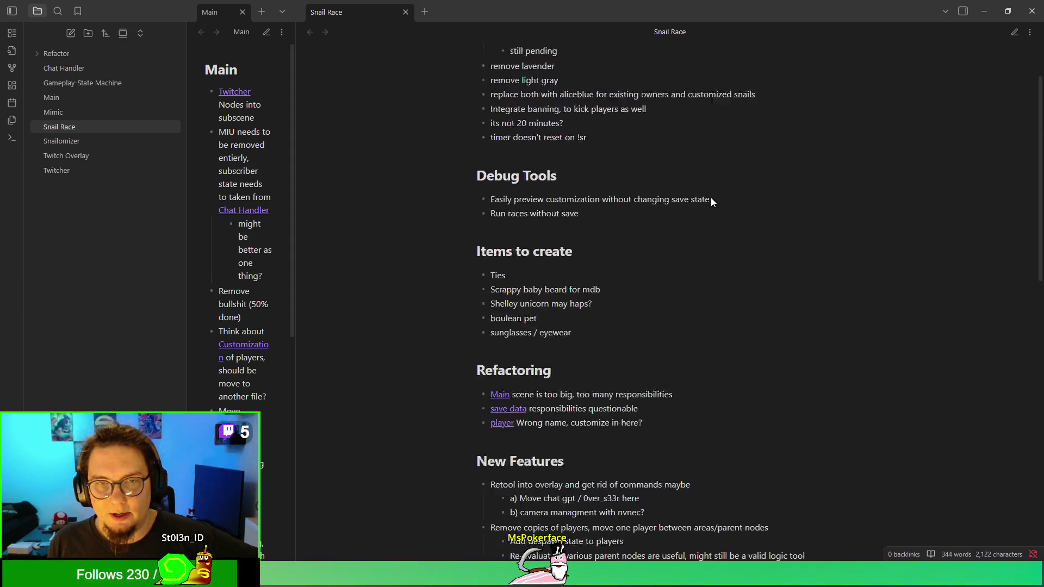
{"action": "scroll", "coordinate": [710, 197], "scroll_direction": "down", "scroll_amount": 5}
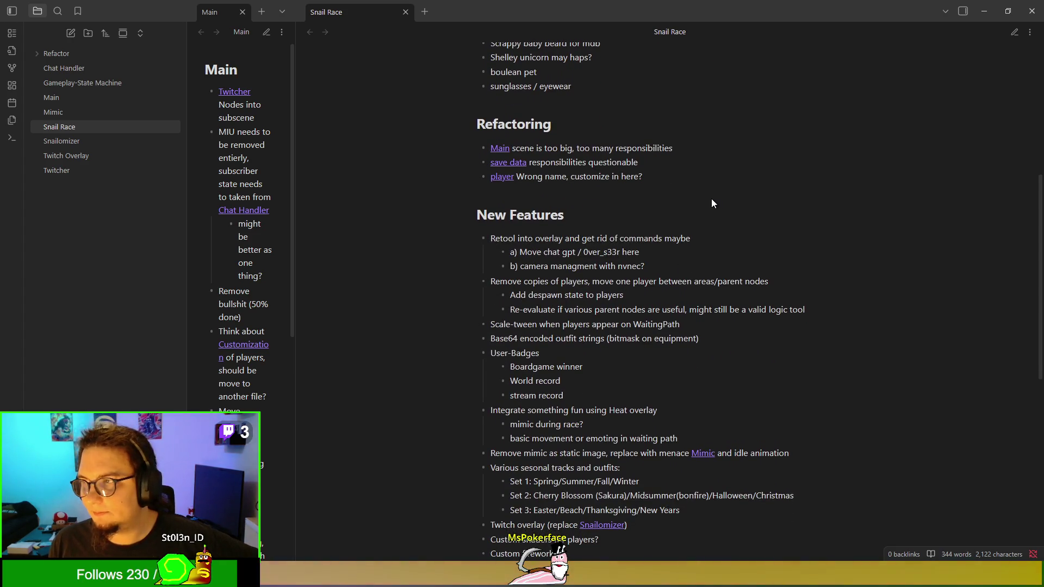
{"action": "scroll", "coordinate": [713, 199], "scroll_direction": "down", "scroll_amount": 4}
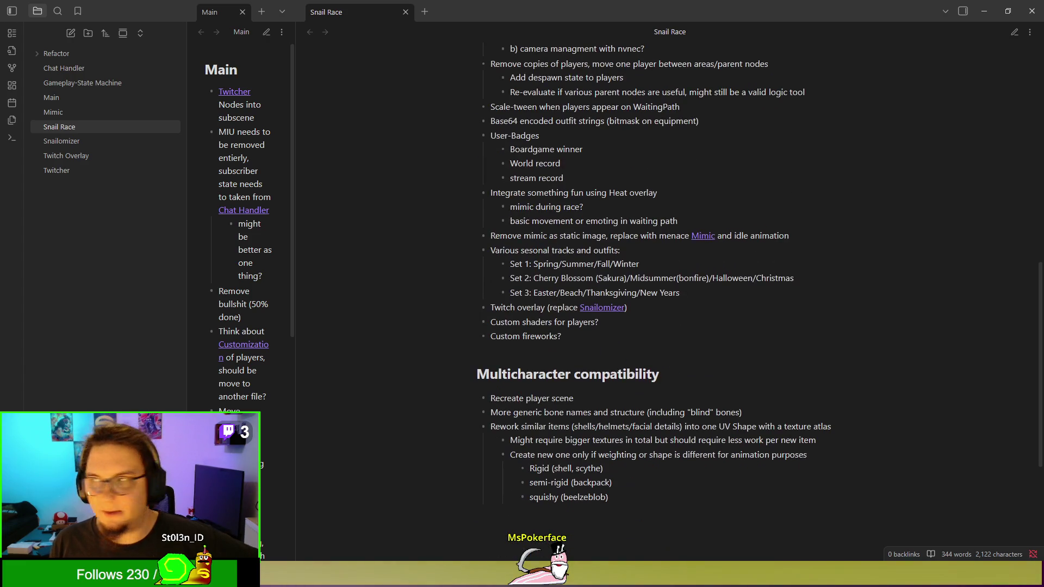
{"action": "scroll", "coordinate": [798, 247], "scroll_direction": "down", "scroll_amount": 1}
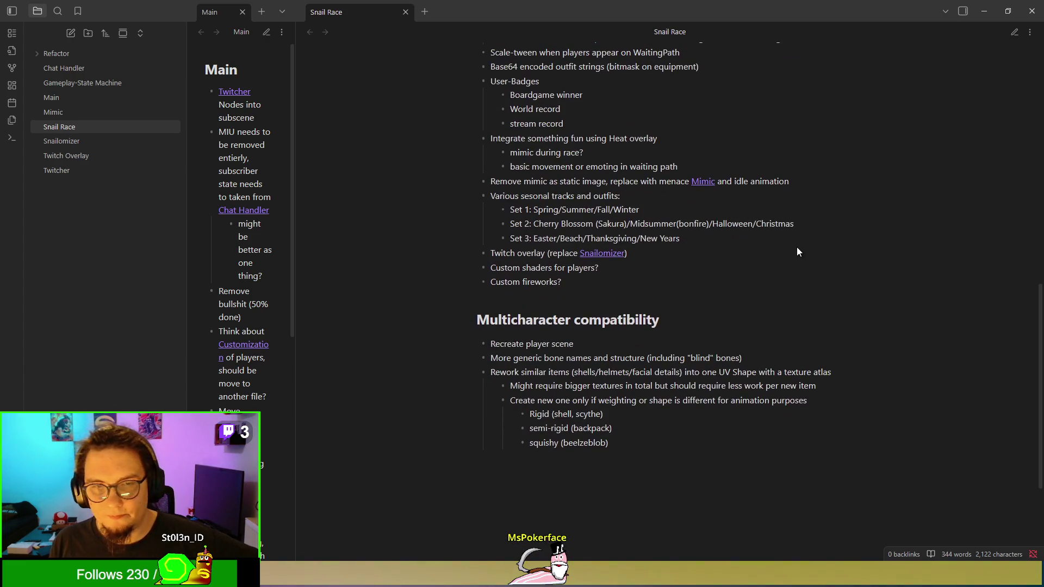
{"action": "scroll", "coordinate": [798, 246], "scroll_direction": "up", "scroll_amount": 8}
Step: Browse the Mimic, Snailomizer, Twitcher and Twitch Overlay notes, selecting all Twitcher text
{"action": "left_click", "coordinate": [94, 116]}
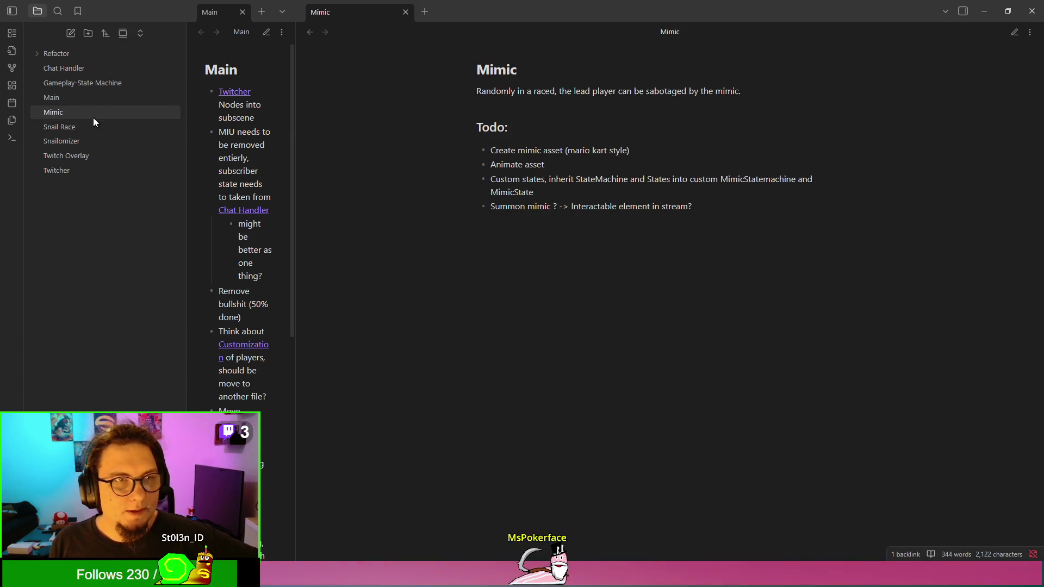
{"action": "left_click", "coordinate": [86, 143]}
{"action": "left_click", "coordinate": [92, 165]}
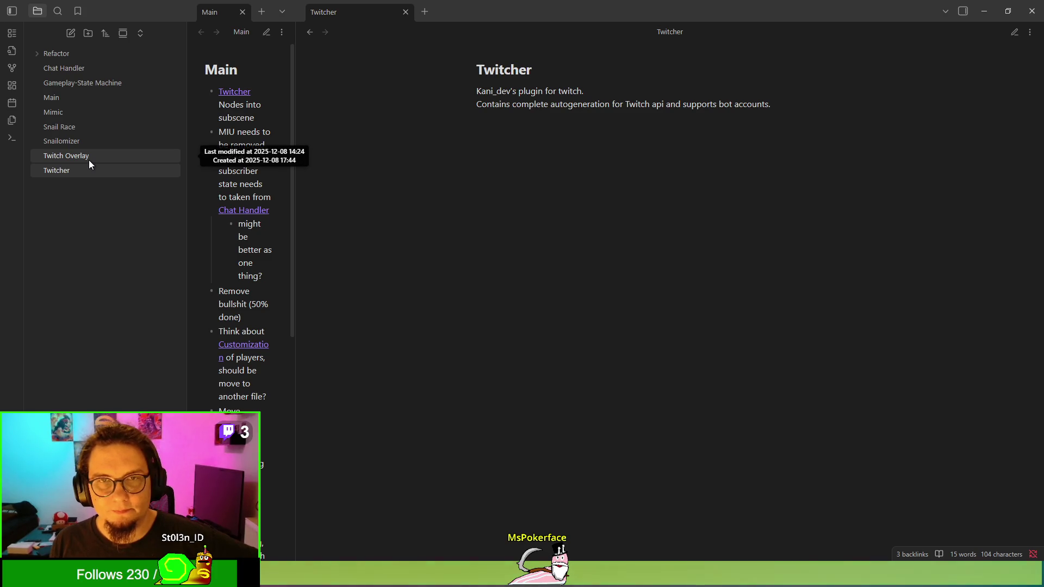
{"action": "left_click", "coordinate": [90, 162]}
{"action": "left_click", "coordinate": [81, 177]}
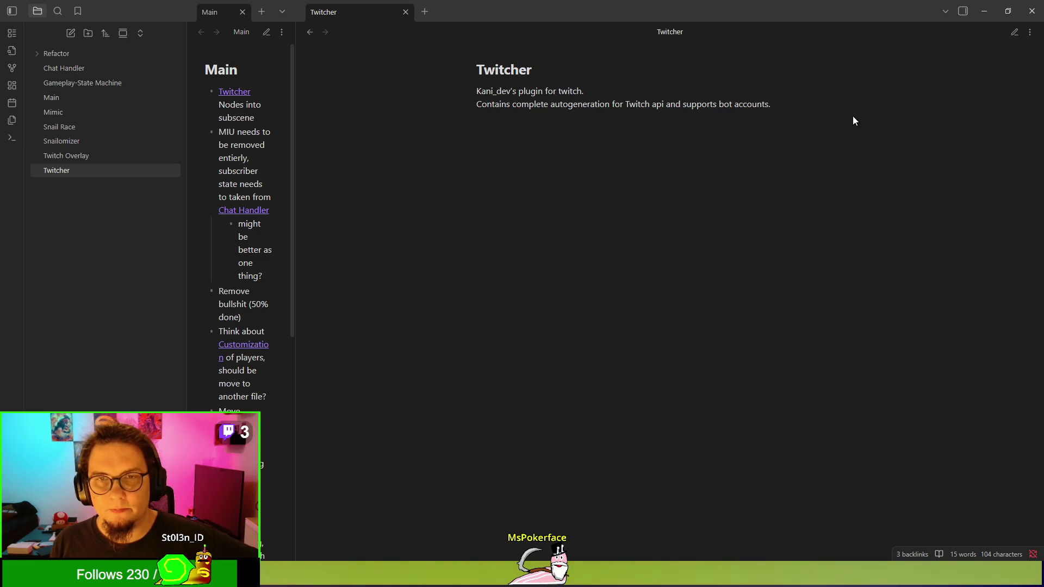
{"action": "key", "text": "ctrl+a"}
Step: Expand the Refactor folder and reopen the Main note in the wide pane
{"action": "left_click", "coordinate": [74, 156]}
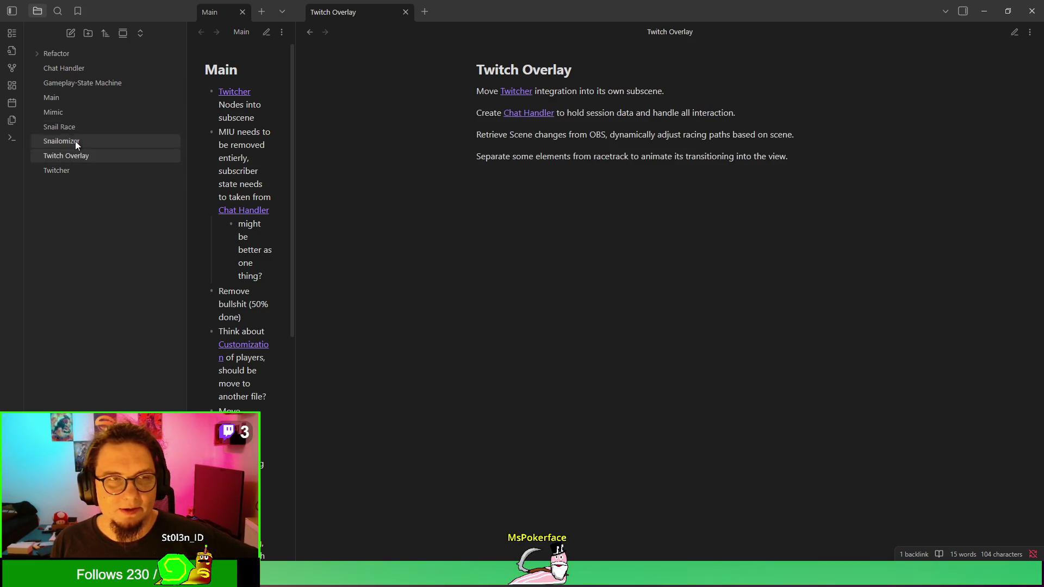
{"action": "left_click", "coordinate": [74, 98]}
{"action": "left_click", "coordinate": [84, 58]}
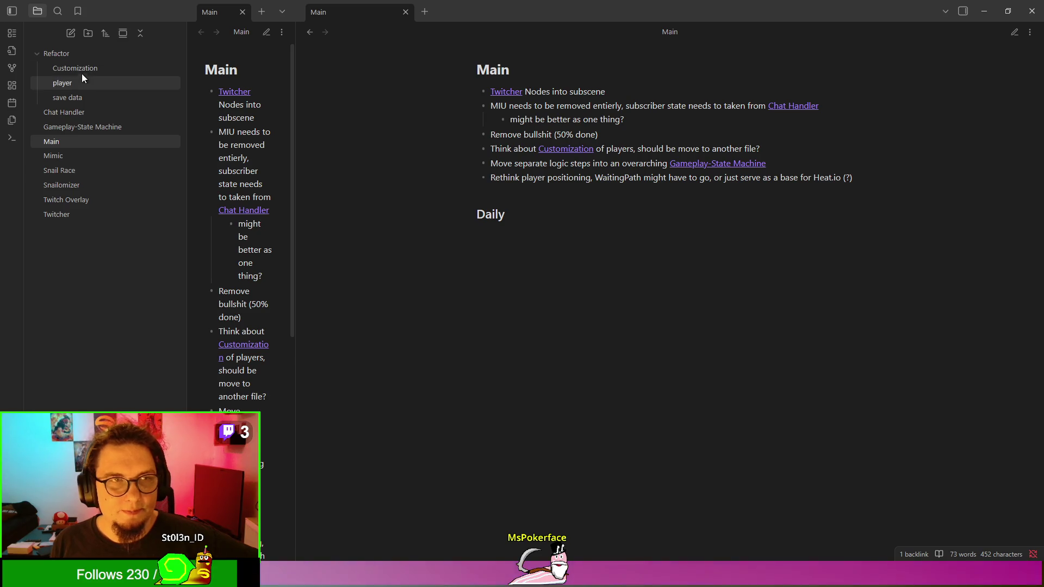
{"action": "left_click", "coordinate": [85, 144]}
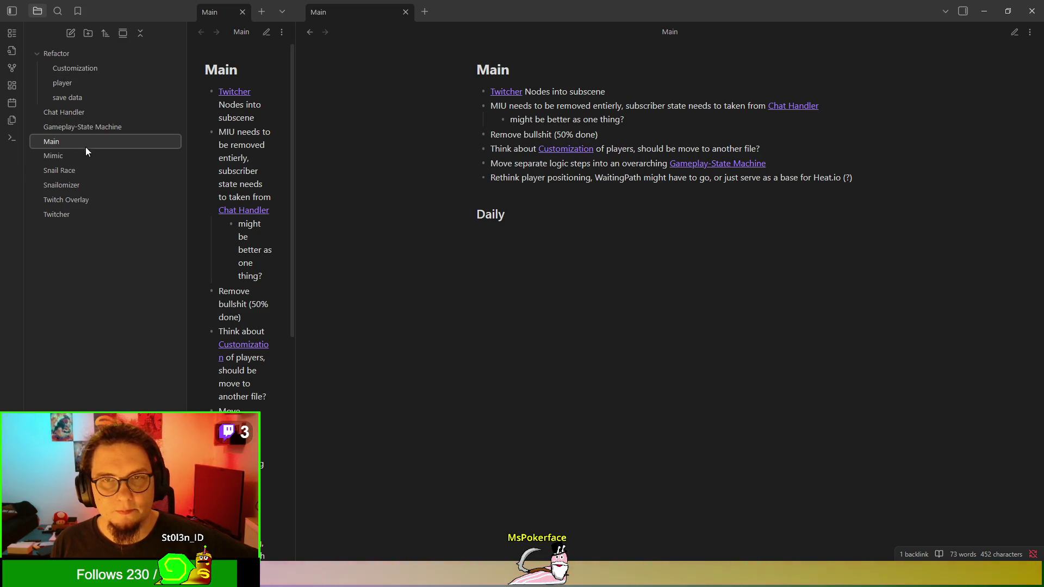
{"action": "mouse_move", "coordinate": [565, 155]}
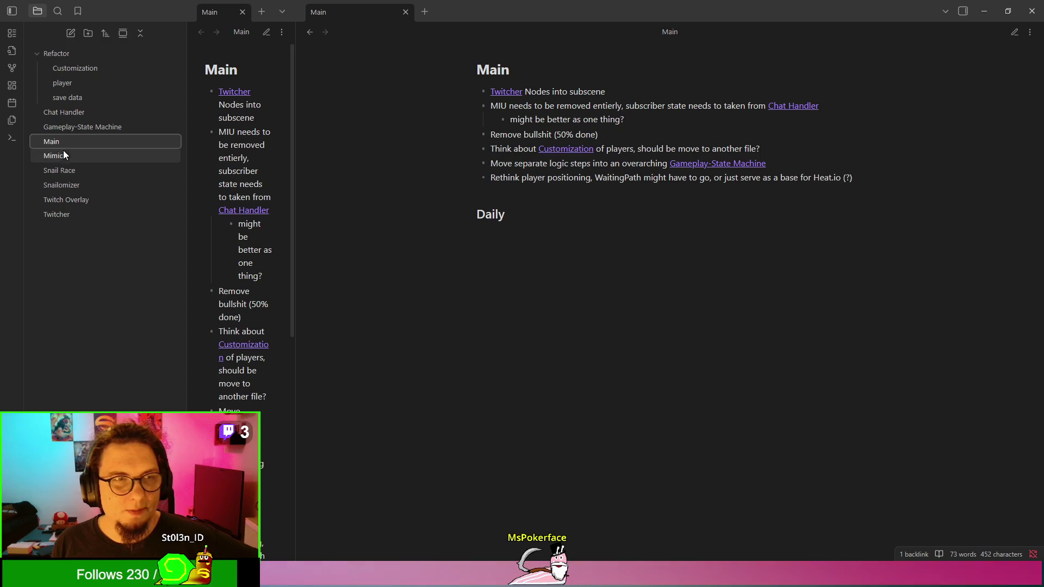
Step: Open the Gameplay-State Machine note and highlight its 'Support Multi/Mixed states' bullet
{"action": "left_click", "coordinate": [72, 130]}
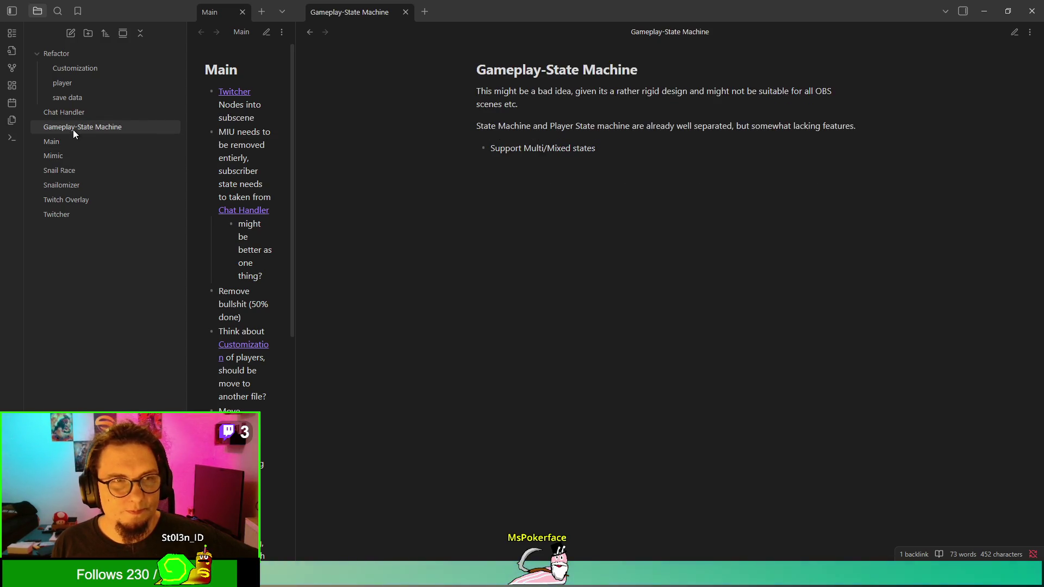
{"action": "key", "text": "ctrl+a"}
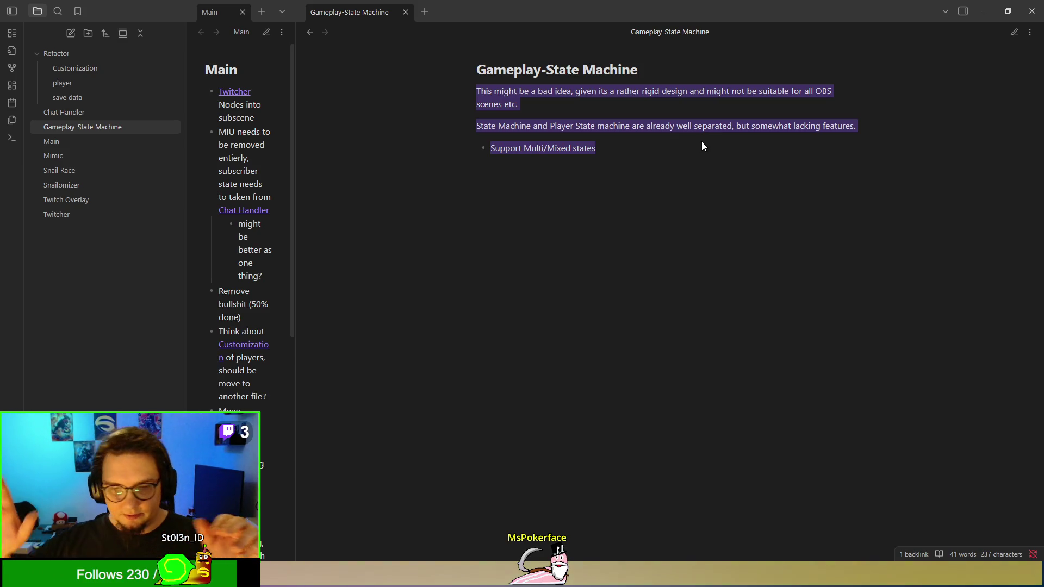
{"action": "left_click", "coordinate": [702, 143]}
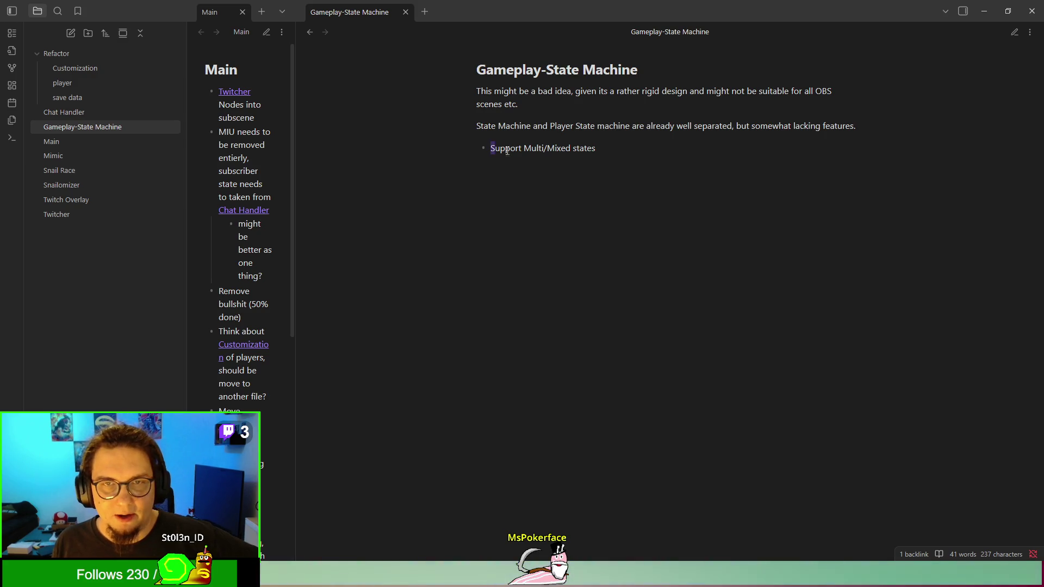
{"action": "left_click_drag", "start_coordinate": [491, 148], "coordinate": [609, 155]}
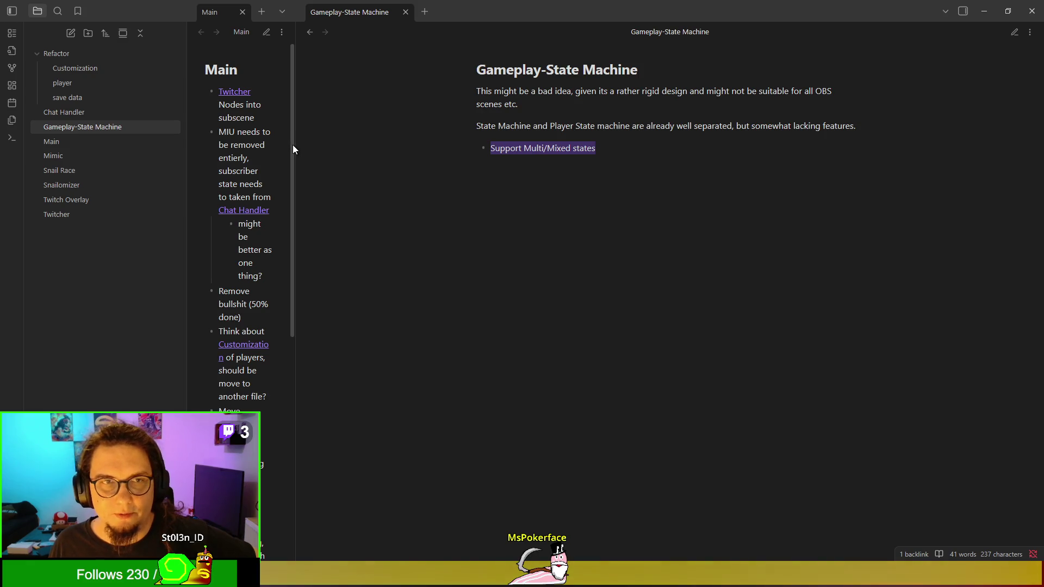
Step: Widen the Main pane and browse the Chat Handler, Customization, player and save data notes
{"action": "mouse_move", "coordinate": [294, 145]}
{"action": "left_mouse_down"}
{"action": "mouse_move", "coordinate": [452, 161]}
{"action": "mouse_move", "coordinate": [583, 192]}
{"action": "left_mouse_up"}
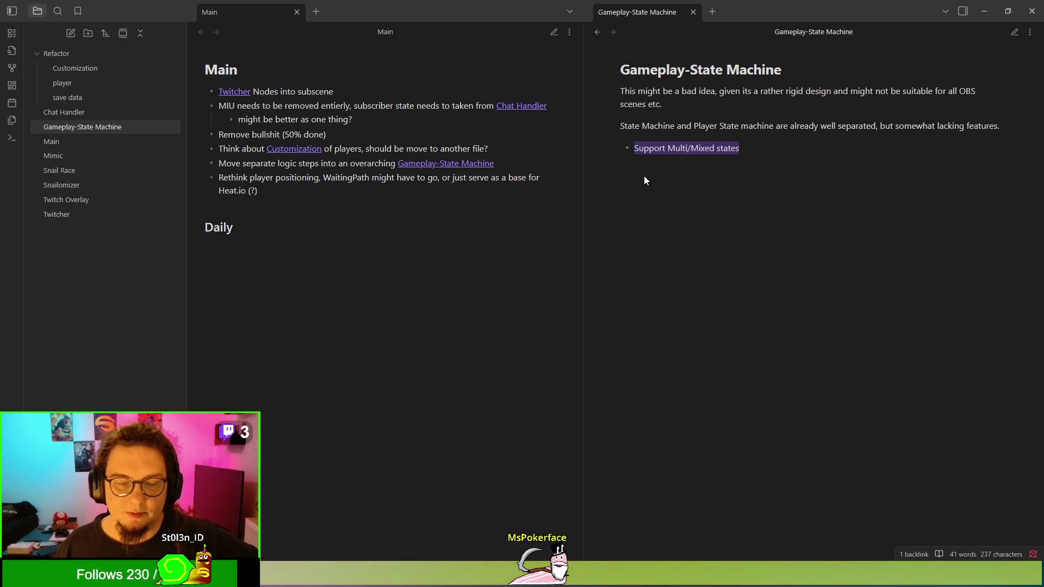
{"action": "left_click", "coordinate": [61, 112]}
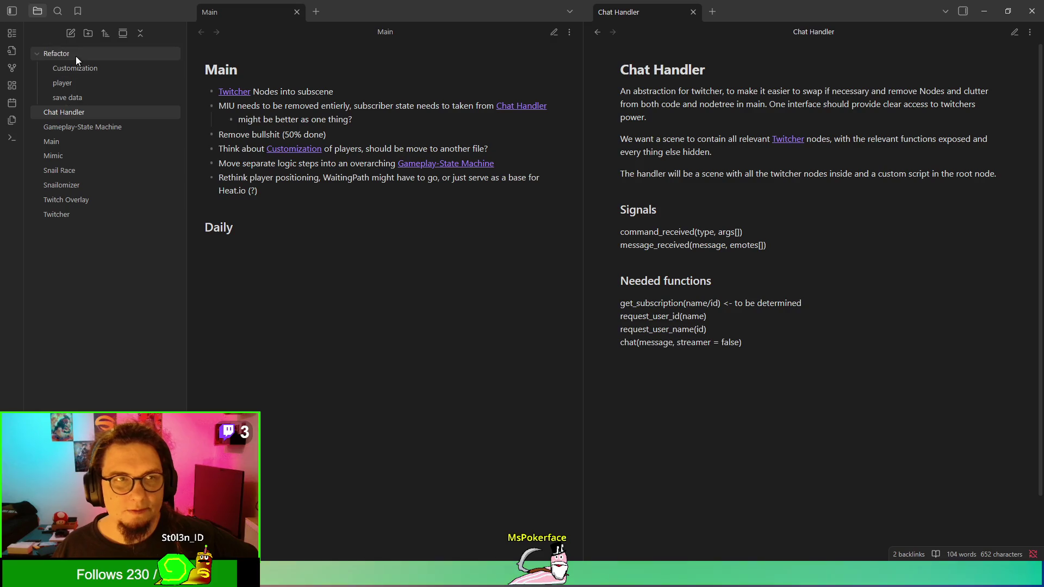
{"action": "left_click", "coordinate": [81, 69]}
{"action": "left_click", "coordinate": [81, 83]}
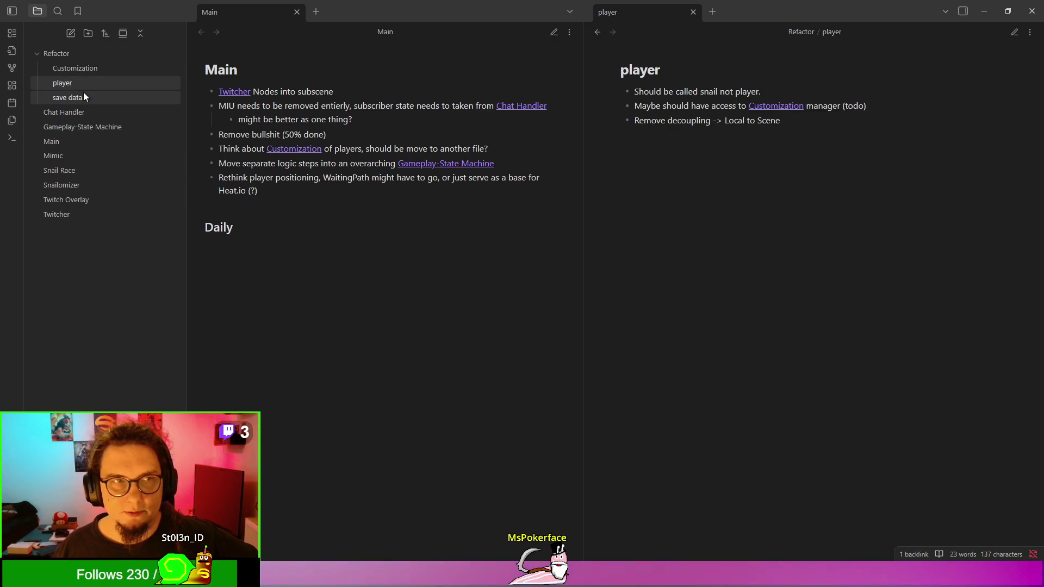
{"action": "left_click", "coordinate": [82, 96]}
{"action": "left_click", "coordinate": [77, 113]}
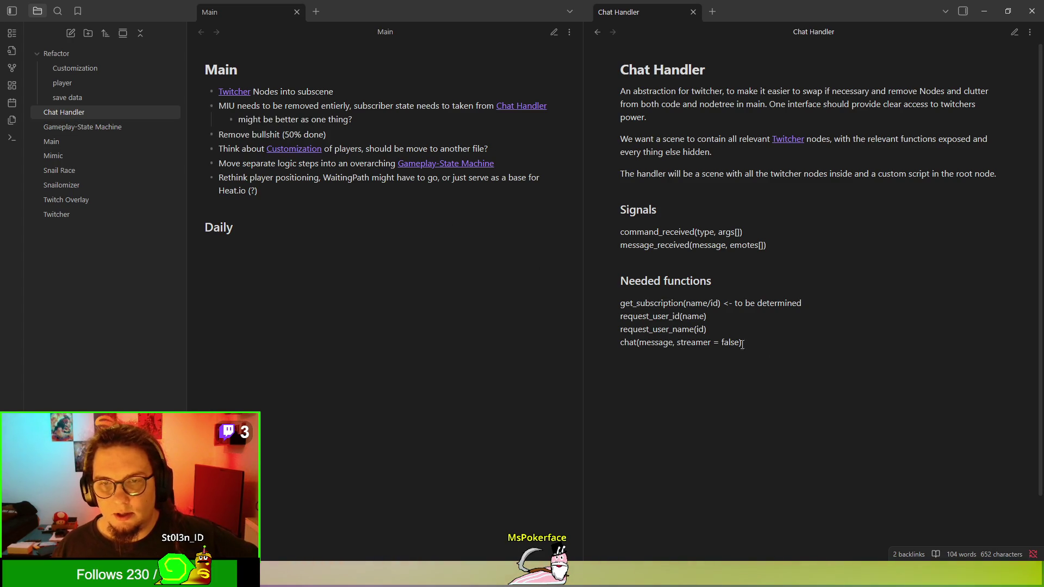
Step: Review Chat Handler's Needed functions section, then open Main, Mimic and finally Snail Race
{"action": "mouse_move", "coordinate": [211, 89]}
{"action": "left_mouse_down"}
{"action": "mouse_move", "coordinate": [497, 119]}
{"action": "mouse_move", "coordinate": [893, 341]}
{"action": "left_mouse_up"}
{"action": "left_click", "coordinate": [889, 327]}
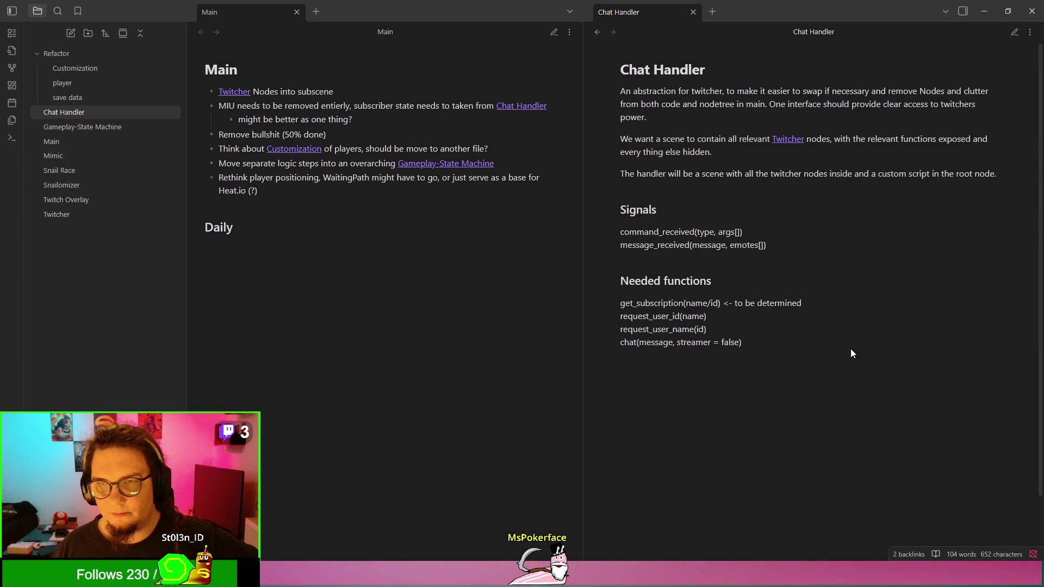
{"action": "mouse_move", "coordinate": [850, 348]}
{"action": "left_mouse_down"}
{"action": "mouse_move", "coordinate": [637, 268]}
{"action": "mouse_move", "coordinate": [626, 94]}
{"action": "left_mouse_up"}
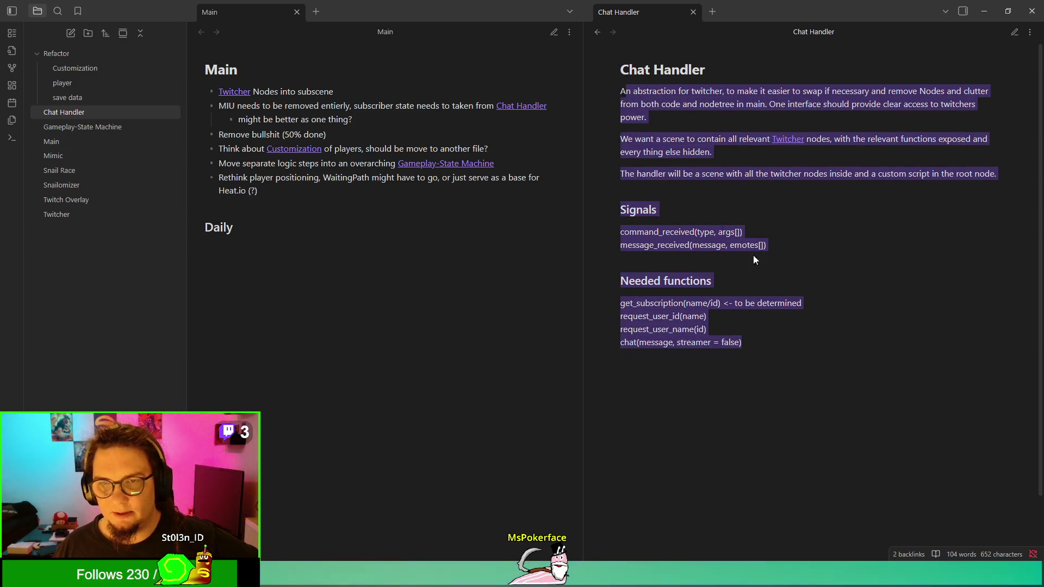
{"action": "left_click", "coordinate": [636, 248]}
{"action": "left_click", "coordinate": [104, 140]}
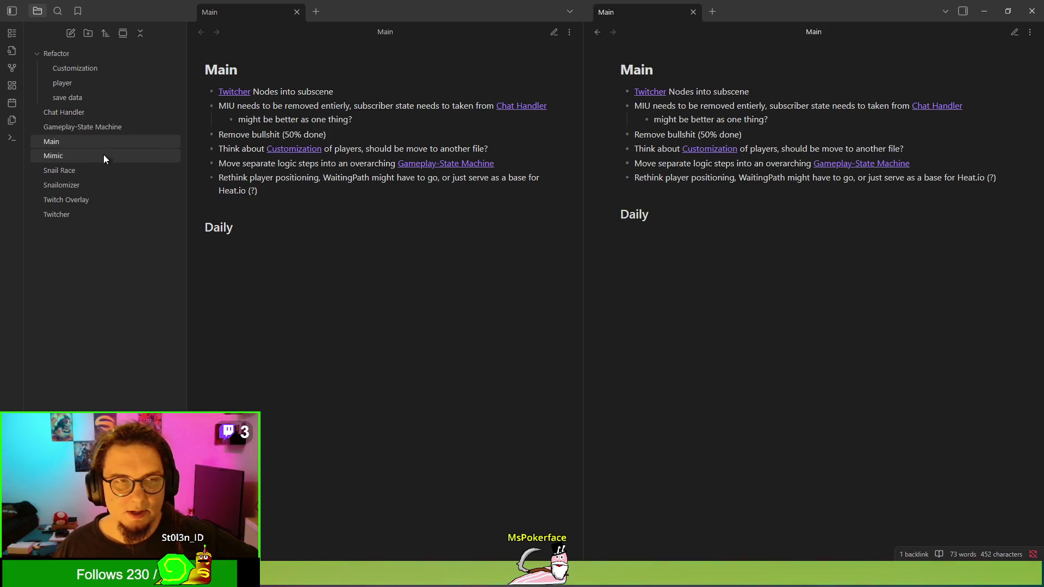
{"action": "left_click", "coordinate": [105, 161]}
{"action": "left_click", "coordinate": [108, 175]}
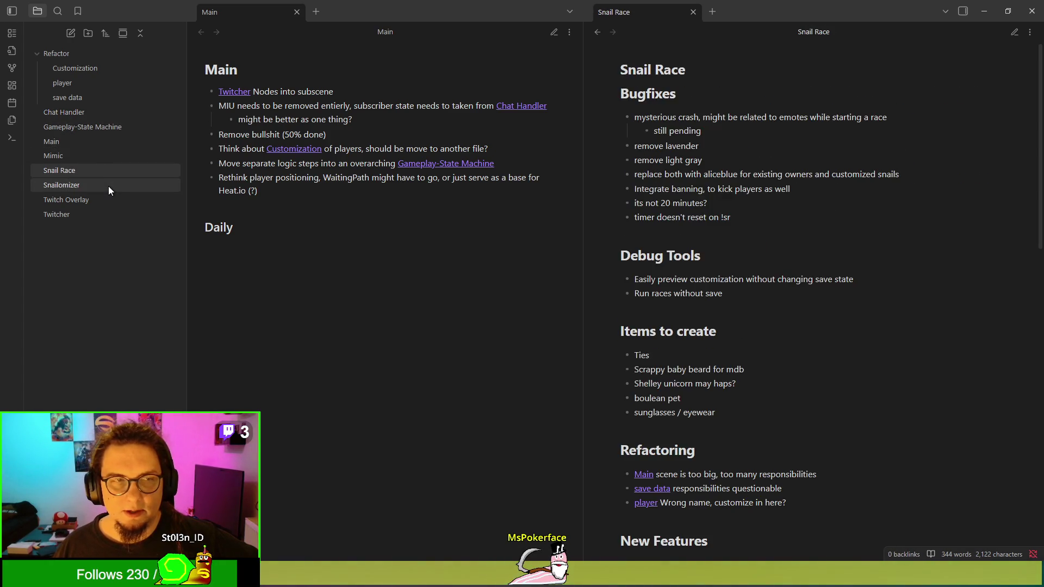
Step: Review the Items to create entries from Ties and Scrappy through boulean pet
{"action": "scroll", "coordinate": [720, 234], "scroll_direction": "down", "scroll_amount": 10}
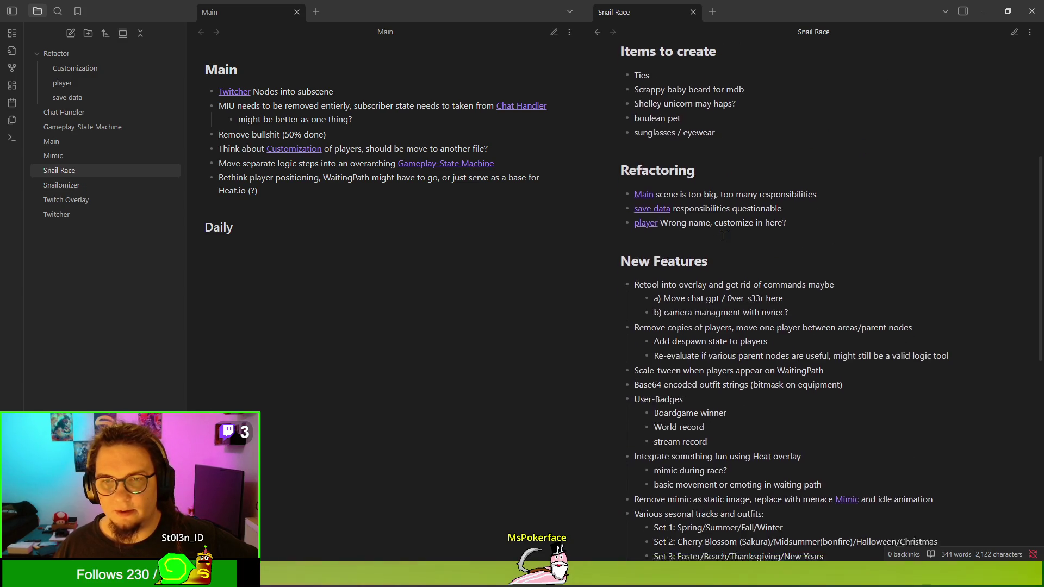
{"action": "scroll", "coordinate": [722, 236], "scroll_direction": "up", "scroll_amount": 10}
{"action": "scroll", "coordinate": [722, 237], "scroll_direction": "down", "scroll_amount": 5}
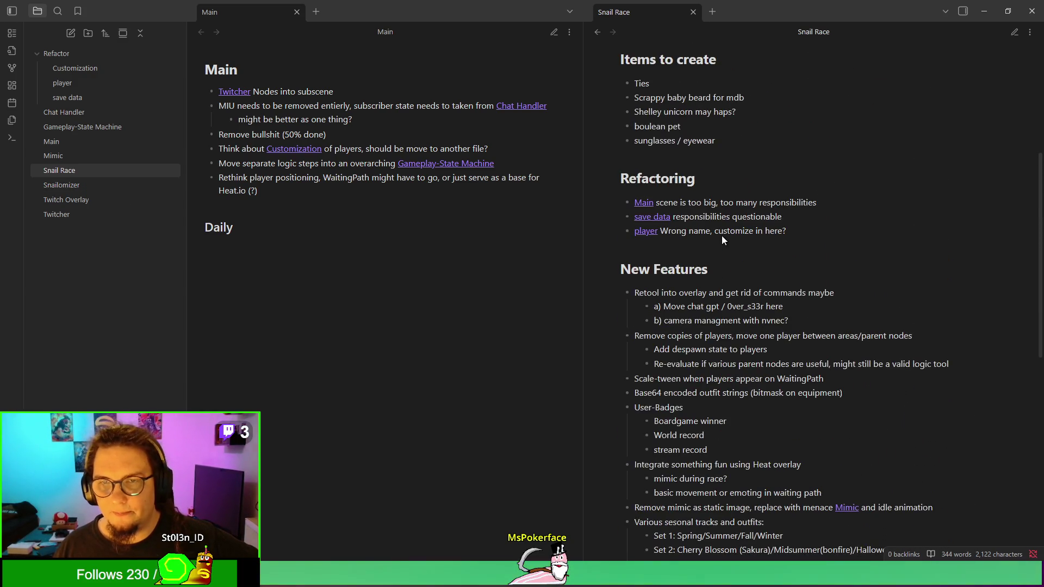
{"action": "mouse_move", "coordinate": [633, 83]}
{"action": "left_mouse_down"}
{"action": "mouse_move", "coordinate": [738, 172]}
{"action": "mouse_move", "coordinate": [745, 131]}
{"action": "left_mouse_up"}
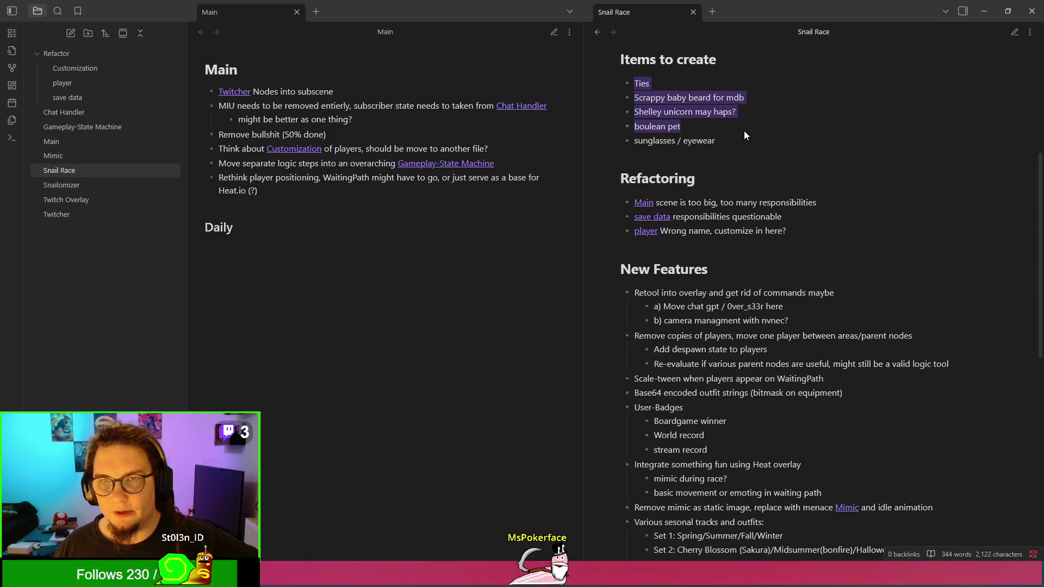
{"action": "double_click", "coordinate": [640, 83]}
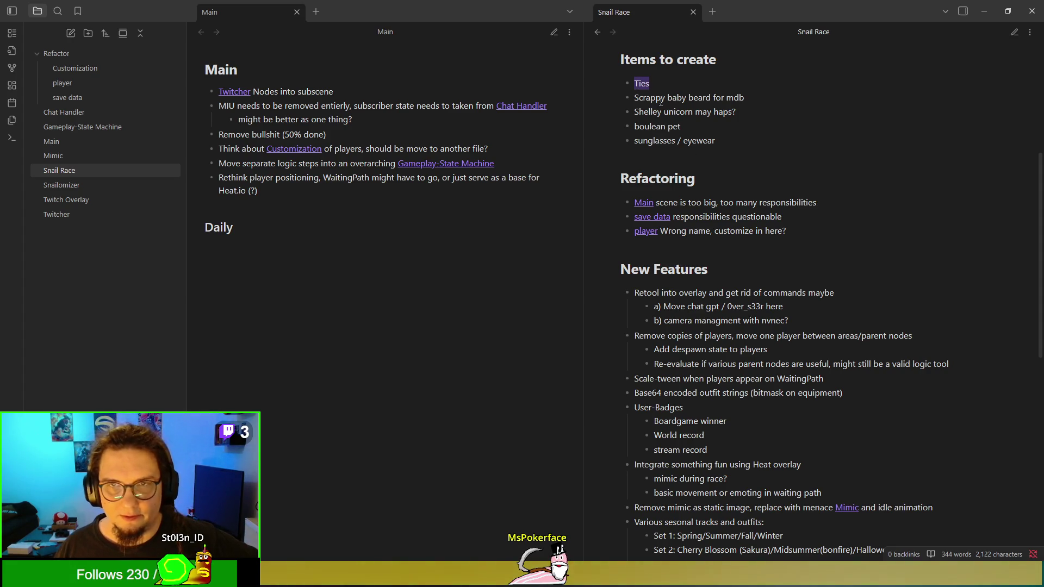
{"action": "double_click", "coordinate": [661, 99]}
{"action": "left_click", "coordinate": [670, 115]}
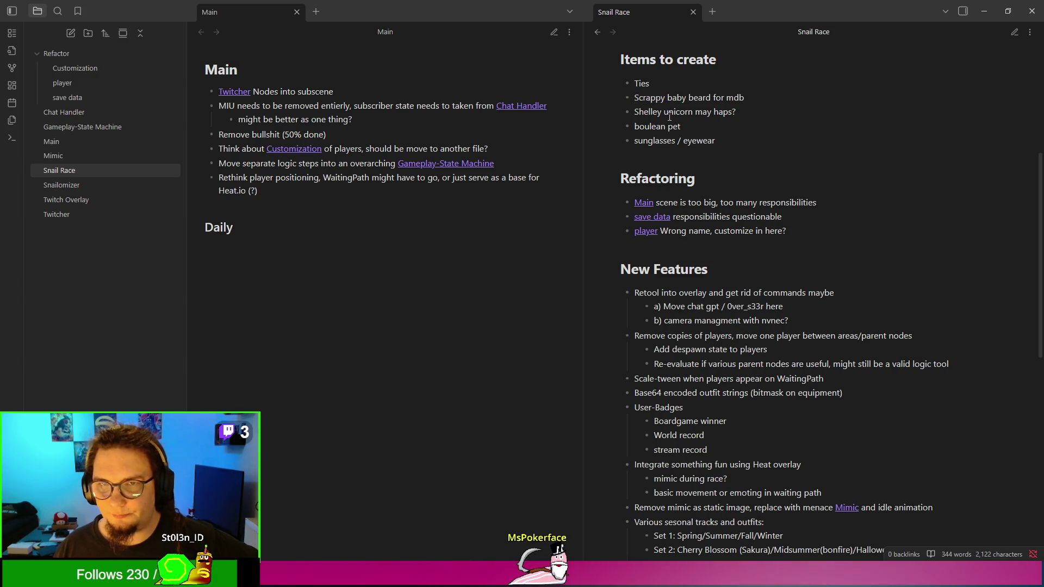
{"action": "left_click_drag", "start_coordinate": [690, 126], "coordinate": [636, 112]}
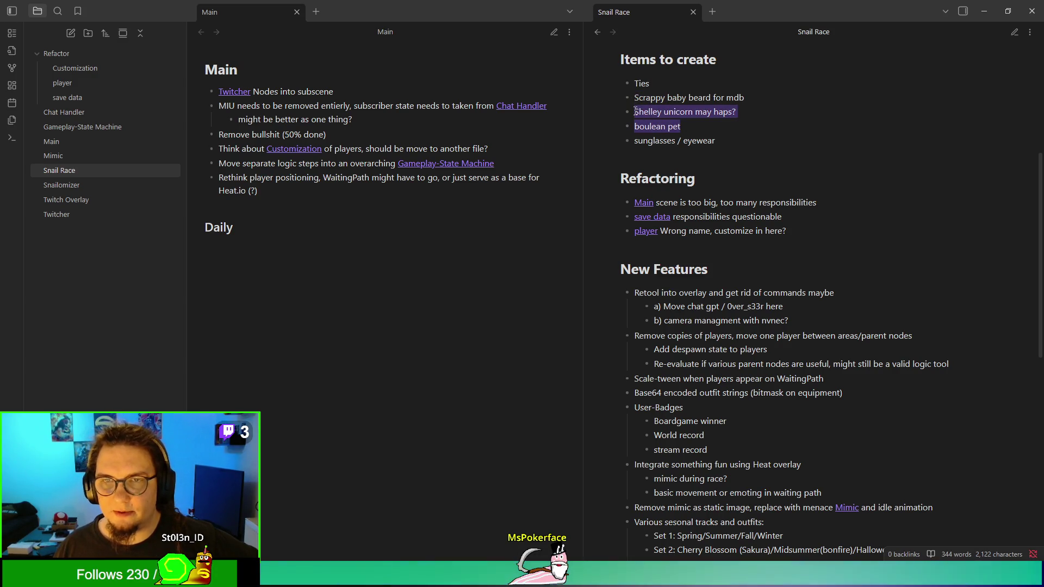
{"action": "left_click", "coordinate": [679, 128]}
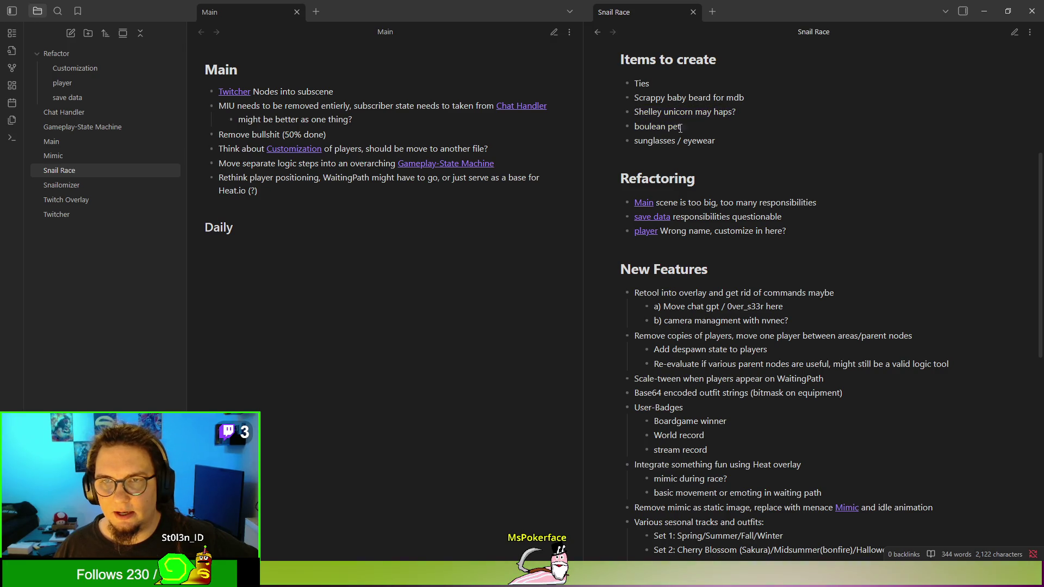
Step: Go over the rest of the list through sunglasses / eyewear, then close Obsidian
{"action": "left_click_drag", "start_coordinate": [634, 98], "coordinate": [704, 129]}
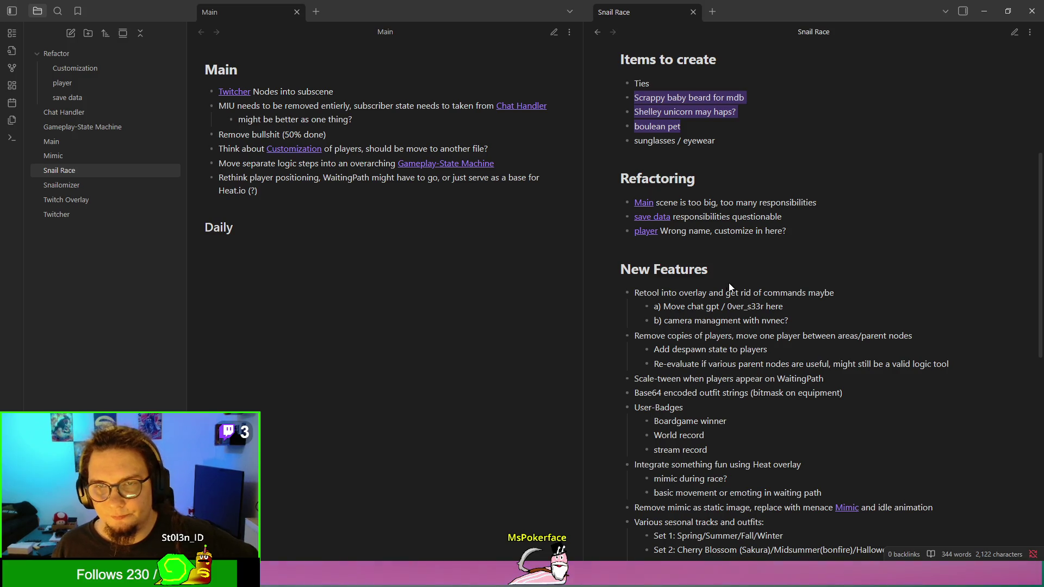
{"action": "left_click_drag", "start_coordinate": [716, 142], "coordinate": [631, 136]}
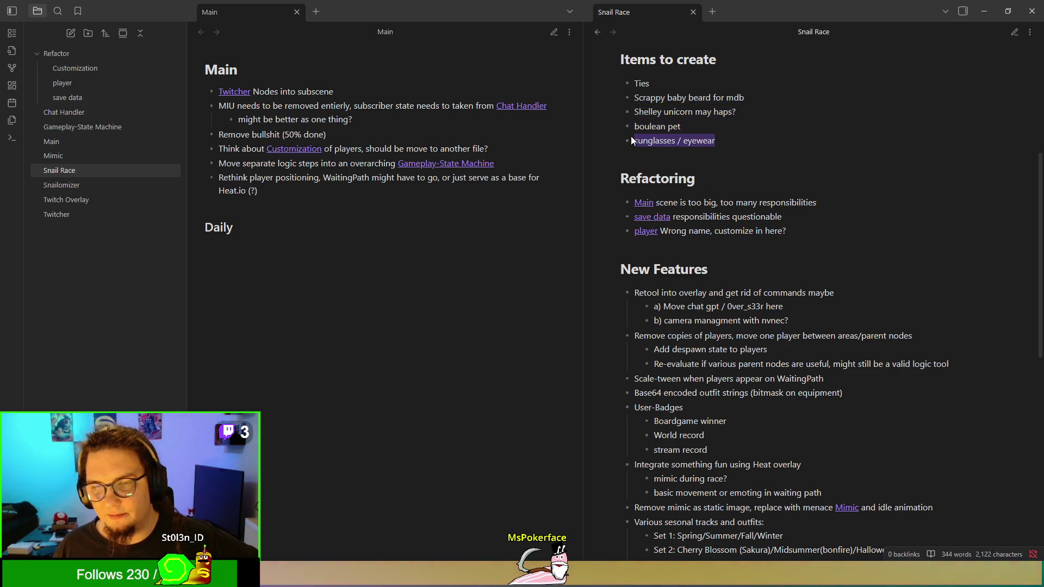
{"action": "left_click", "coordinate": [716, 152]}
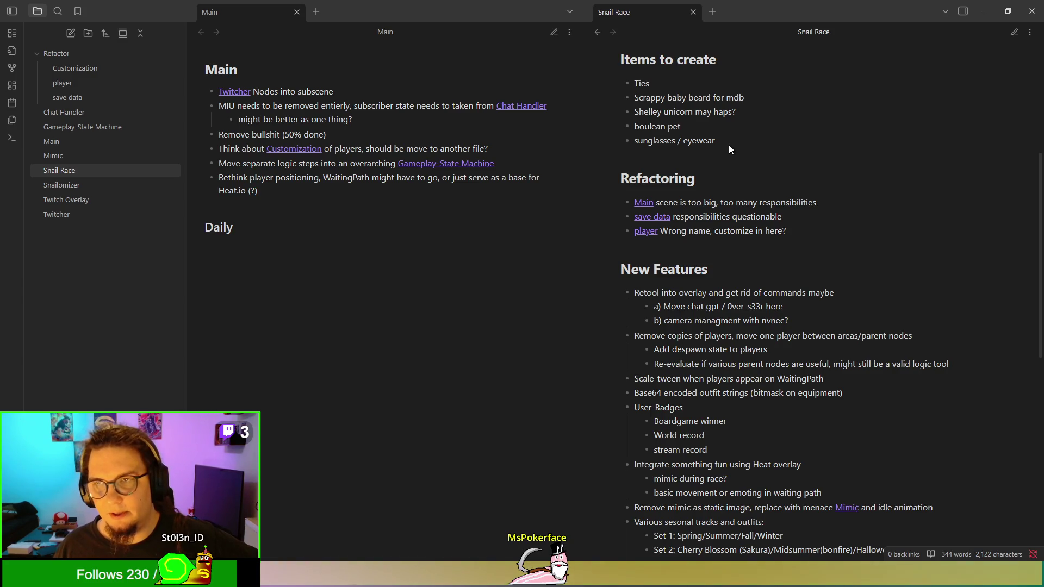
{"action": "left_click_drag", "start_coordinate": [729, 145], "coordinate": [621, 86]}
{"action": "left_click", "coordinate": [830, 180]}
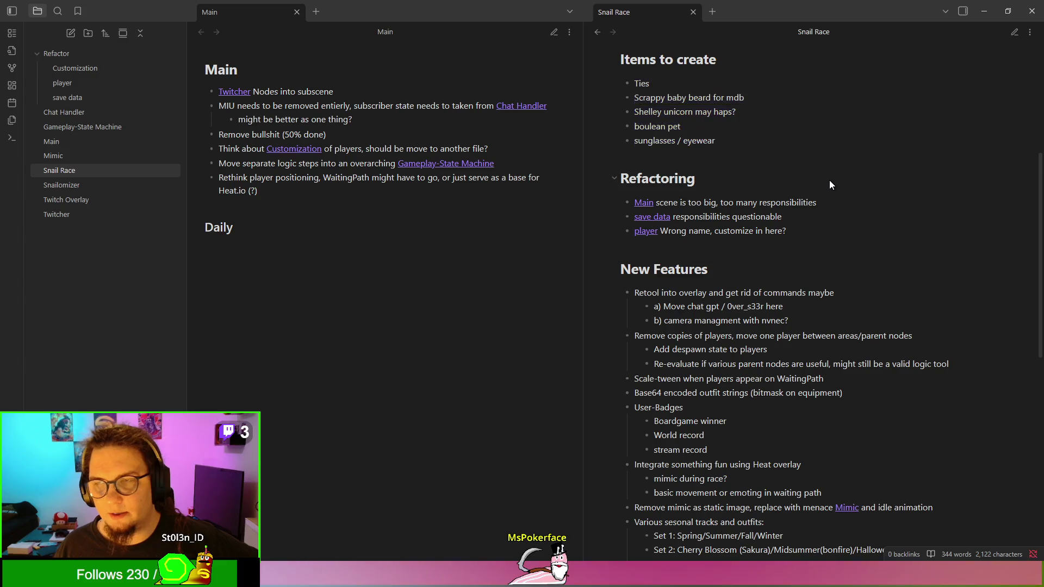
{"action": "mouse_move", "coordinate": [724, 143]}
{"action": "left_mouse_down"}
{"action": "mouse_move", "coordinate": [677, 111]}
{"action": "mouse_move", "coordinate": [630, 57]}
{"action": "left_mouse_up"}
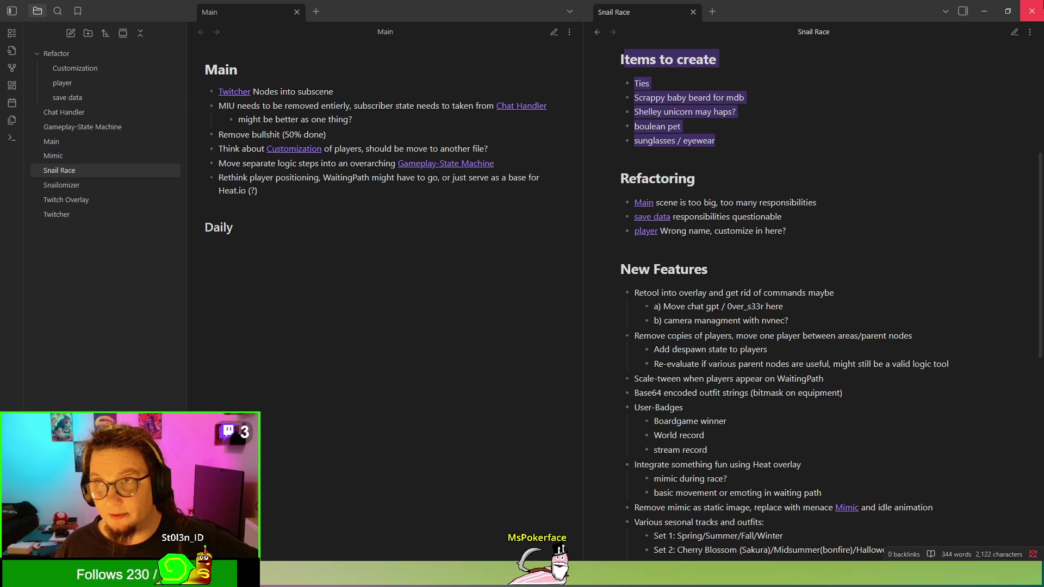
{"action": "left_click", "coordinate": [1032, 11]}
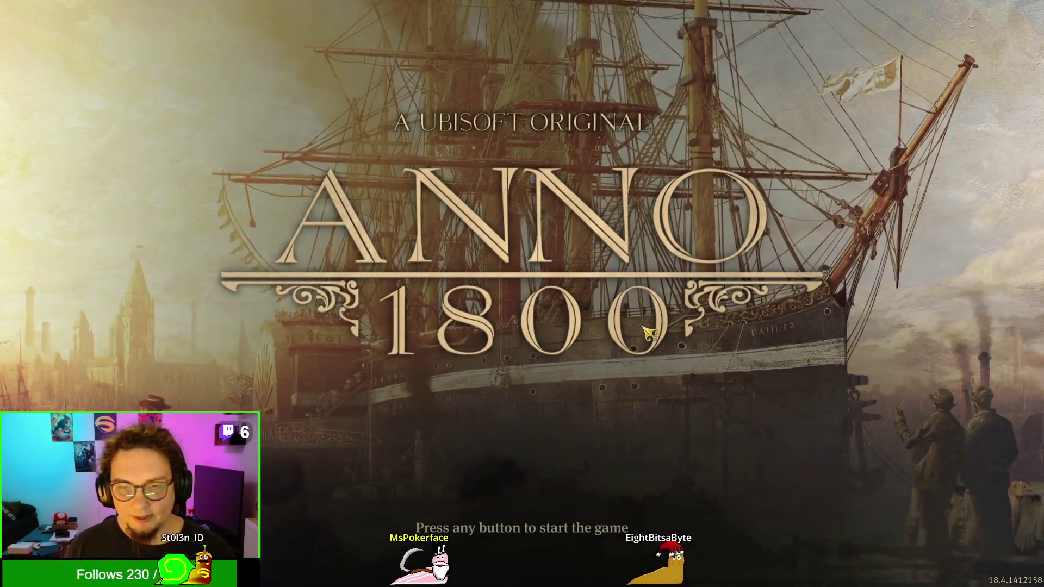
Step: Continue the latest sandbox save and Set Sail into the L'Ousores island settlement
{"action": "left_click", "coordinate": [781, 443]}
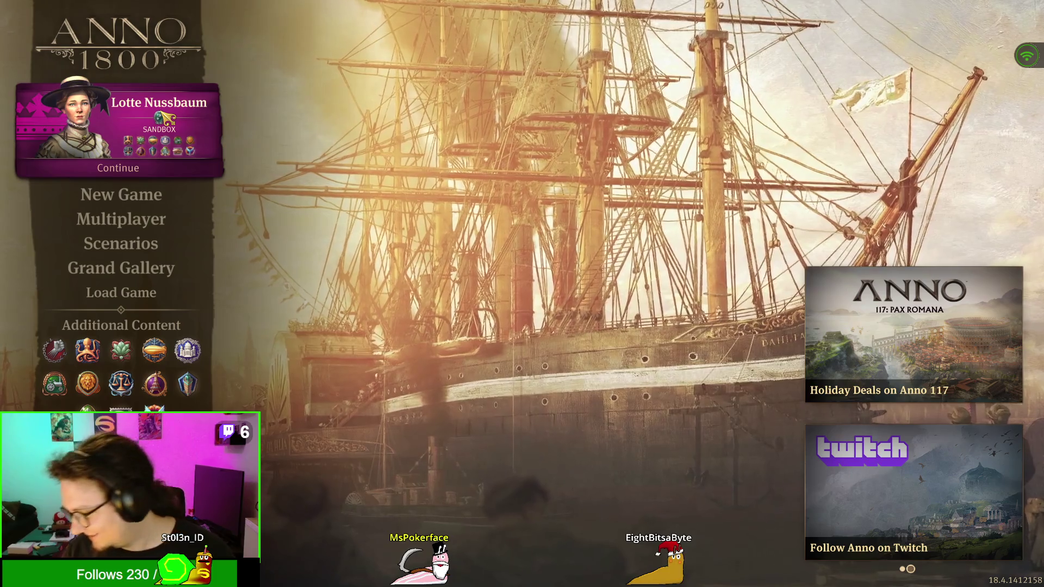
{"action": "left_click", "coordinate": [156, 114]}
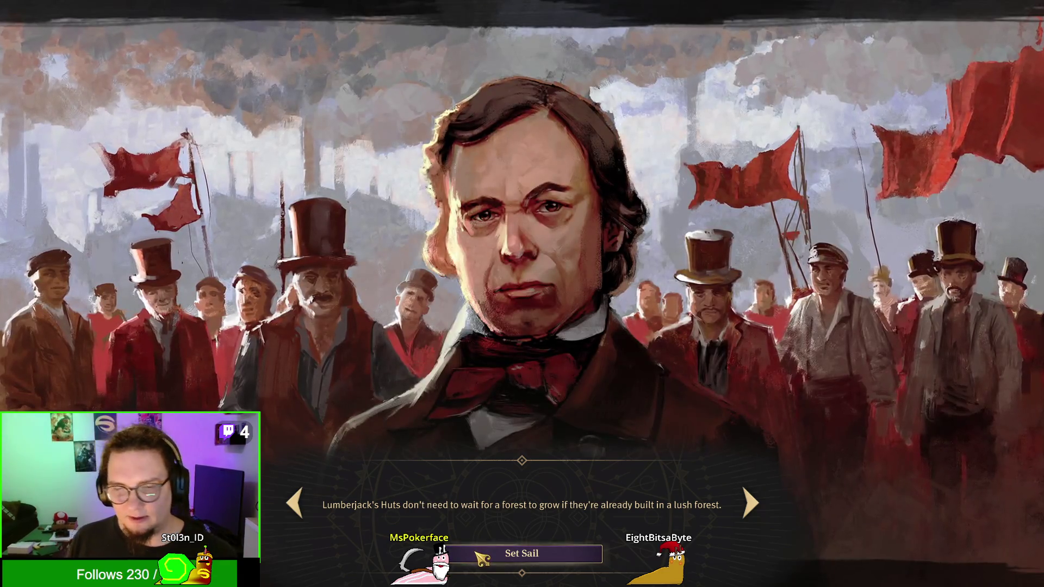
{"action": "left_click", "coordinate": [481, 558]}
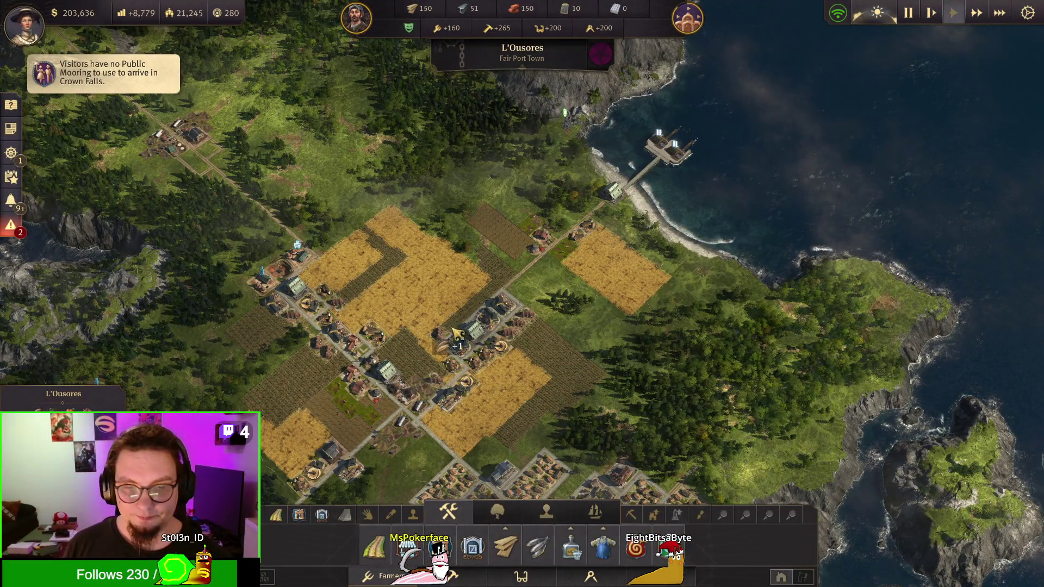
Step: Jump to Crown Falls harbour from the Public Mooring notice and view Engineers-tier harbour variants
{"action": "left_click", "coordinate": [133, 97]}
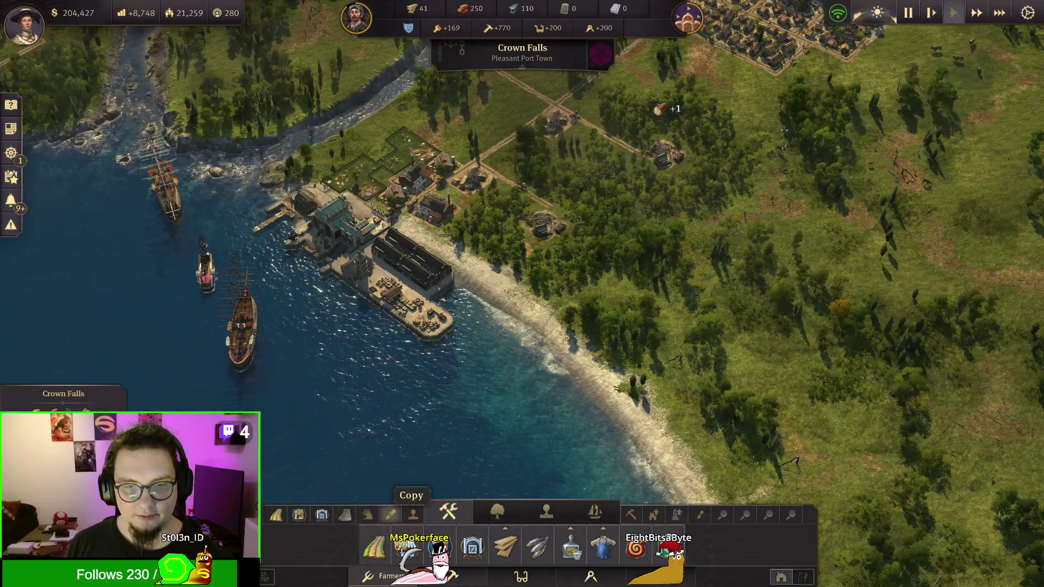
{"action": "left_click", "coordinate": [521, 577]}
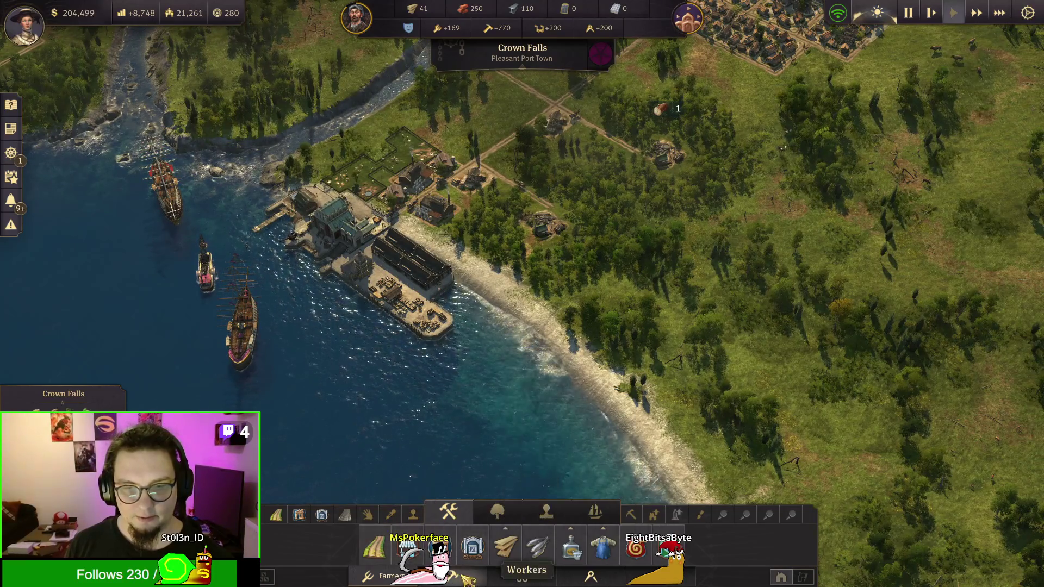
{"action": "left_click", "coordinate": [591, 576]}
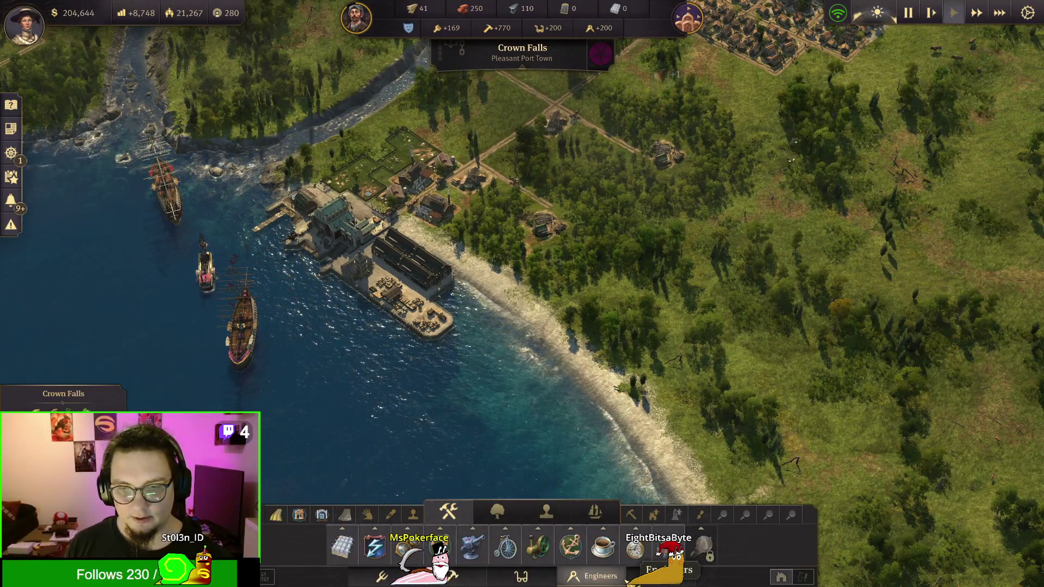
{"action": "left_click", "coordinate": [442, 545]}
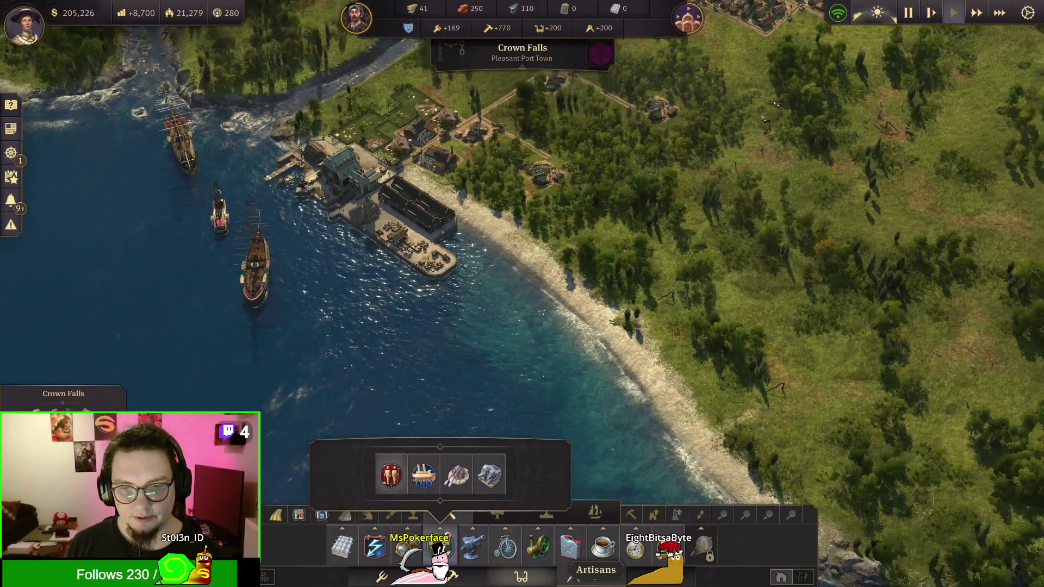
Step: Compare harbour buildings like Commuter Pier and Public Mooring across Artisans, Engineers and Workers tiers
{"action": "left_click", "coordinate": [521, 577]}
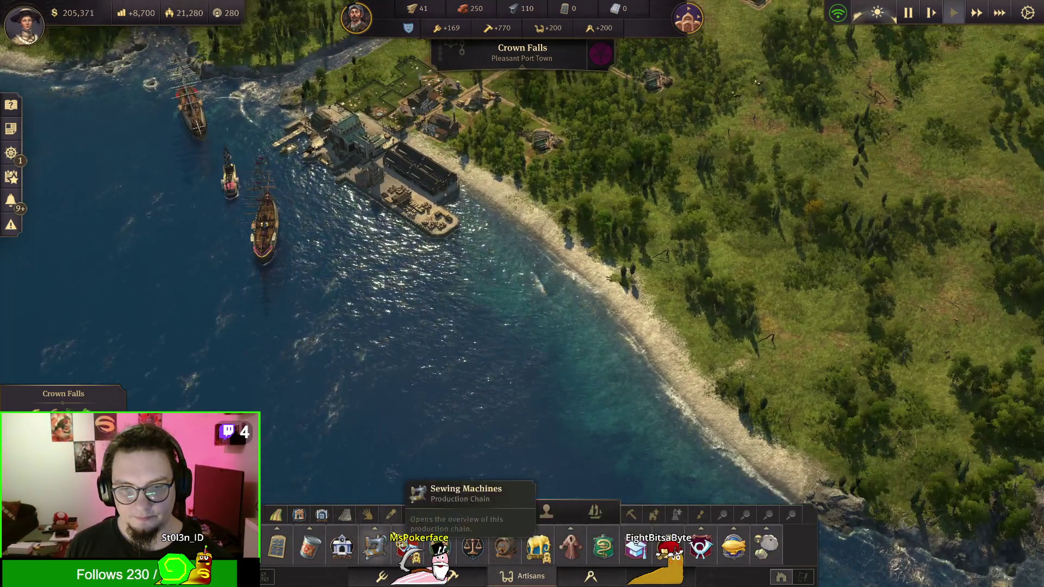
{"action": "left_click", "coordinate": [591, 577]}
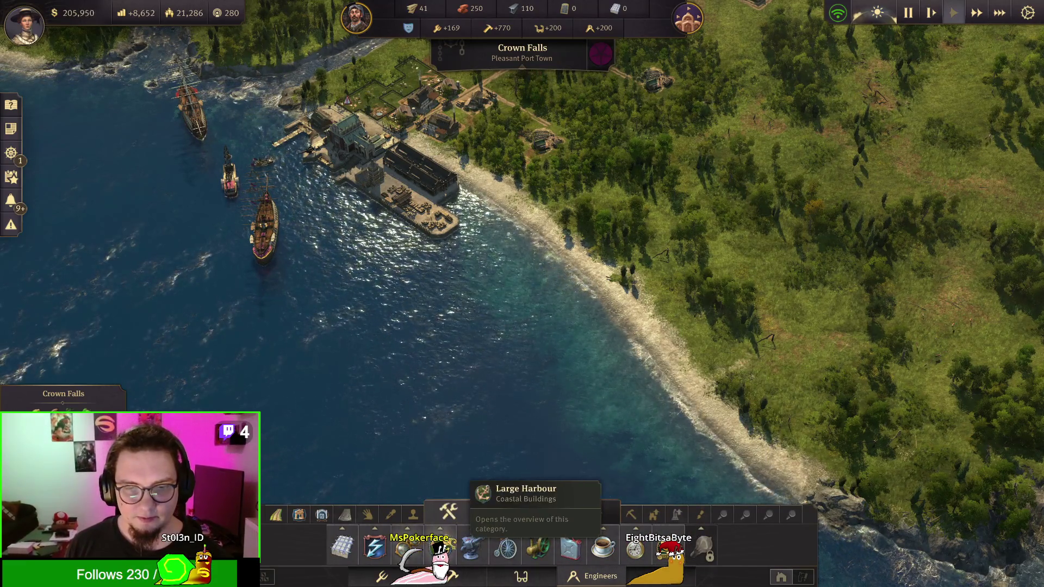
{"action": "left_click", "coordinate": [440, 545]}
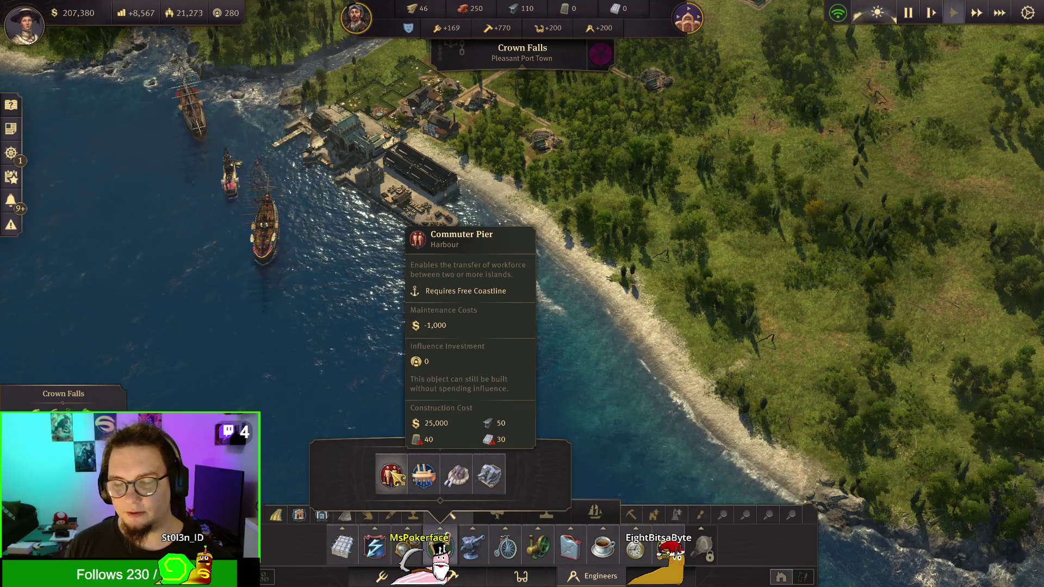
{"action": "key", "text": "w"}
{"action": "left_click", "coordinate": [481, 577]}
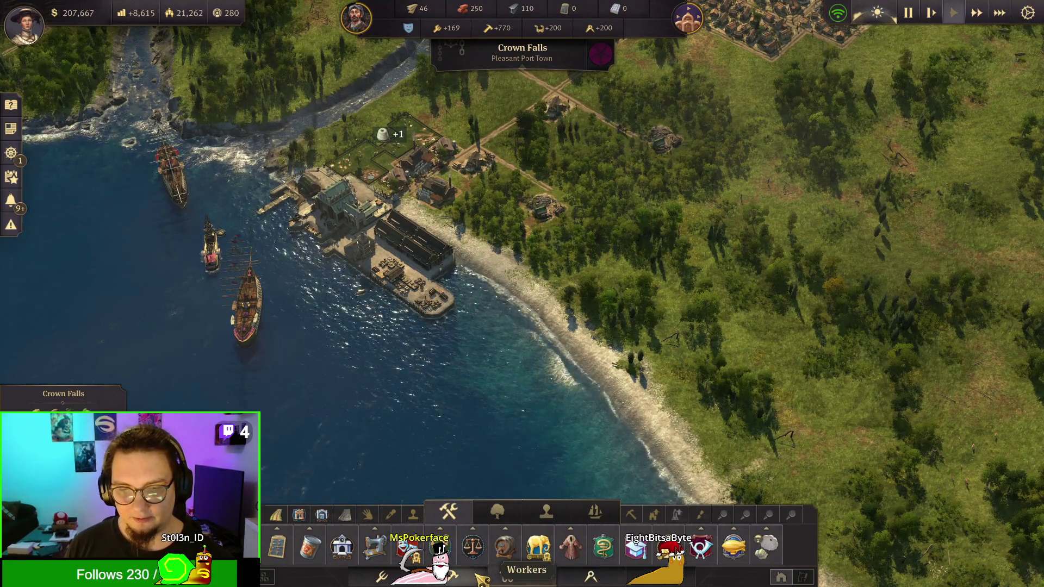
{"action": "mouse_move", "coordinate": [440, 544]}
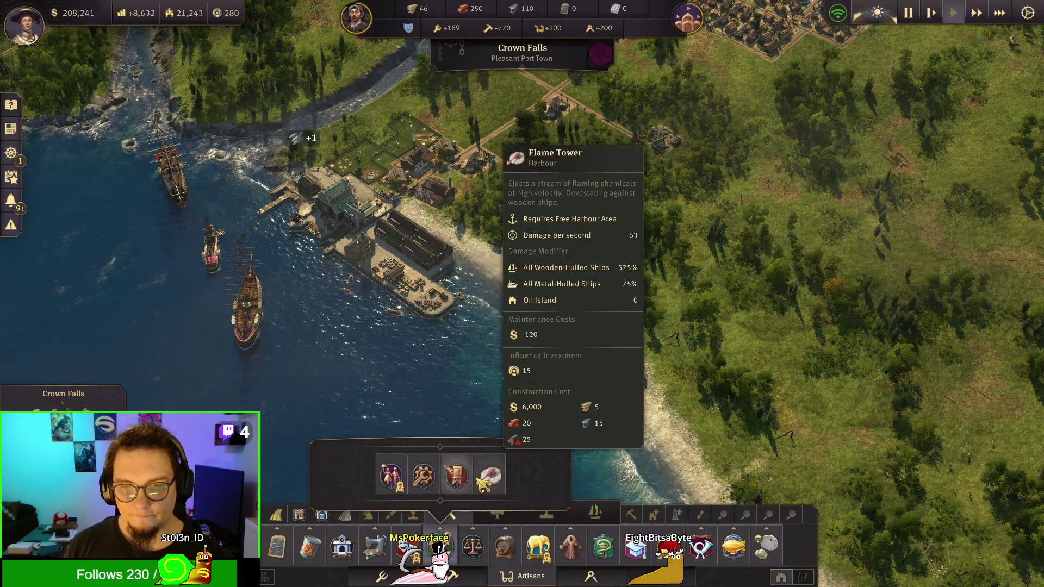
{"action": "mouse_move", "coordinate": [472, 546]}
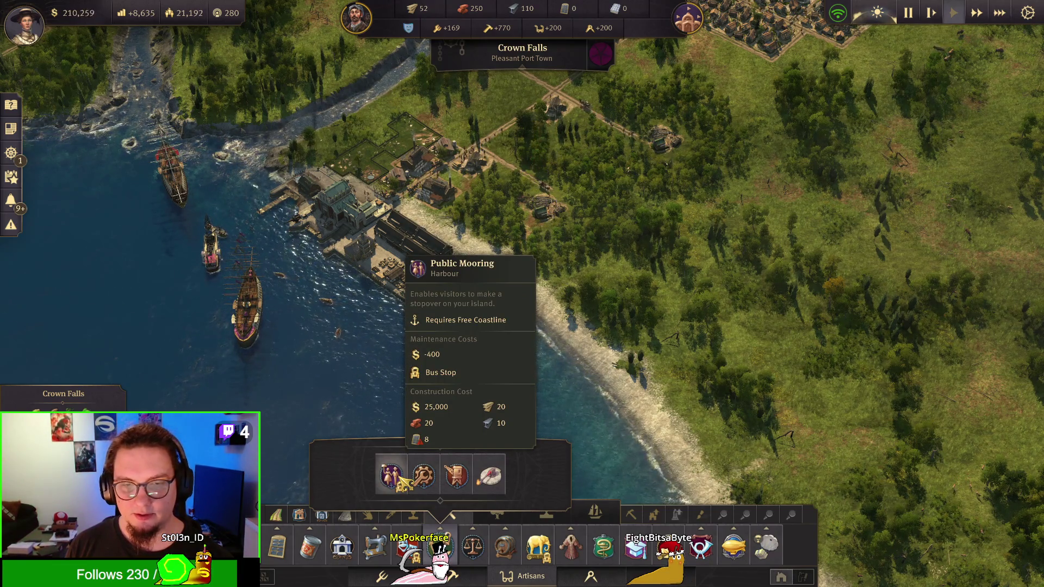
Step: Send the ship Nantucket to Stolens Home in The Old World
{"action": "key", "text": "q"}
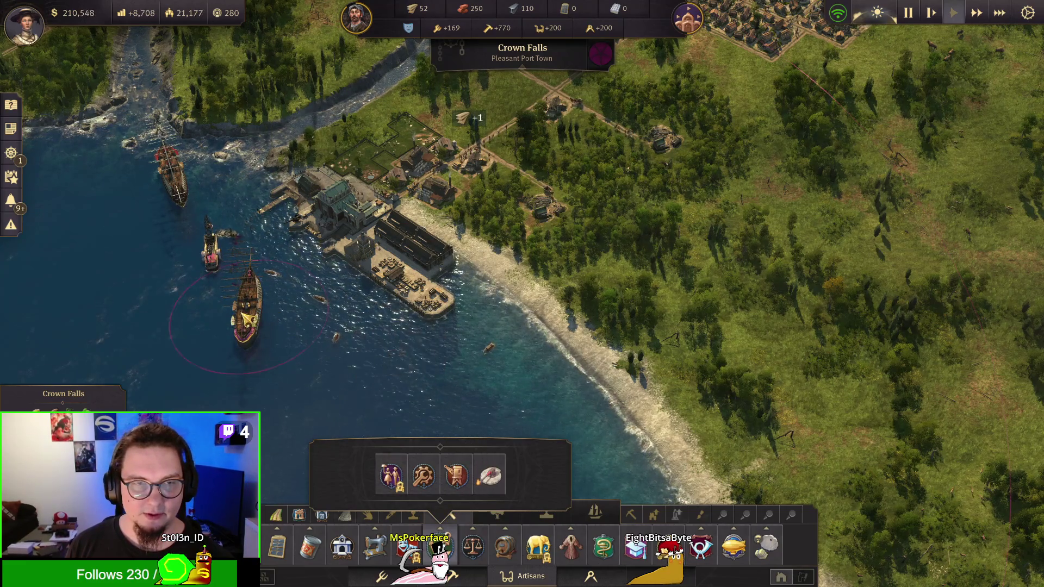
{"action": "left_click", "coordinate": [248, 304]}
{"action": "scroll", "coordinate": [506, 378], "scroll_direction": "down", "scroll_amount": 3}
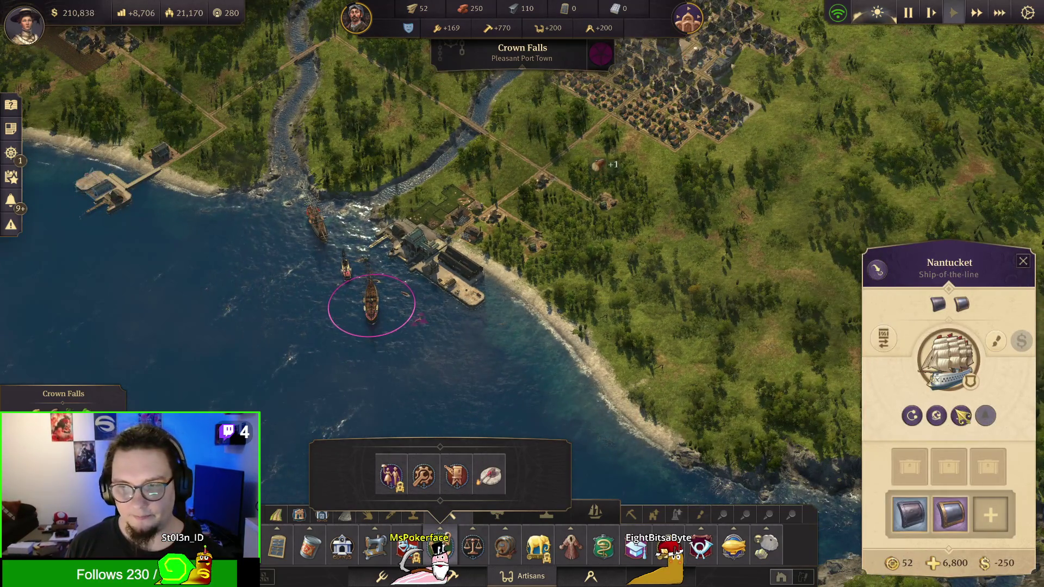
{"action": "left_click", "coordinate": [937, 416]}
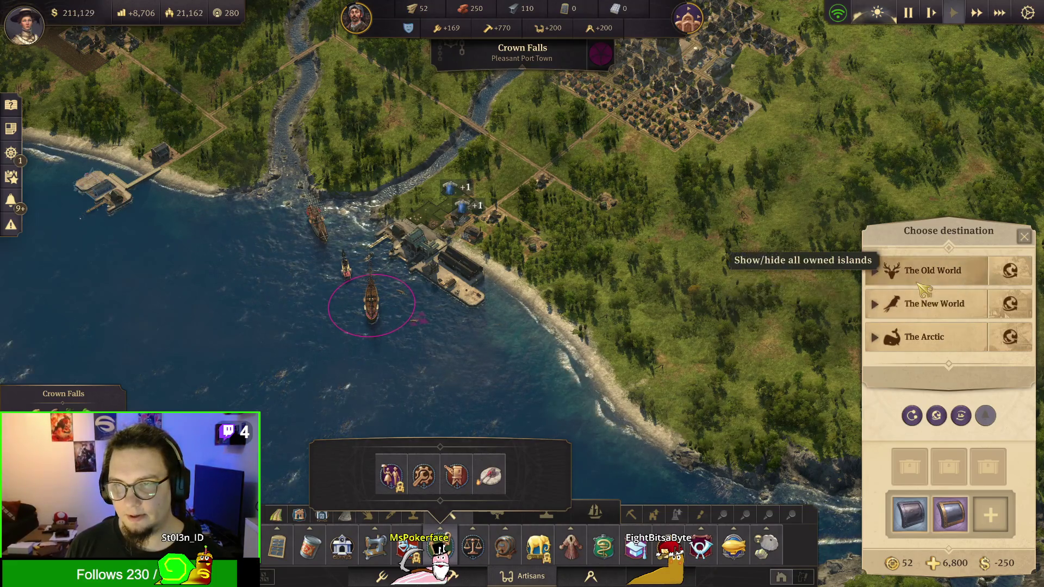
{"action": "left_click", "coordinate": [931, 270]}
{"action": "left_click", "coordinate": [937, 343]}
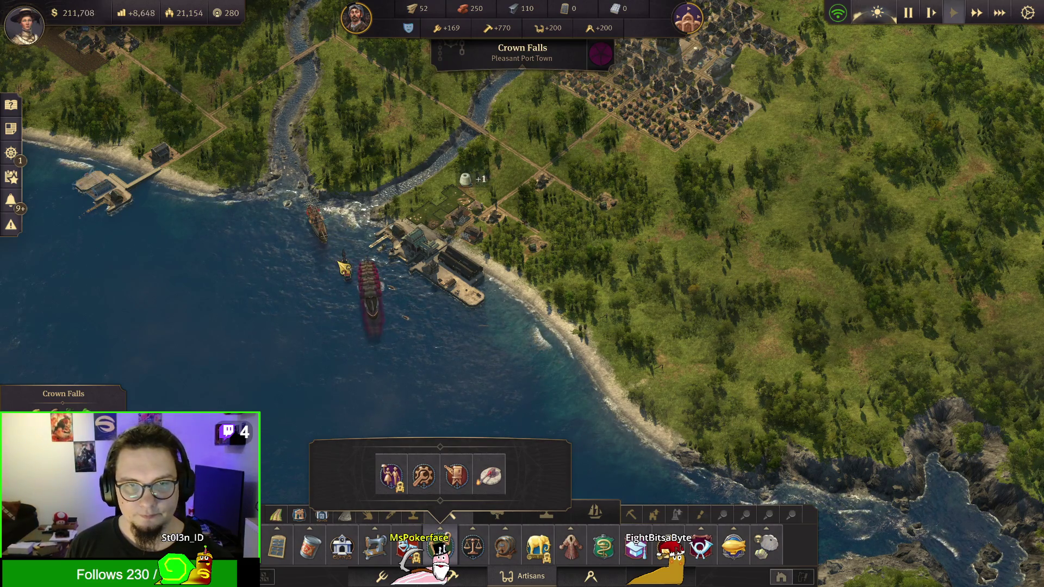
Step: Unload the salvager Industrious's 39 goods into Crown Falls and pick an Old World destination
{"action": "left_click", "coordinate": [351, 275]}
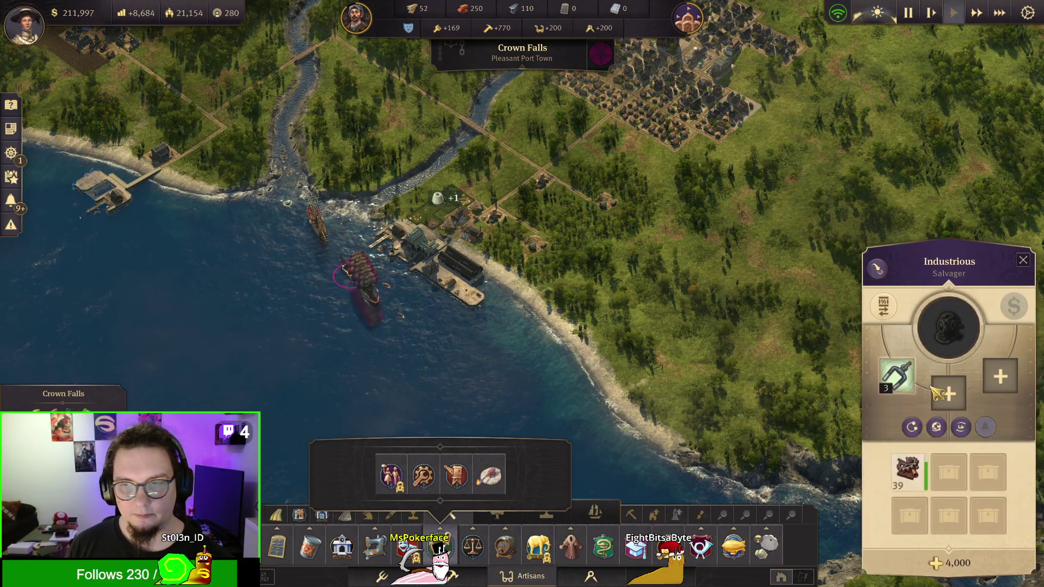
{"action": "left_click", "coordinate": [875, 301]}
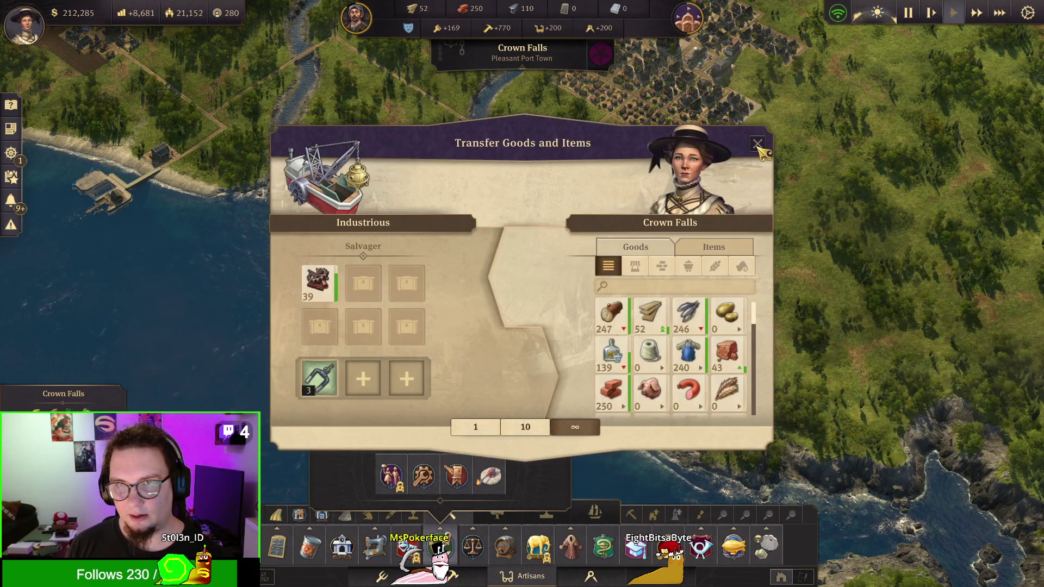
{"action": "left_click", "coordinate": [338, 294]}
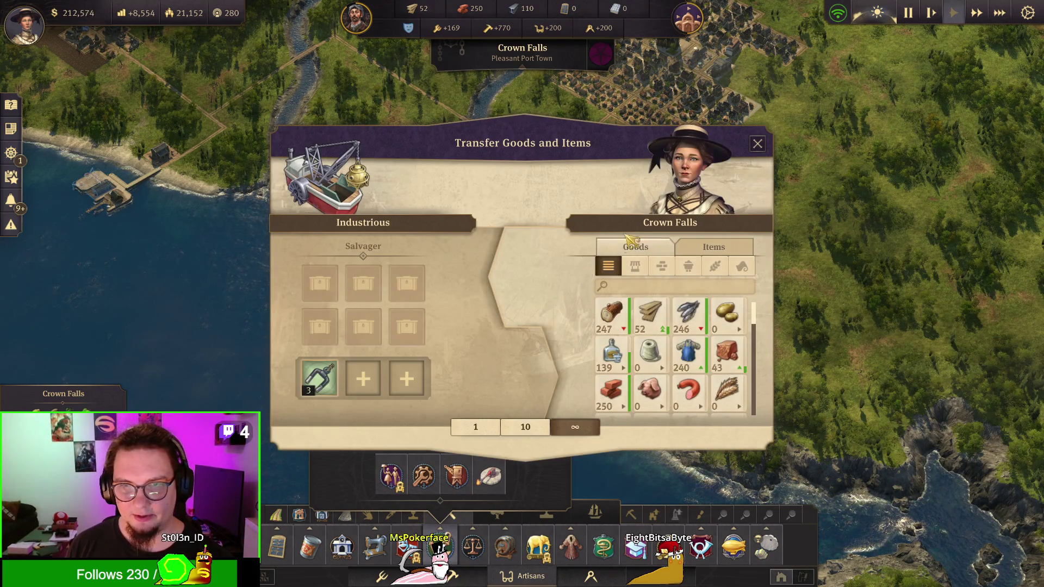
{"action": "left_click", "coordinate": [758, 143]}
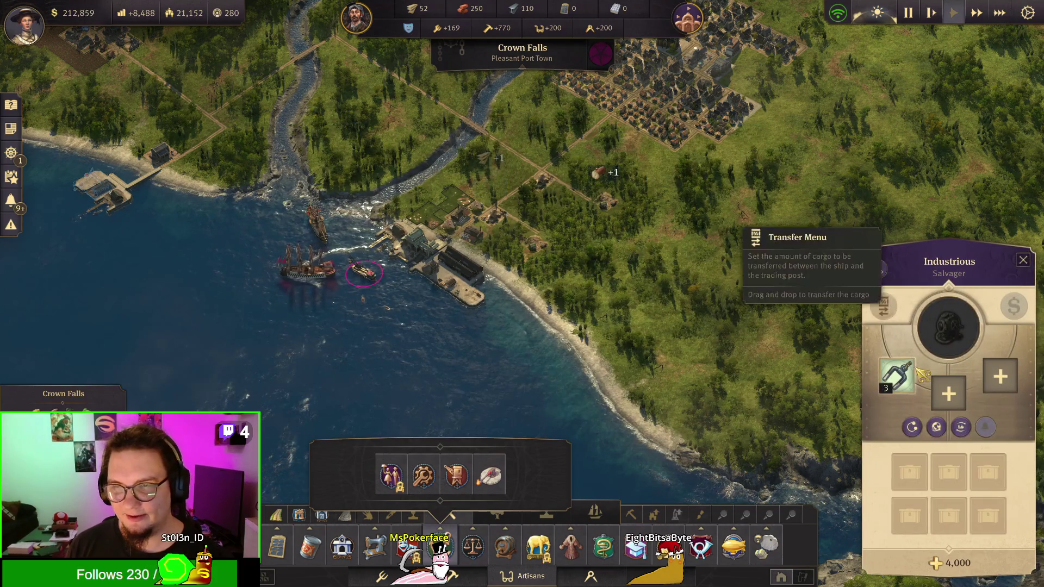
{"action": "left_click", "coordinate": [936, 427]}
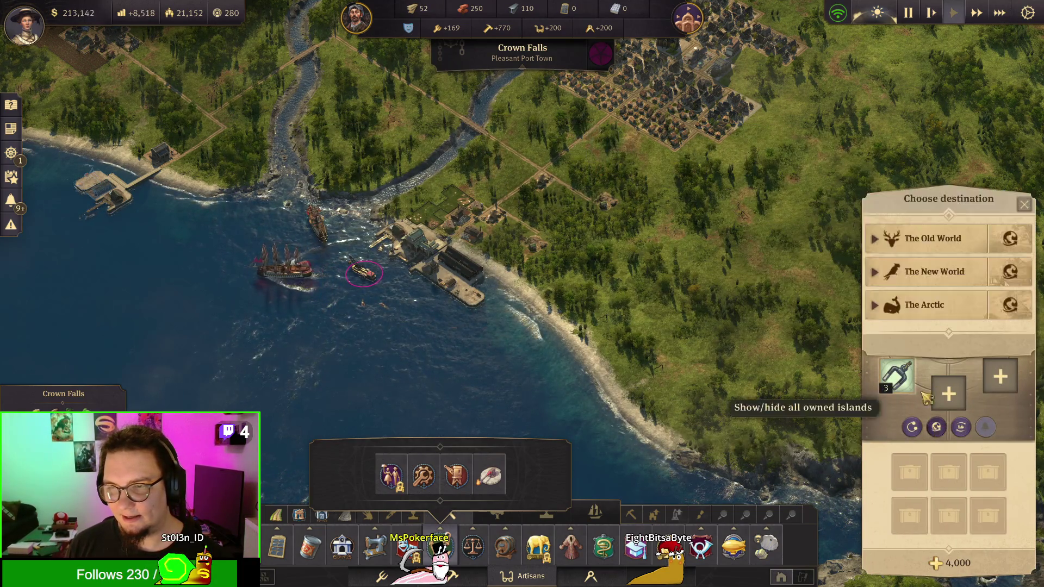
{"action": "left_click", "coordinate": [916, 235]}
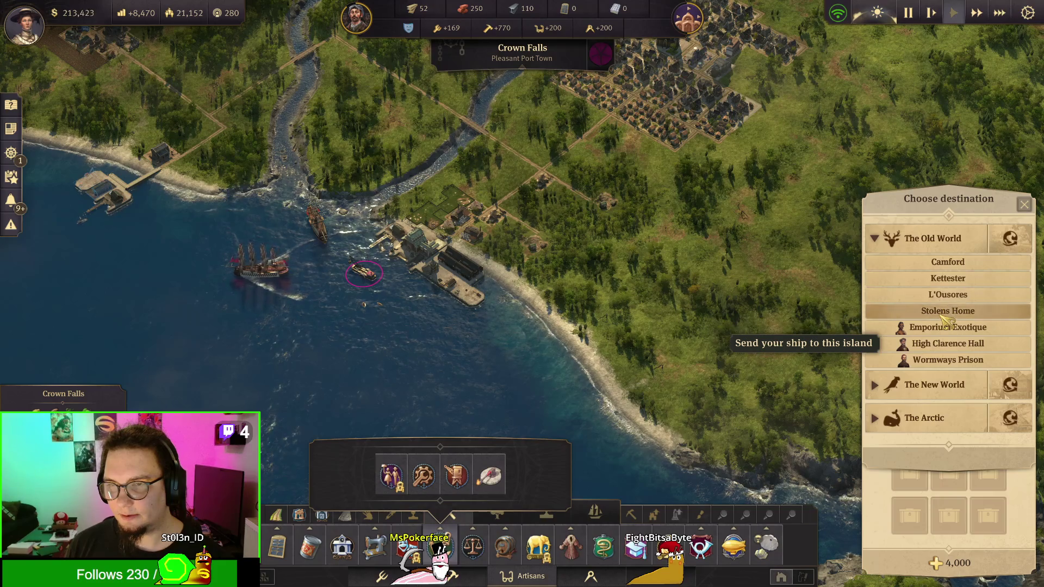
Step: Send the salvager to an Old World island and jump to the ships near Little Hoping
{"action": "left_click", "coordinate": [925, 306]}
{"action": "left_click_drag", "start_coordinate": [511, 340], "coordinate": [628, 356]}
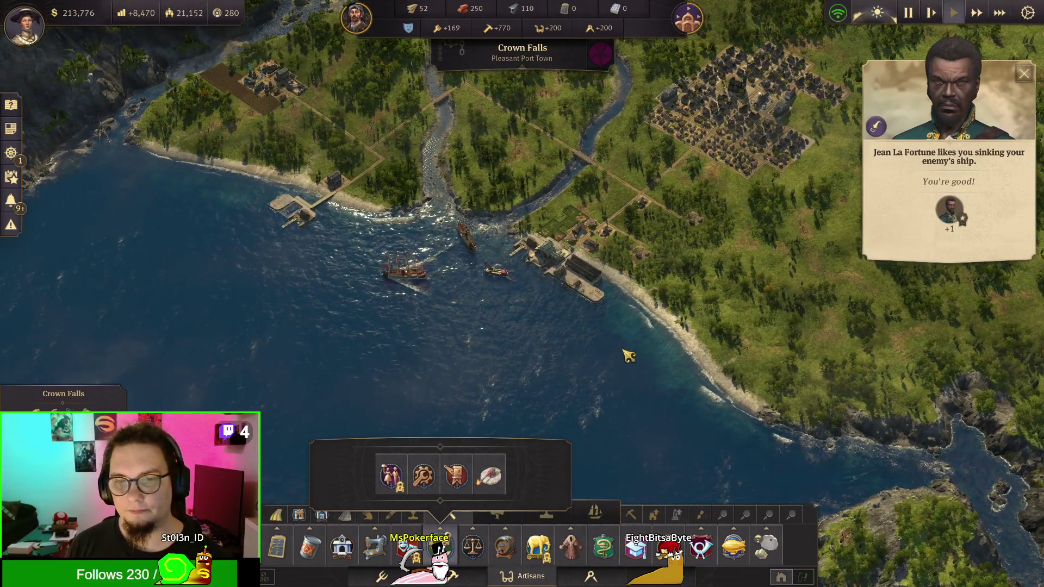
{"action": "left_click", "coordinate": [882, 131]}
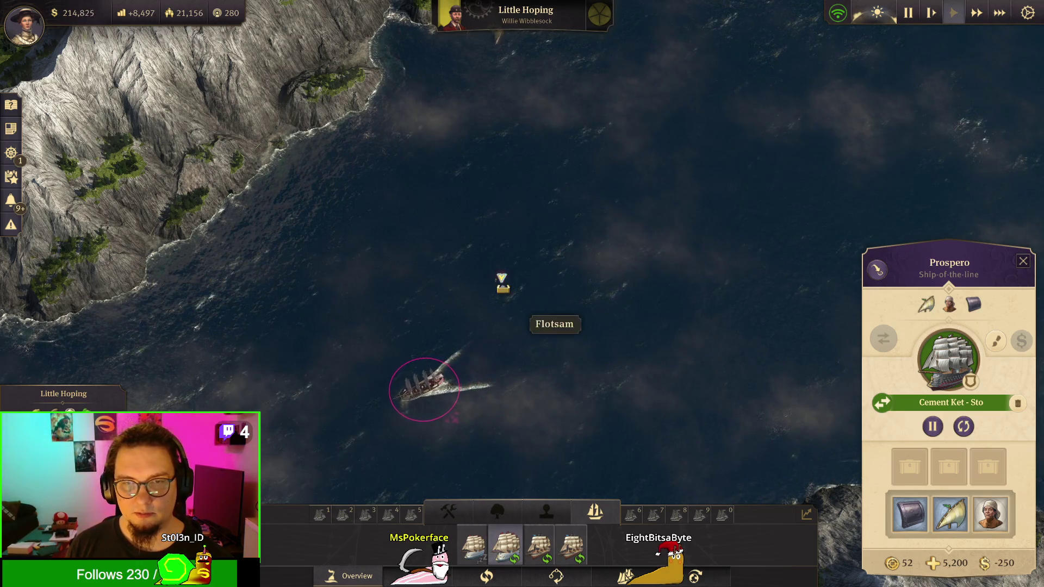
Step: Redirect the ship Rover to a new spot and unload its 29 rum and 12 sails
{"action": "left_click", "coordinate": [473, 544]}
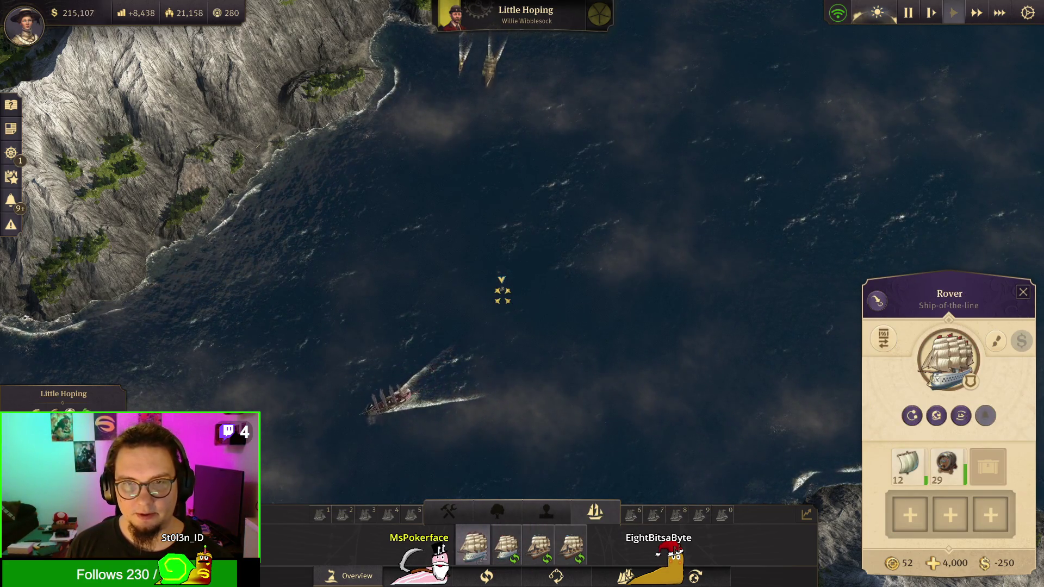
{"action": "right_click", "coordinate": [501, 285]}
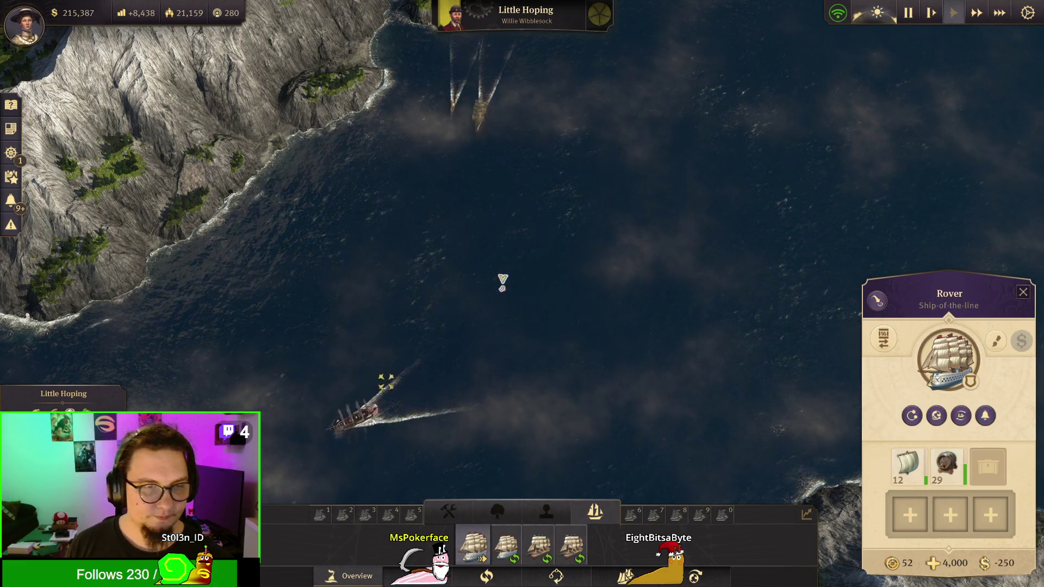
{"action": "left_click", "coordinate": [883, 338]}
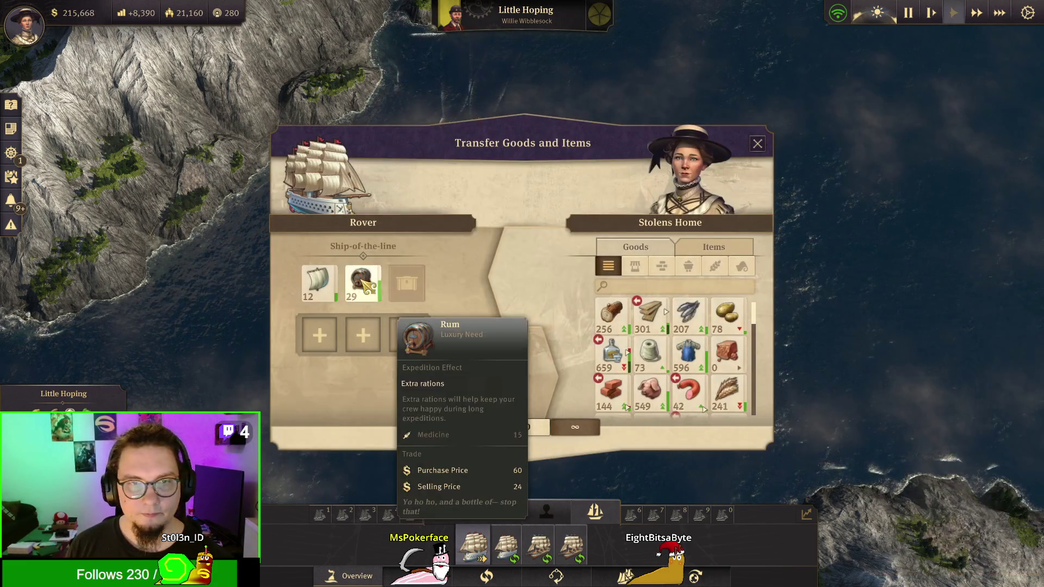
{"action": "left_click", "coordinate": [363, 283]}
{"action": "left_click", "coordinate": [318, 281]}
{"action": "left_click", "coordinate": [759, 145]}
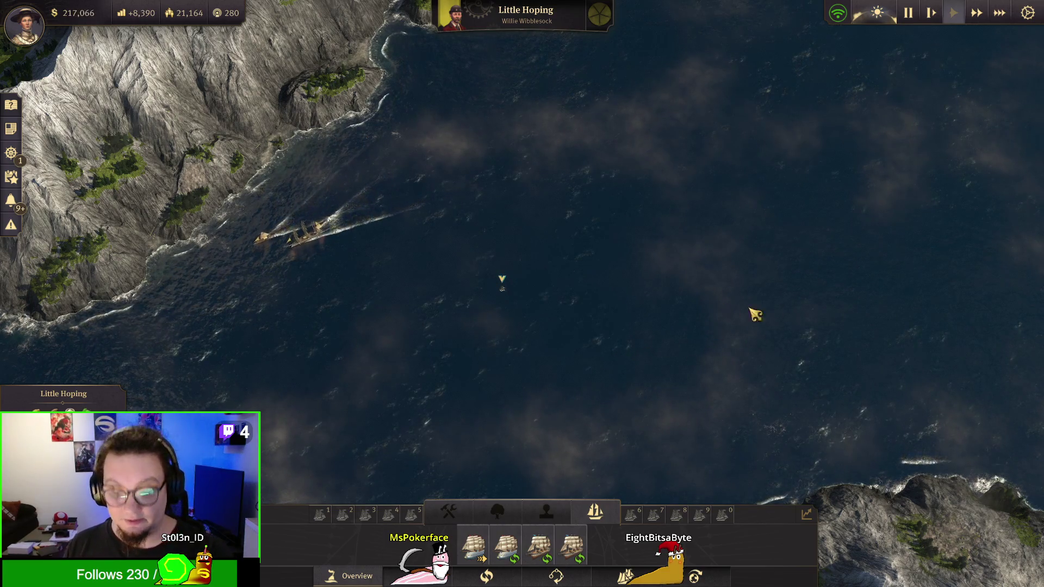
Step: Move to the Stolens Home city and list the Grand Trading Post's consumer goods
{"action": "key", "text": "d"}
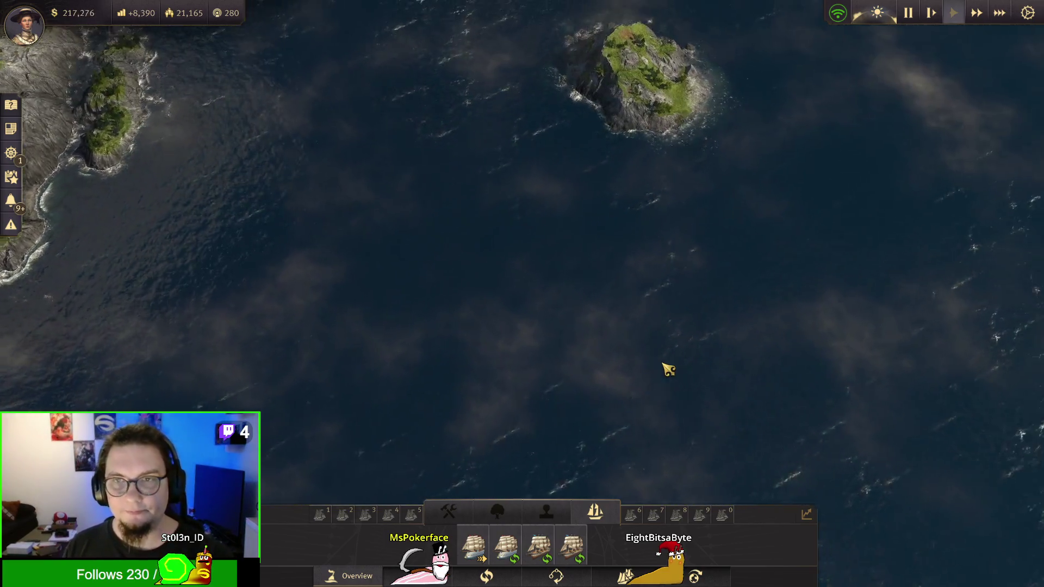
{"action": "key", "text": "d"}
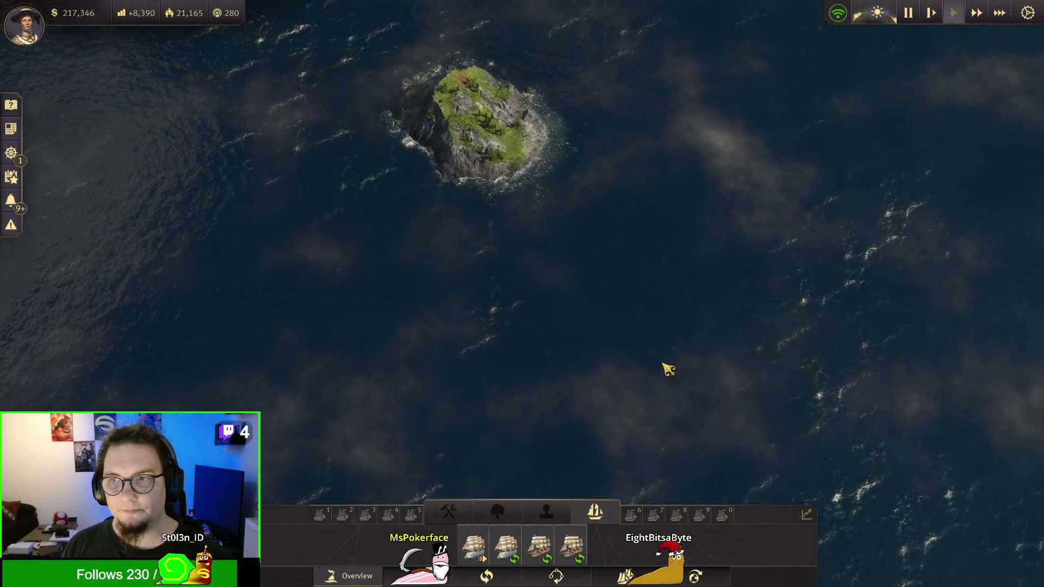
{"action": "key", "text": "d"}
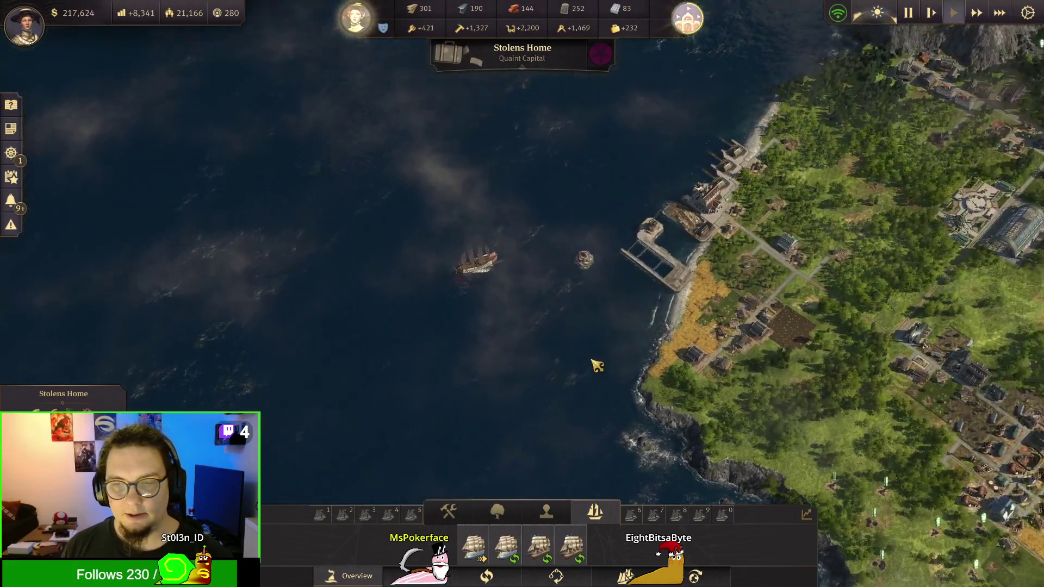
{"action": "left_click", "coordinate": [565, 313]}
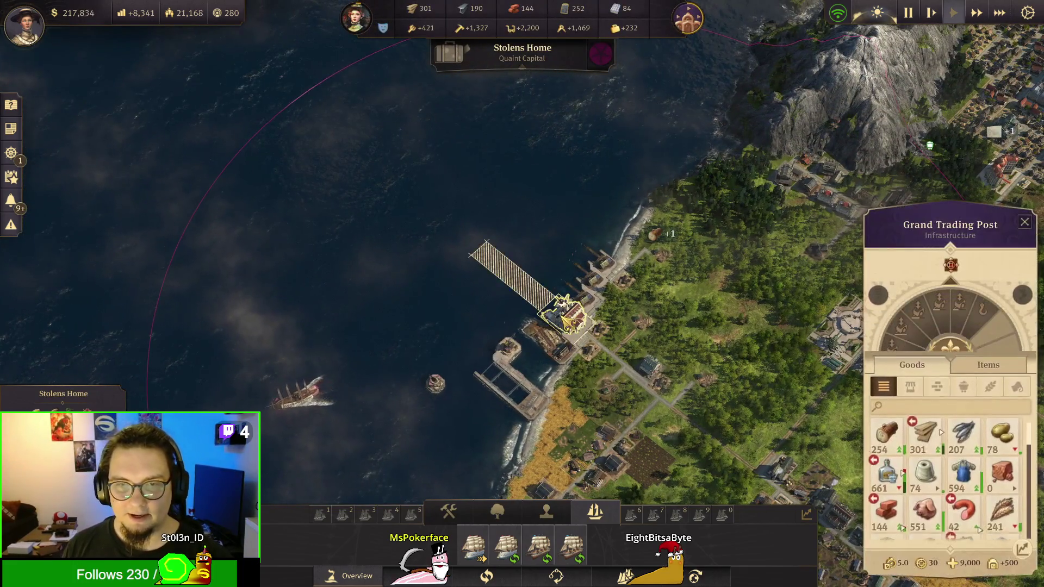
{"action": "key", "text": "d"}
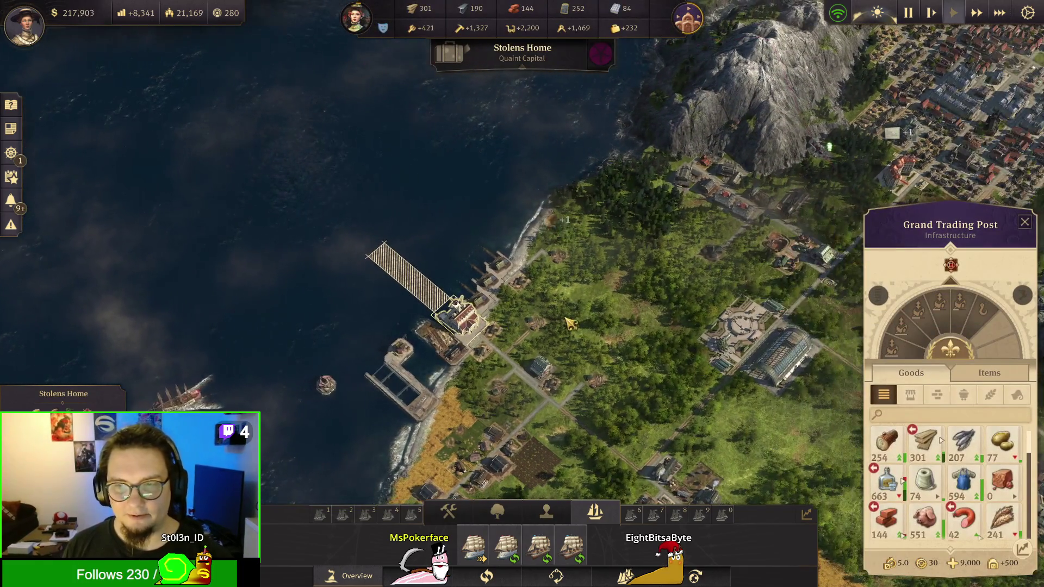
{"action": "key", "text": "d"}
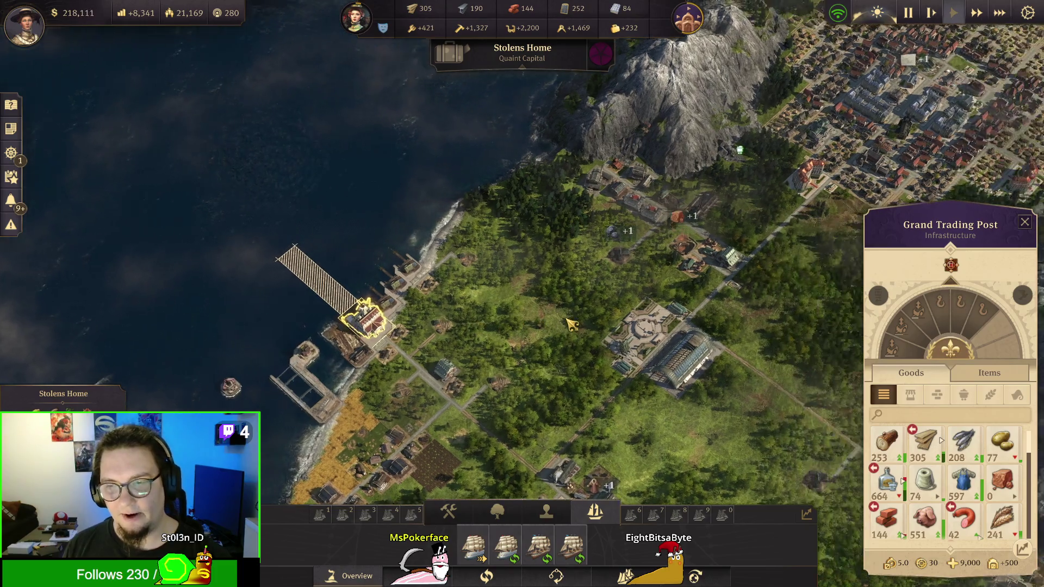
{"action": "key", "text": "w"}
{"action": "key", "text": "d"}
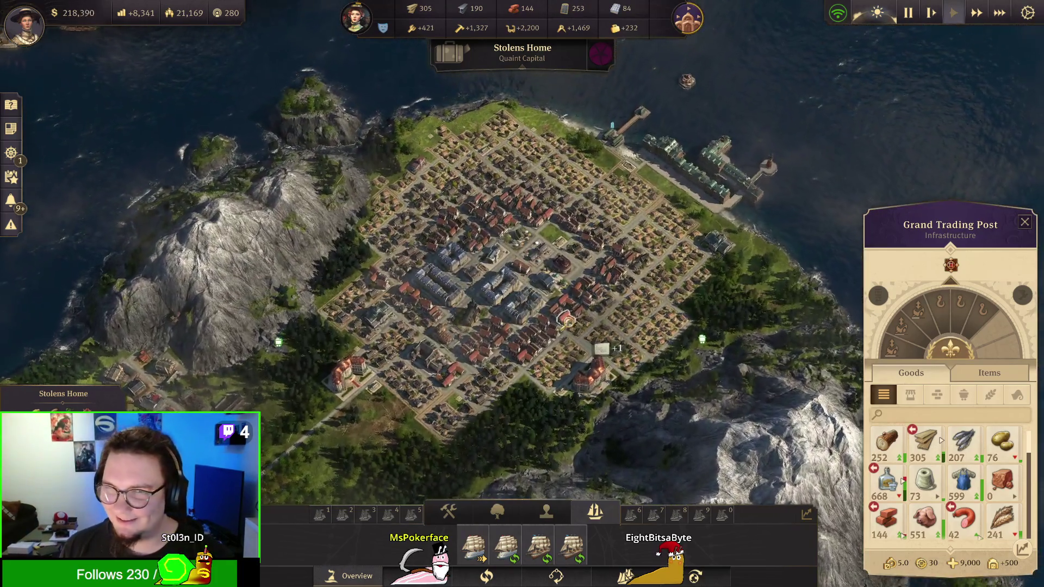
{"action": "scroll", "coordinate": [571, 323], "scroll_direction": "up", "scroll_amount": 1}
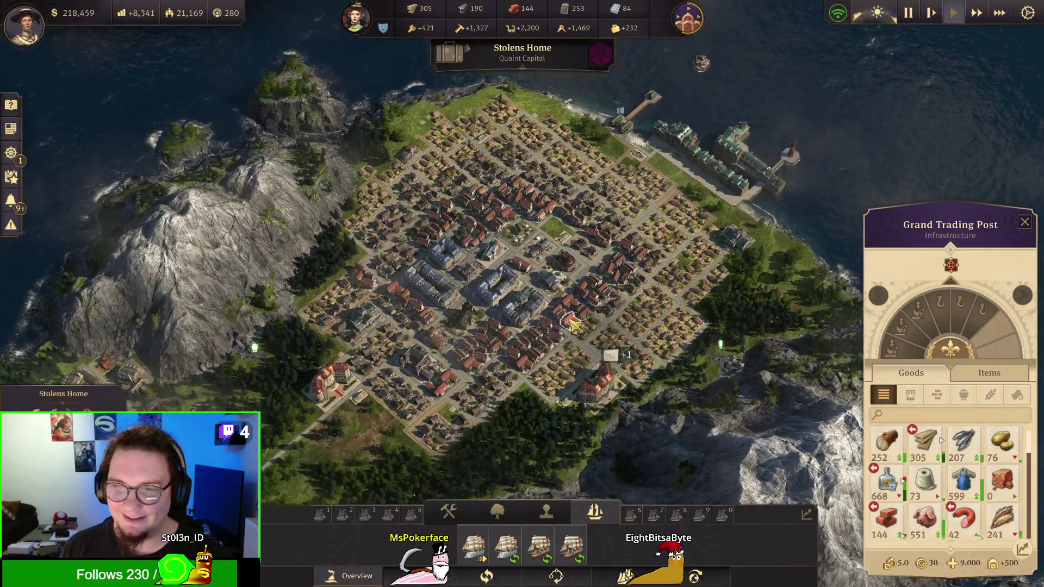
{"action": "left_click", "coordinate": [910, 394]}
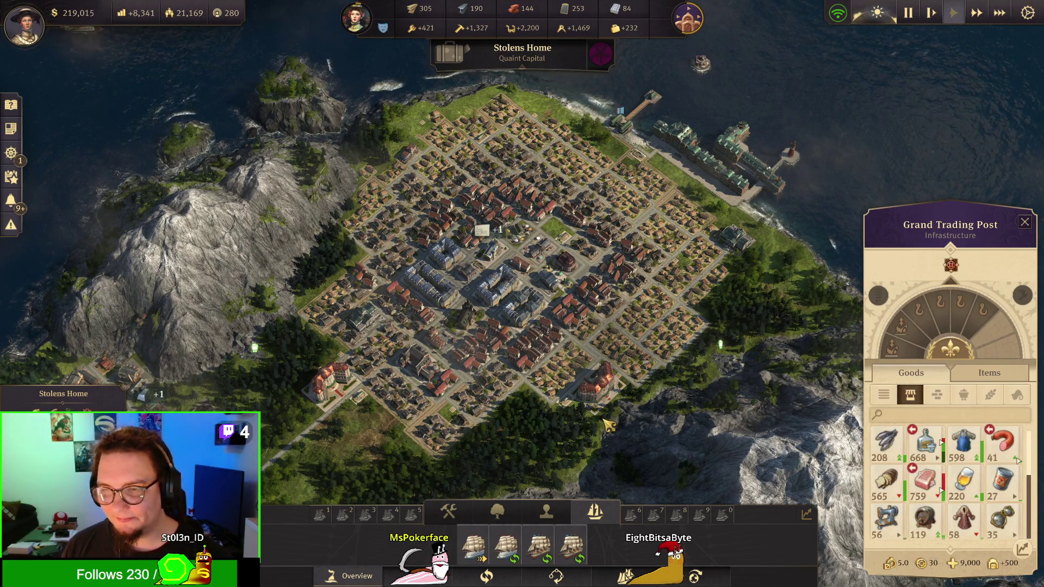
Step: Check an artisan residence's happiness factors, then inspect an engineer residence
{"action": "left_click", "coordinate": [556, 334]}
{"action": "scroll", "coordinate": [521, 297], "scroll_direction": "up", "scroll_amount": 1}
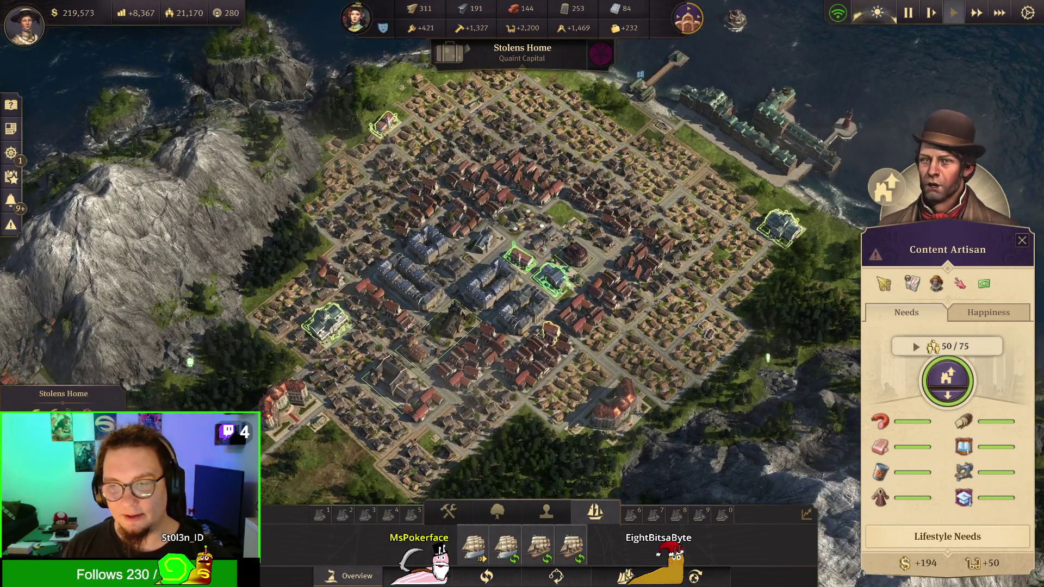
{"action": "left_click", "coordinate": [959, 312]}
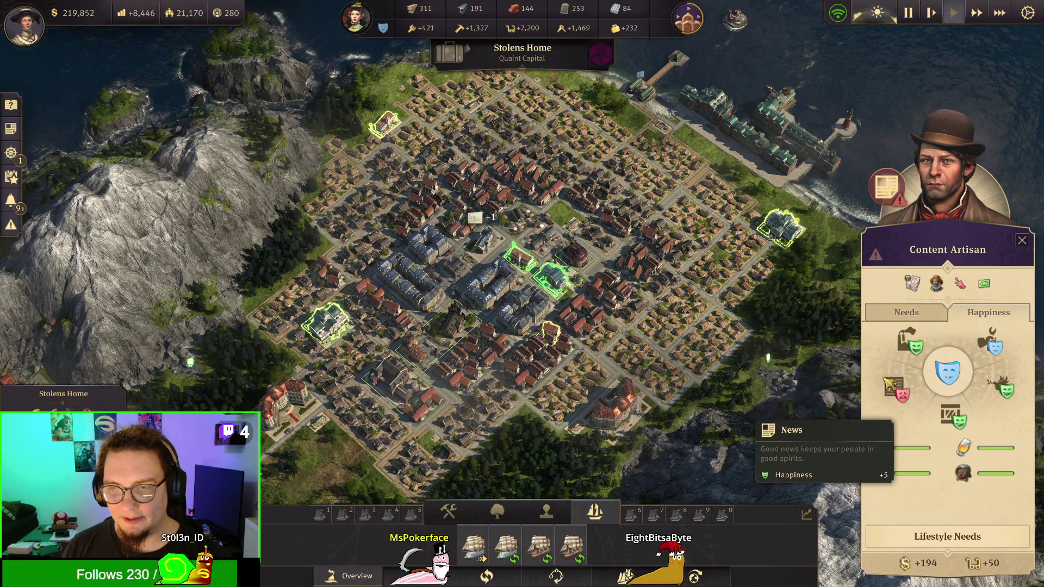
{"action": "left_click", "coordinate": [521, 305]}
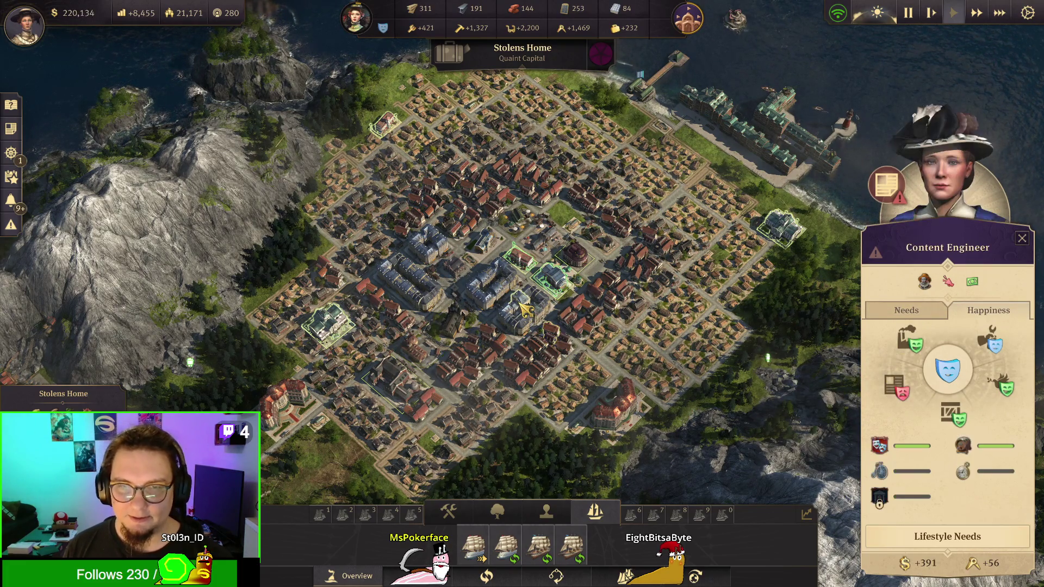
{"action": "scroll", "coordinate": [574, 354], "scroll_direction": "up", "scroll_amount": 3}
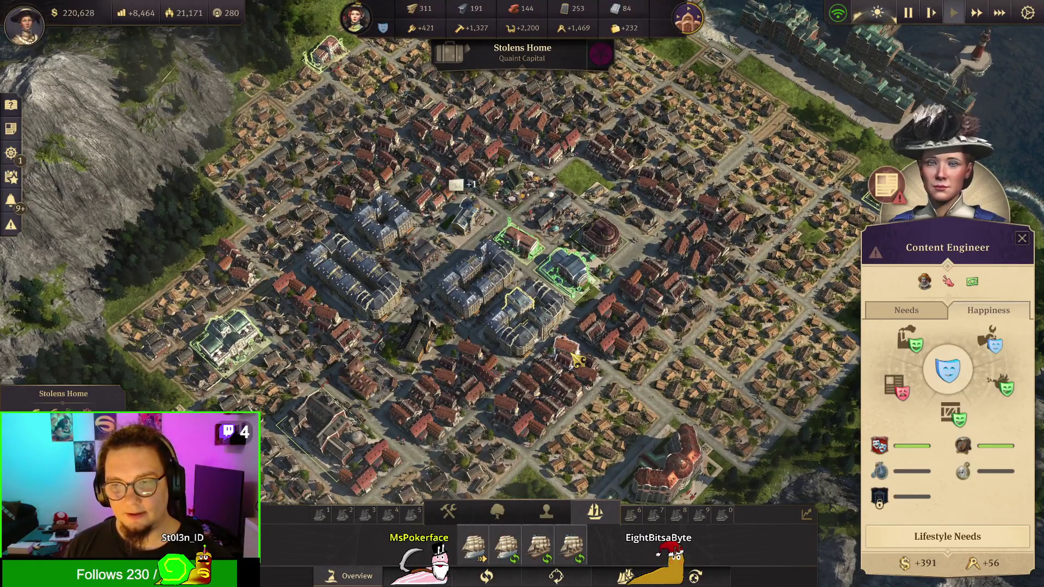
{"action": "scroll", "coordinate": [571, 356], "scroll_direction": "down", "scroll_amount": 3}
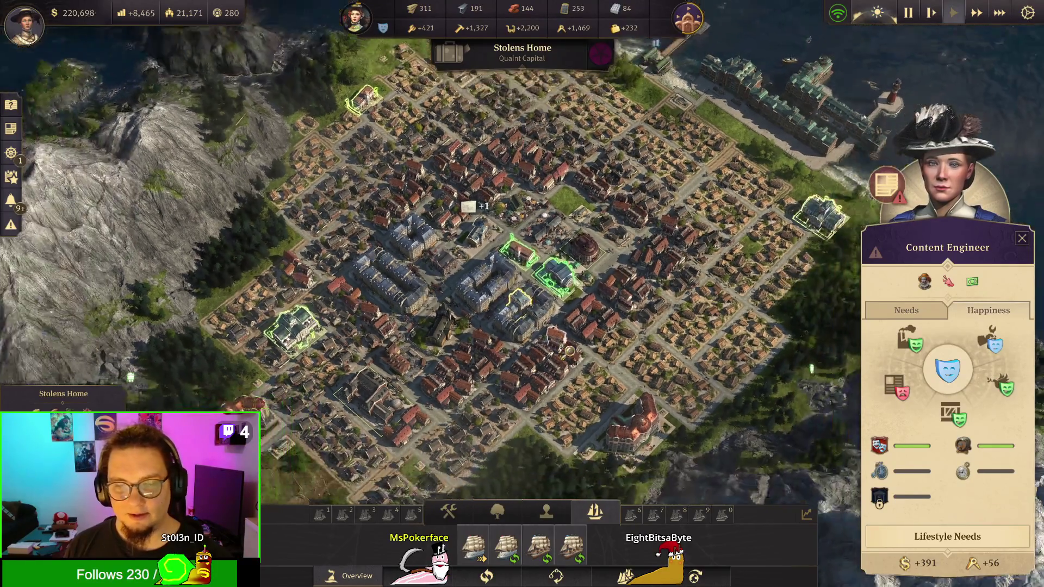
Step: View the expeditions list and questbook, then switch to King William Island
{"action": "key", "text": "s"}
{"action": "key", "text": "a"}
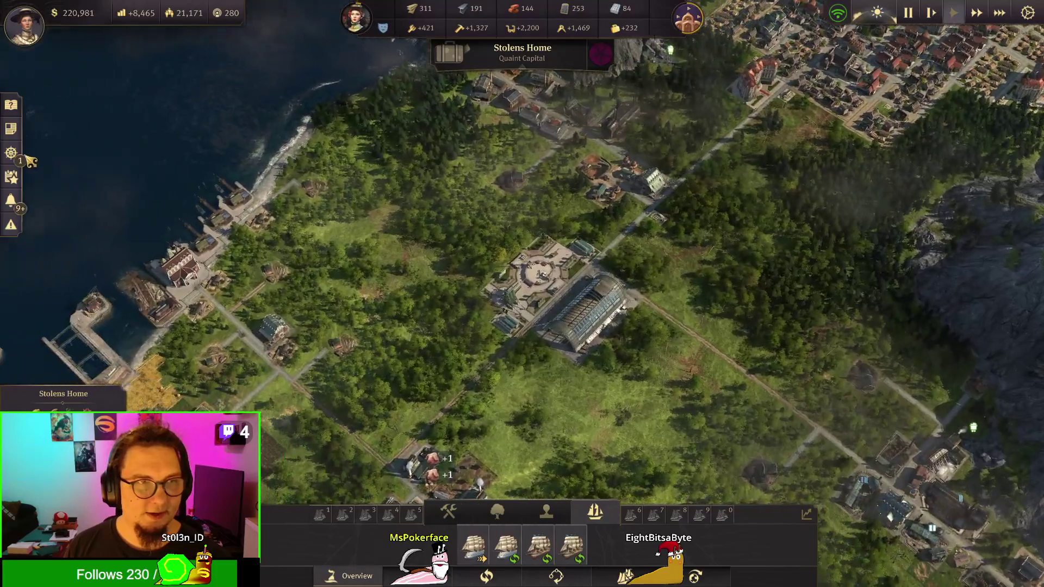
{"action": "left_click", "coordinate": [26, 156]}
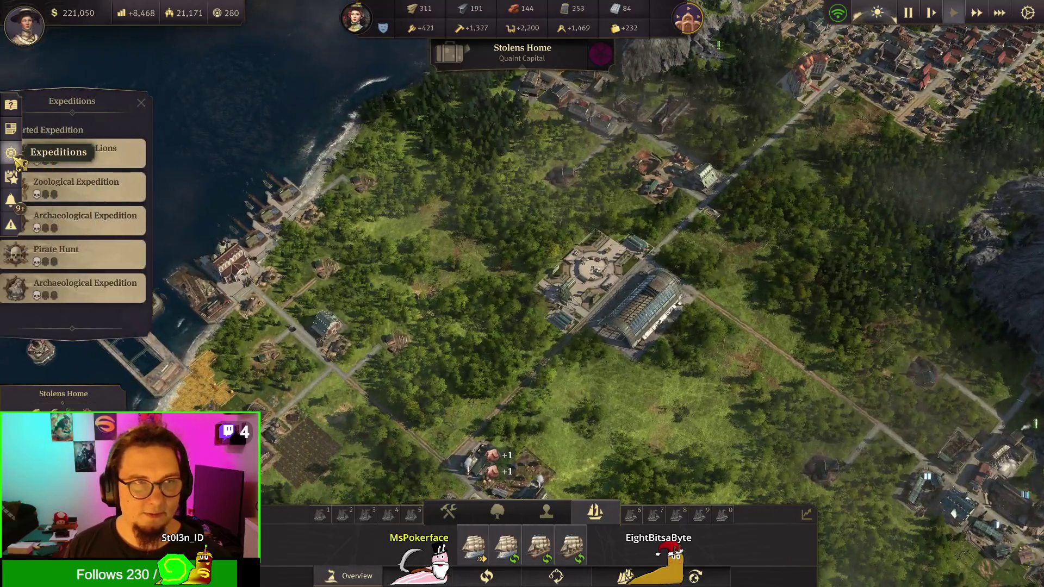
{"action": "left_click", "coordinate": [18, 106]}
{"action": "key", "text": "Tab"}
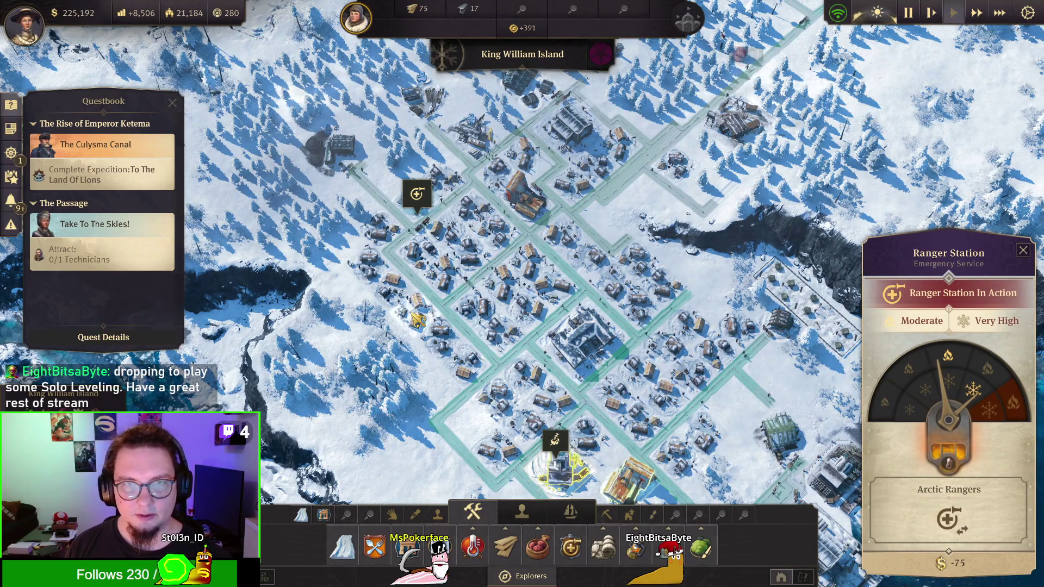
Step: Close the Ranger Station details and accept the resident's iceberg photography quest
{"action": "key", "text": "a"}
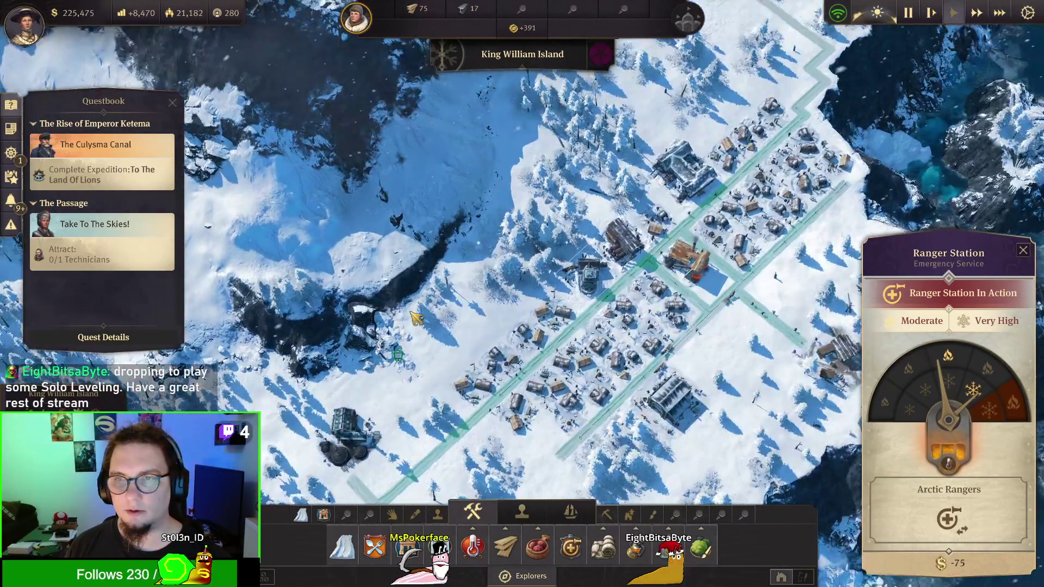
{"action": "scroll", "coordinate": [416, 318], "scroll_direction": "up", "scroll_amount": 5}
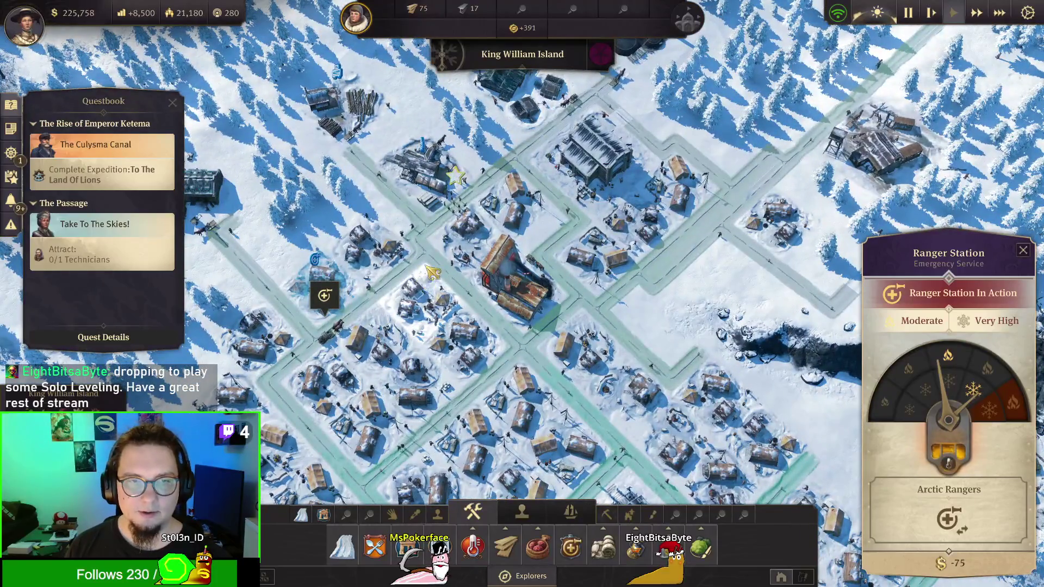
{"action": "right_click", "coordinate": [434, 272]}
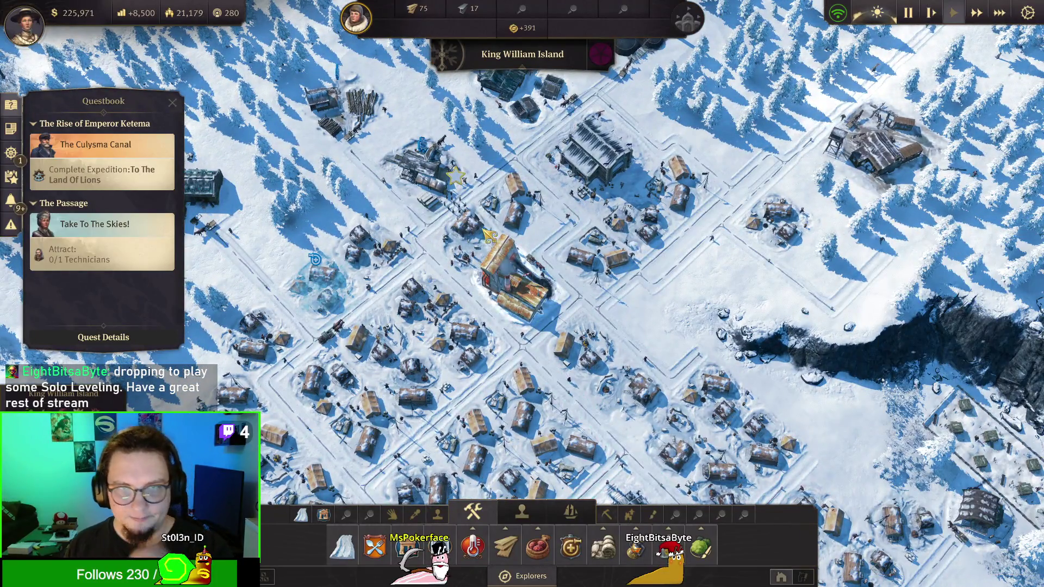
{"action": "left_click", "coordinate": [462, 210]}
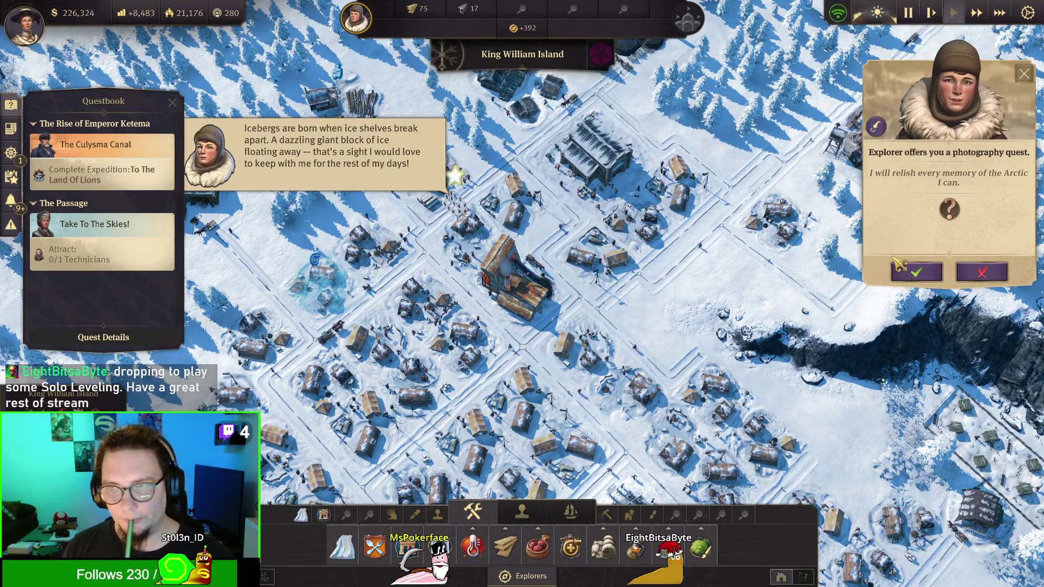
{"action": "left_click", "coordinate": [914, 271]}
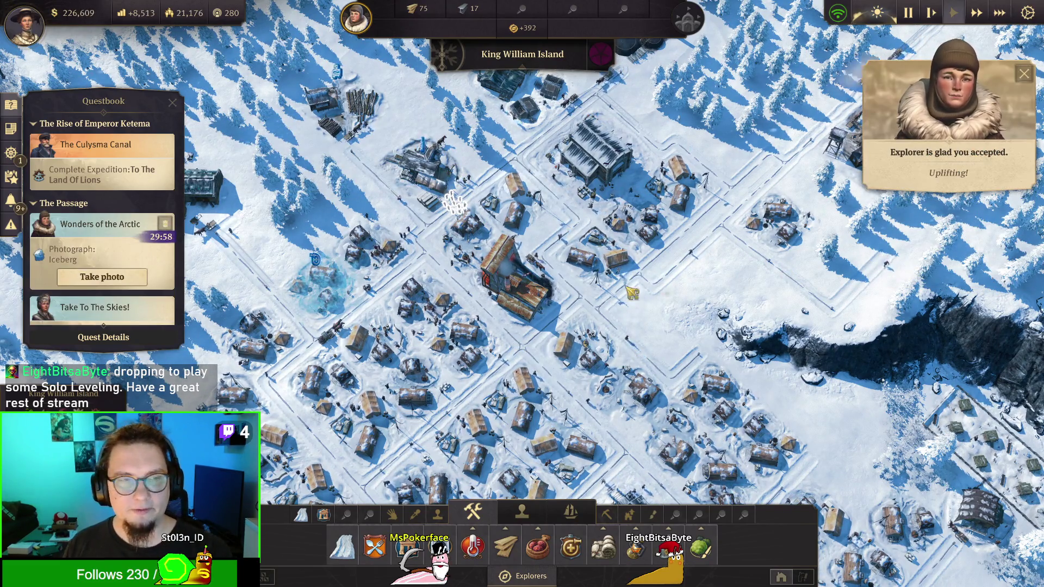
Step: Select the Merlin clipper out at sea, pan over open water, and pause the game
{"action": "key", "text": "m"}
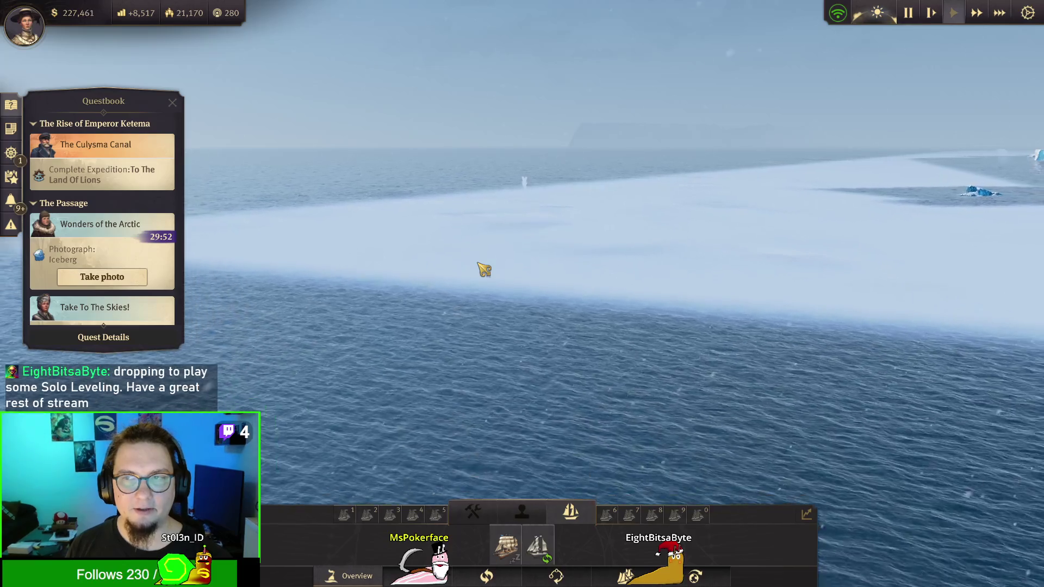
{"action": "left_click", "coordinate": [511, 550]}
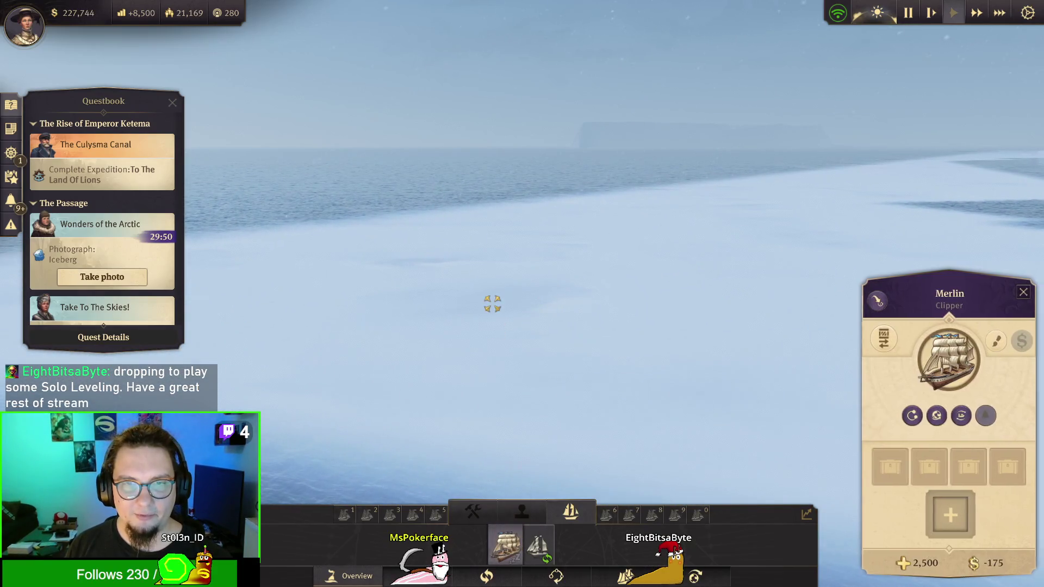
{"action": "scroll", "coordinate": [525, 279], "scroll_direction": "down", "scroll_amount": 10}
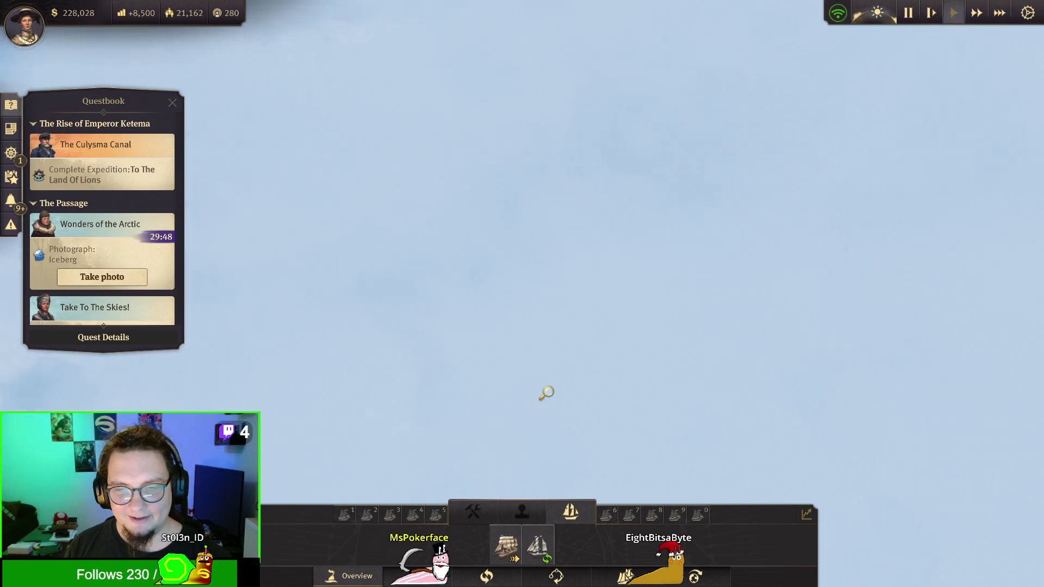
{"action": "key", "text": "d"}
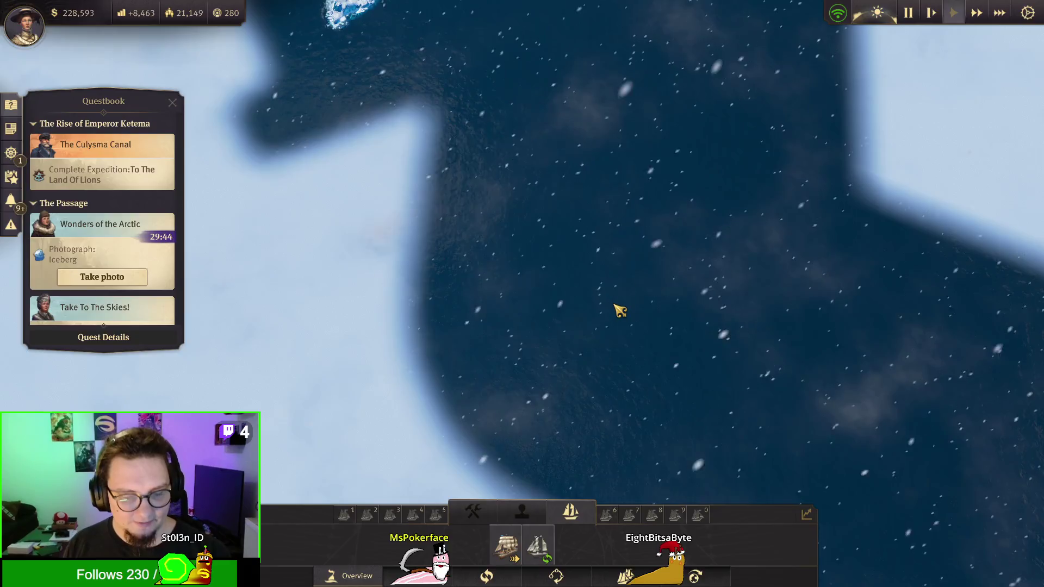
{"action": "key", "text": "Escape"}
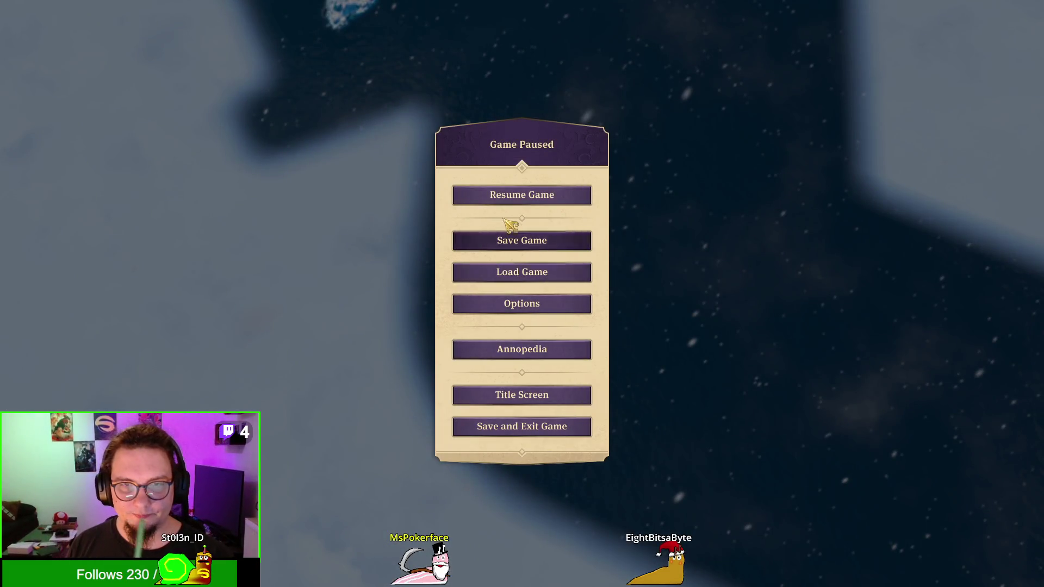
Step: Review the Audio volume settings in Options, then resume the game
{"action": "left_click", "coordinate": [536, 304]}
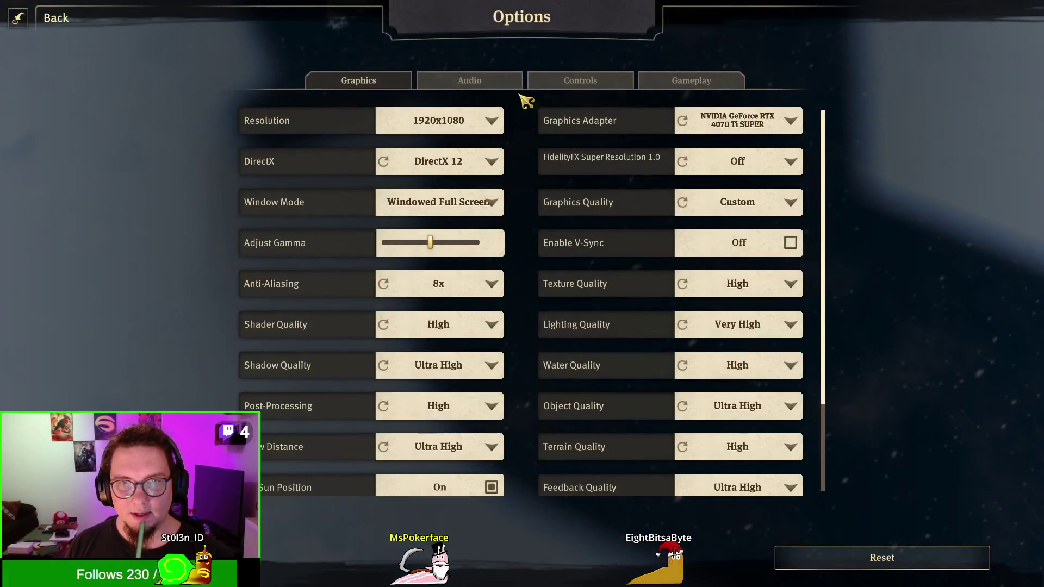
{"action": "left_click", "coordinate": [499, 85]}
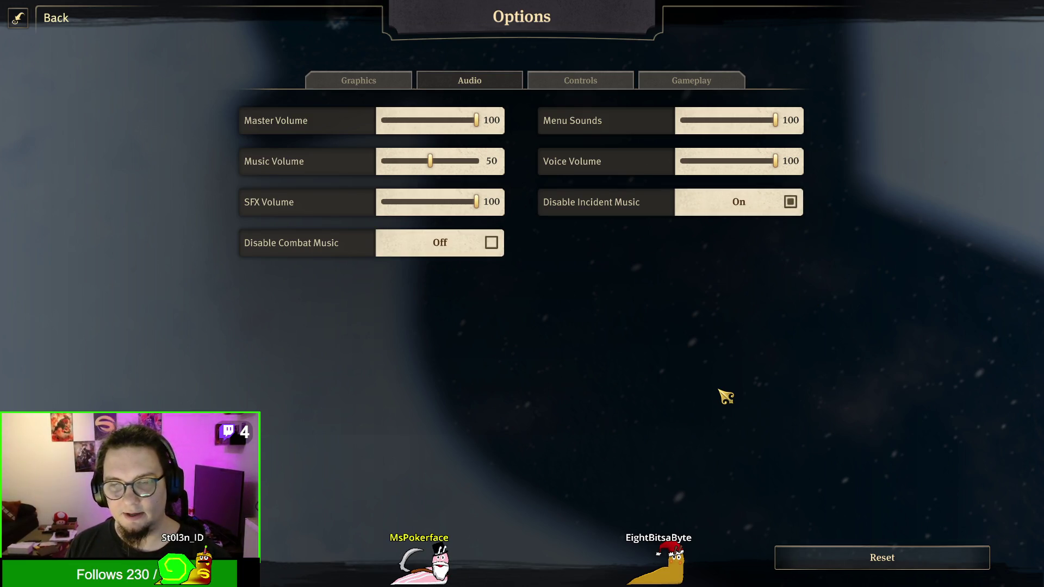
{"action": "key", "text": "Escape"}
{"action": "key", "text": "Escape"}
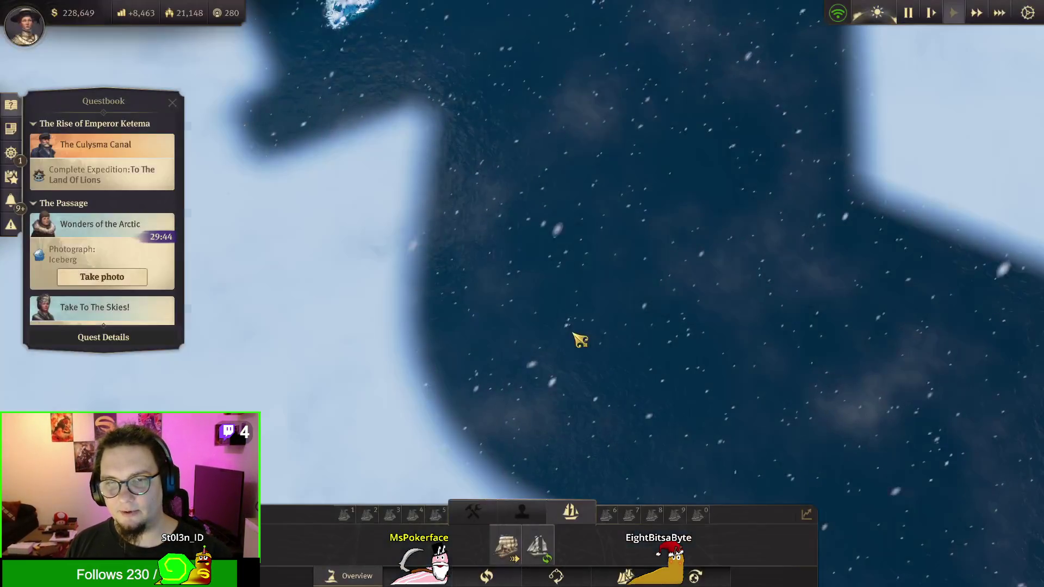
Step: Glance at Stolens Home, then switch back to the Arctic session
{"action": "key", "text": "Home"}
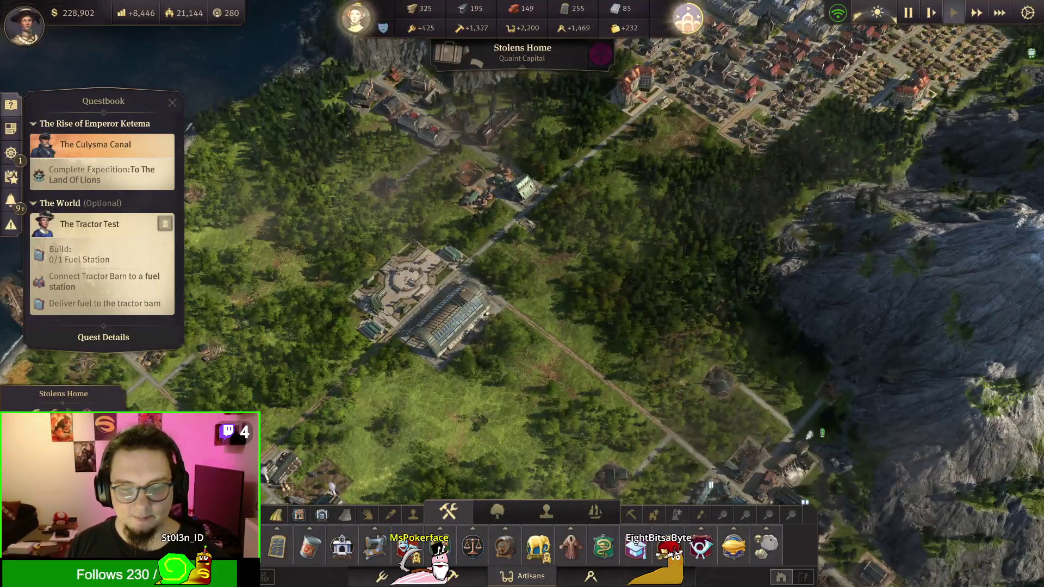
{"action": "key", "text": "1"}
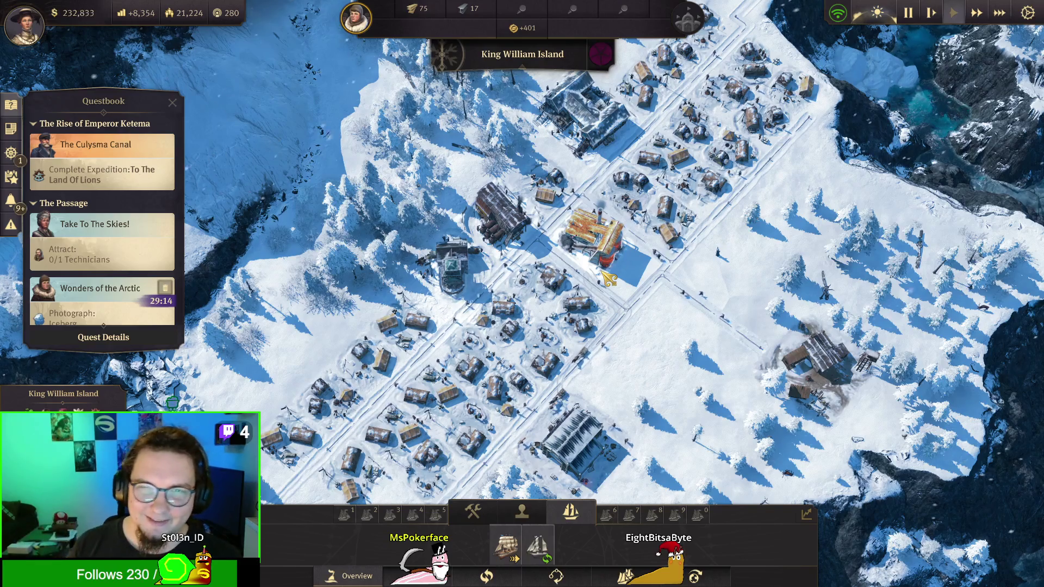
Step: Inspect the heater and the charcoal kiln on King William Island
{"action": "left_click", "coordinate": [594, 260]}
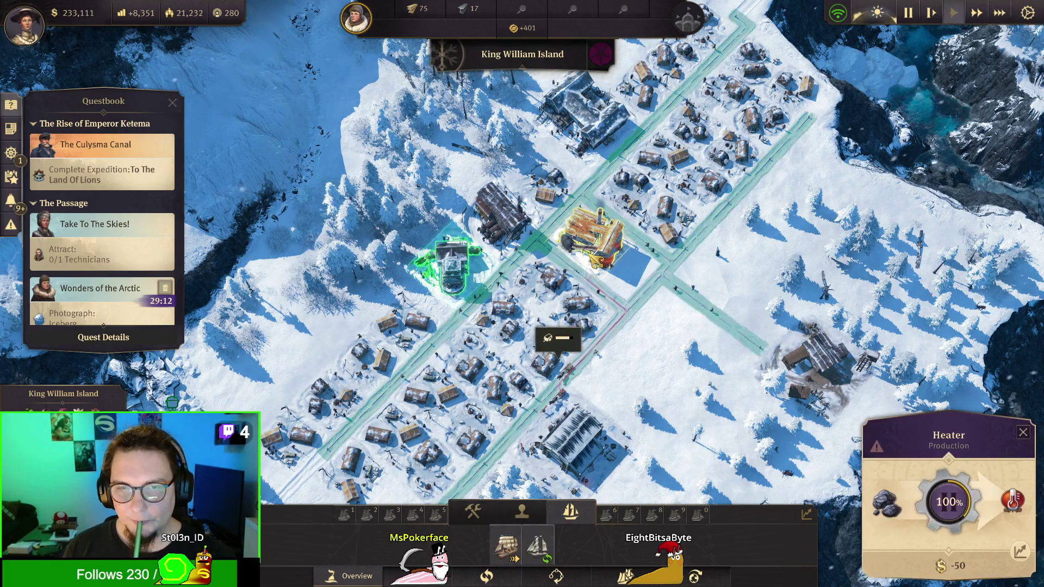
{"action": "right_click", "coordinate": [690, 355]}
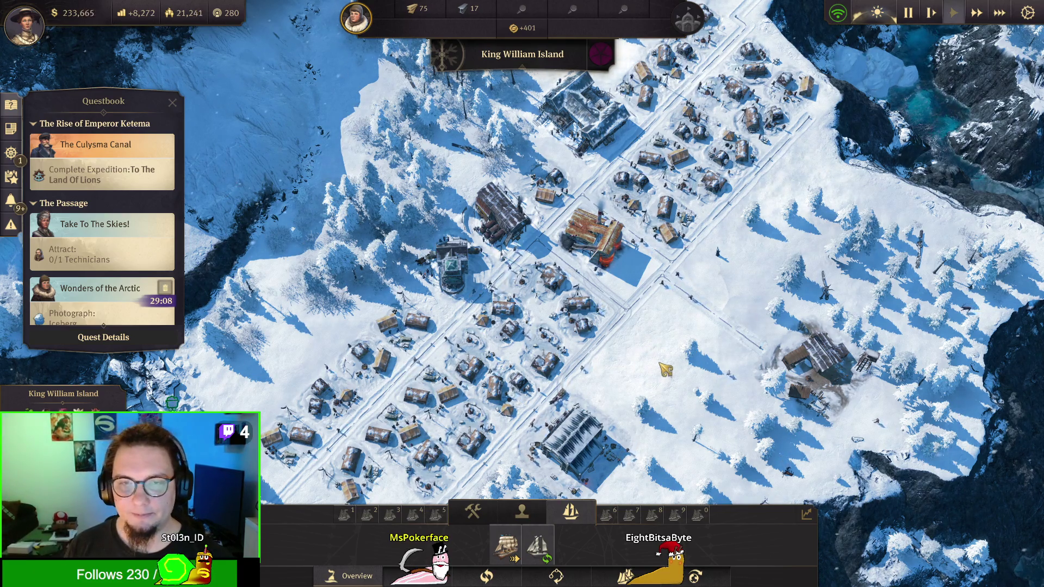
{"action": "scroll", "coordinate": [664, 369], "scroll_direction": "down", "scroll_amount": 5}
{"action": "scroll", "coordinate": [620, 326], "scroll_direction": "up", "scroll_amount": 2}
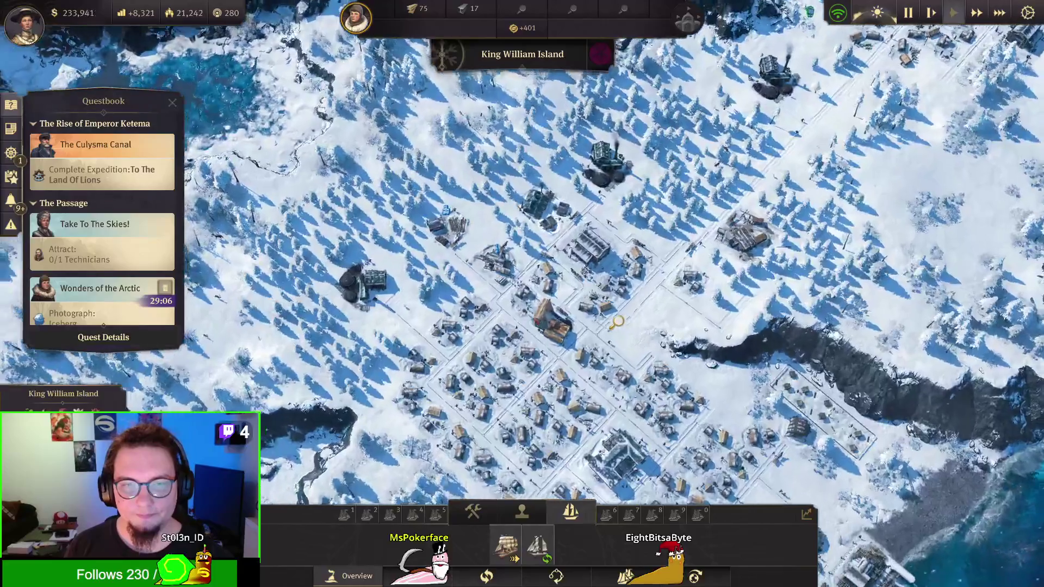
{"action": "scroll", "coordinate": [617, 322], "scroll_direction": "up", "scroll_amount": 2}
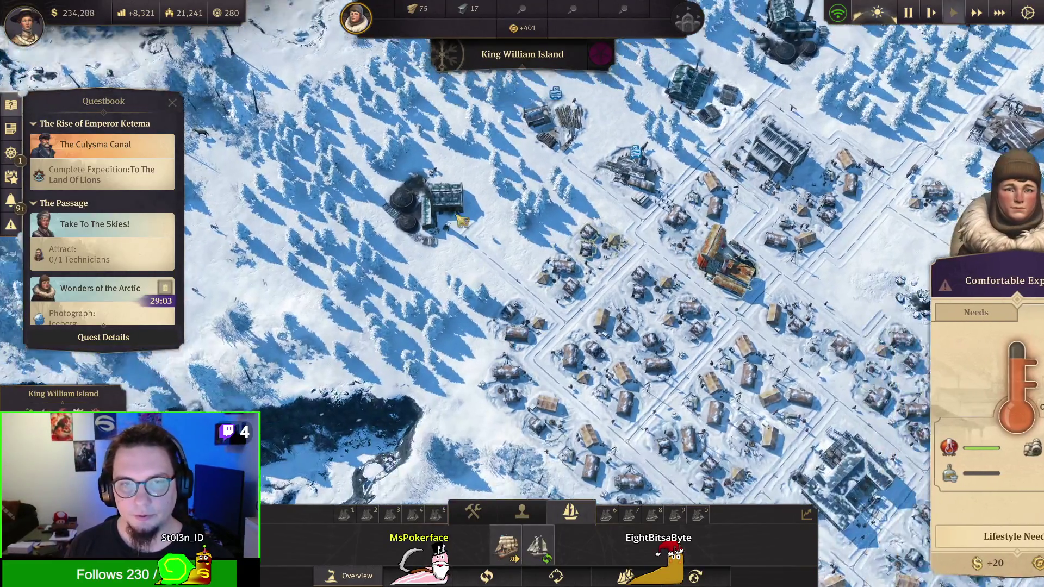
{"action": "left_click", "coordinate": [429, 258]}
{"action": "right_click", "coordinate": [458, 279]}
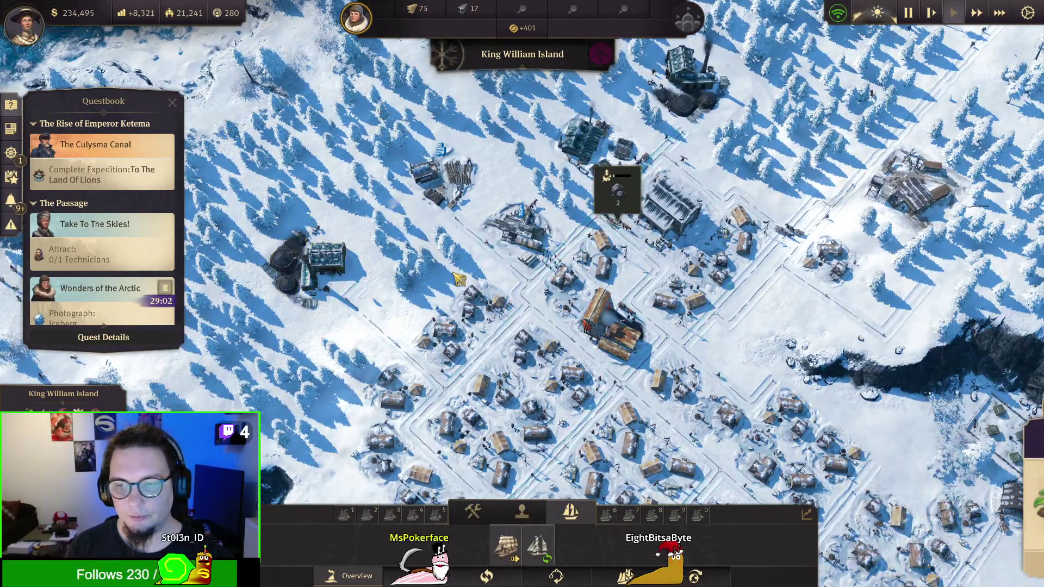
{"action": "left_click", "coordinate": [313, 267]}
{"action": "key", "text": "a"}
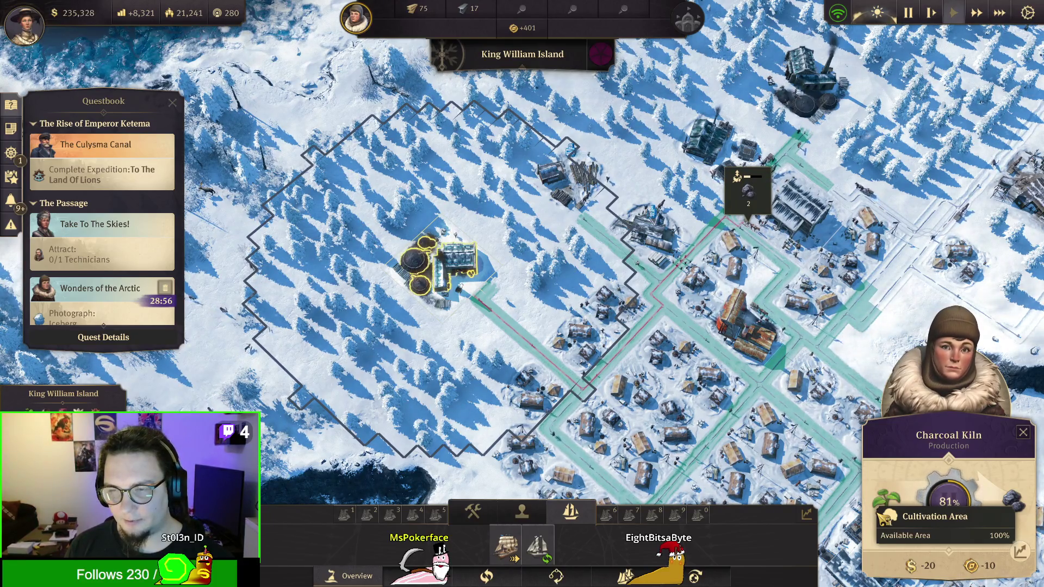
{"action": "right_click", "coordinate": [541, 280]}
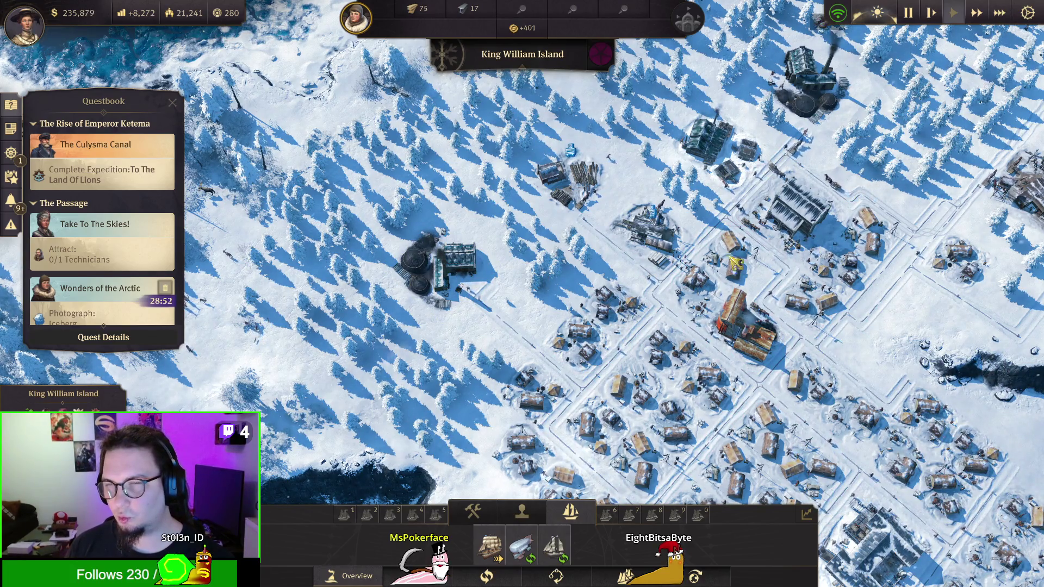
Step: Show the Small Warehouse's goods stock of 74, 23 and 7 units, panning across town
{"action": "left_click", "coordinate": [795, 205]}
{"action": "key", "text": "d"}
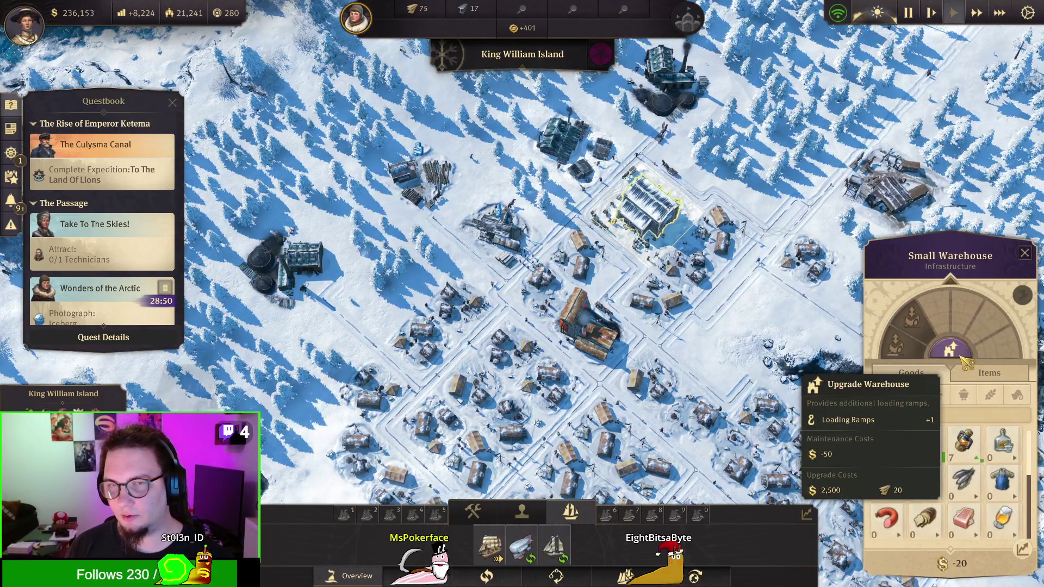
{"action": "key", "text": "w"}
{"action": "key", "text": "d"}
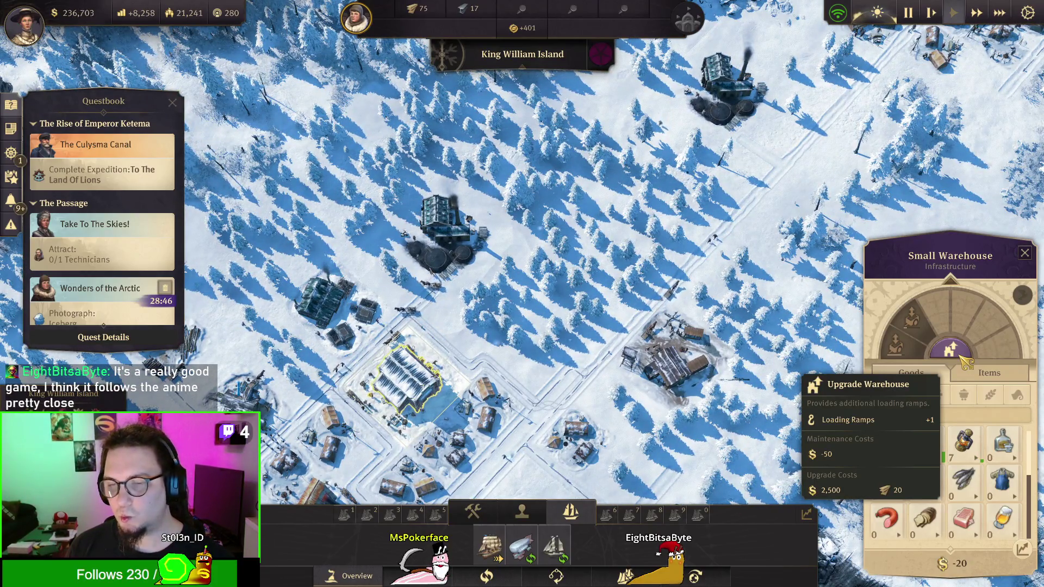
{"action": "key", "text": "d"}
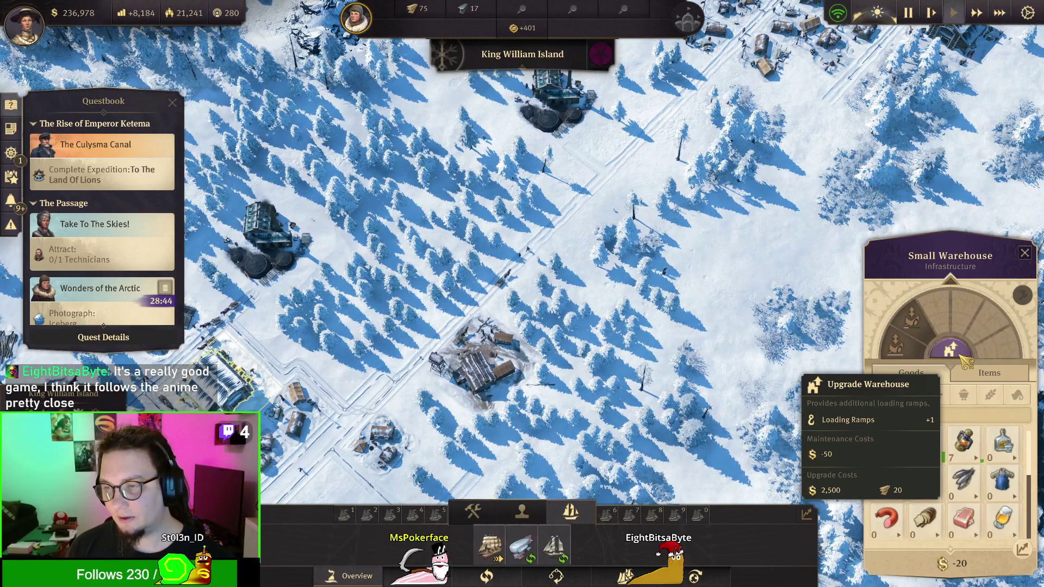
Step: Close the warehouse panel, dismiss Princess Qing's 14000-coin gift notice, and switch to Stolens Home
{"action": "key", "text": "w"}
{"action": "key", "text": "d"}
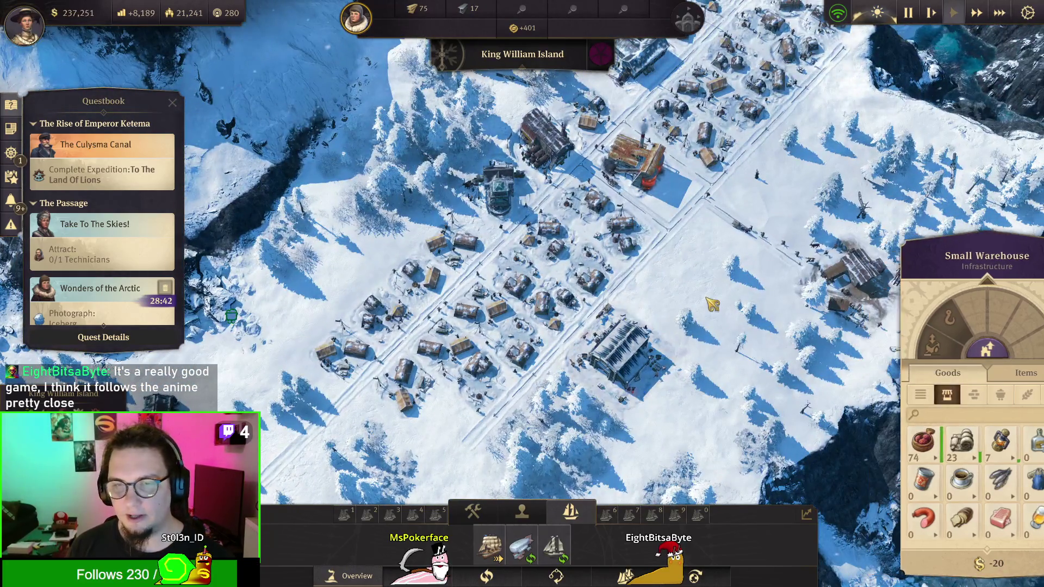
{"action": "right_click", "coordinate": [713, 304]}
{"action": "key", "text": "w"}
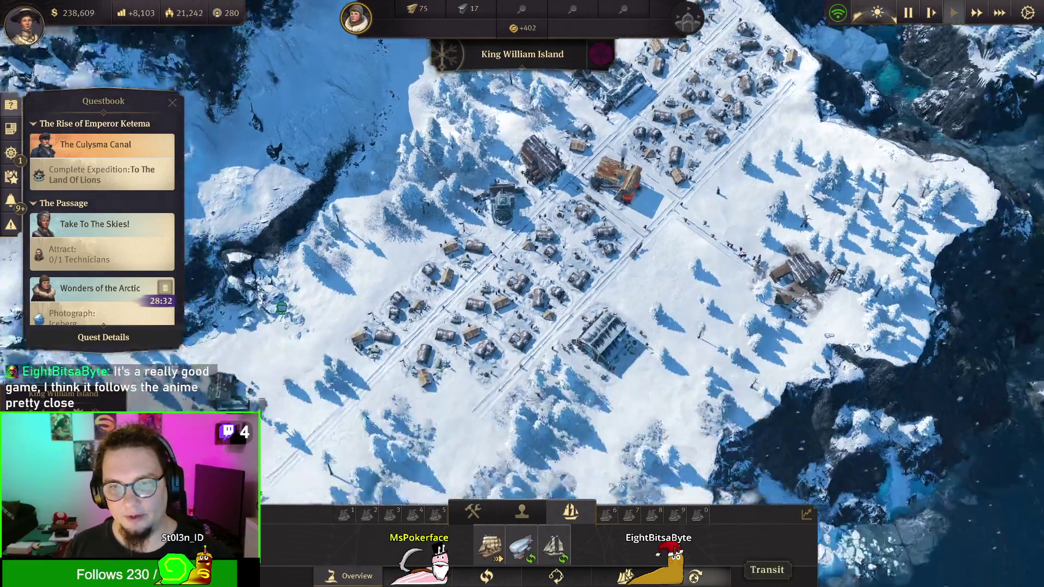
{"action": "key", "text": "w"}
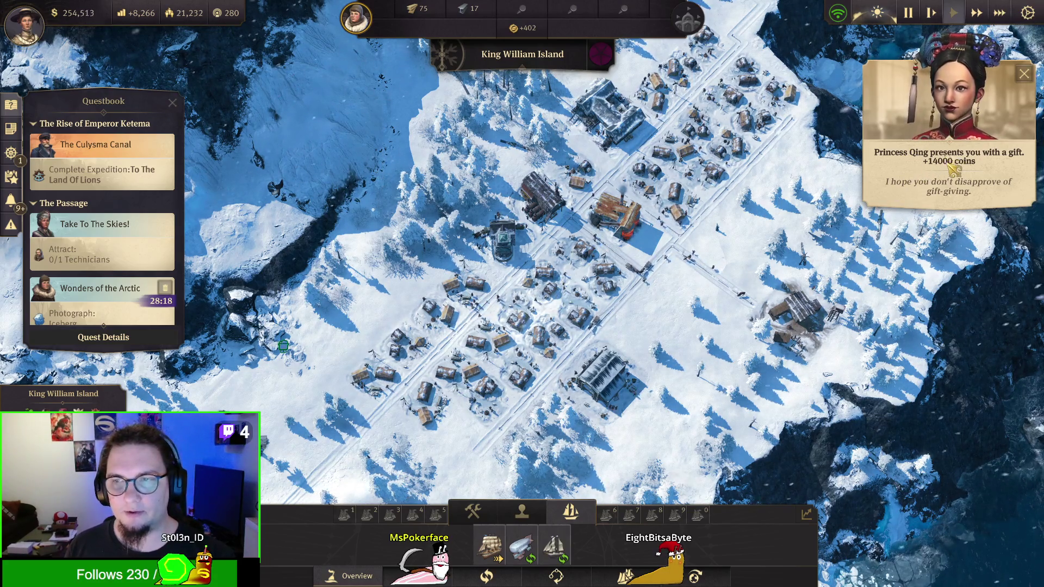
{"action": "left_click", "coordinate": [906, 180]}
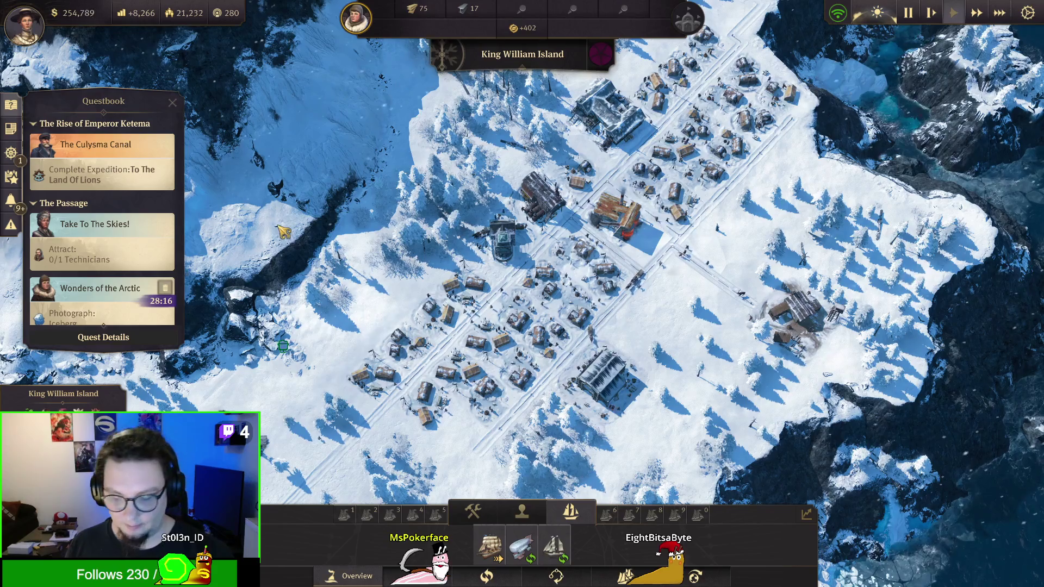
{"action": "key", "text": "Home"}
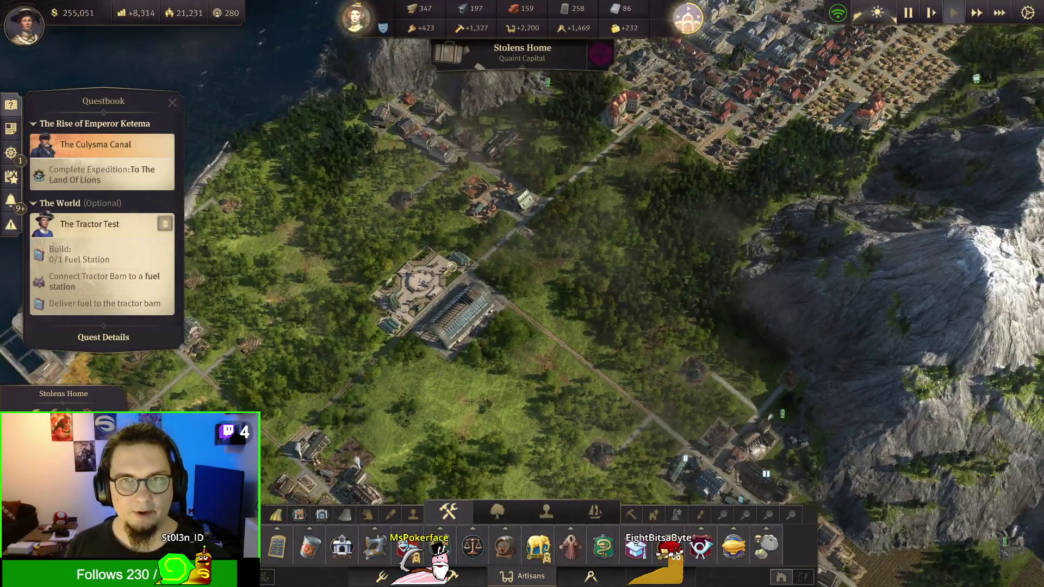
Step: Review and close Wuchtingen's Shares Overview, then switch back to King William Island
{"action": "key", "text": "a"}
{"action": "key", "text": "s"}
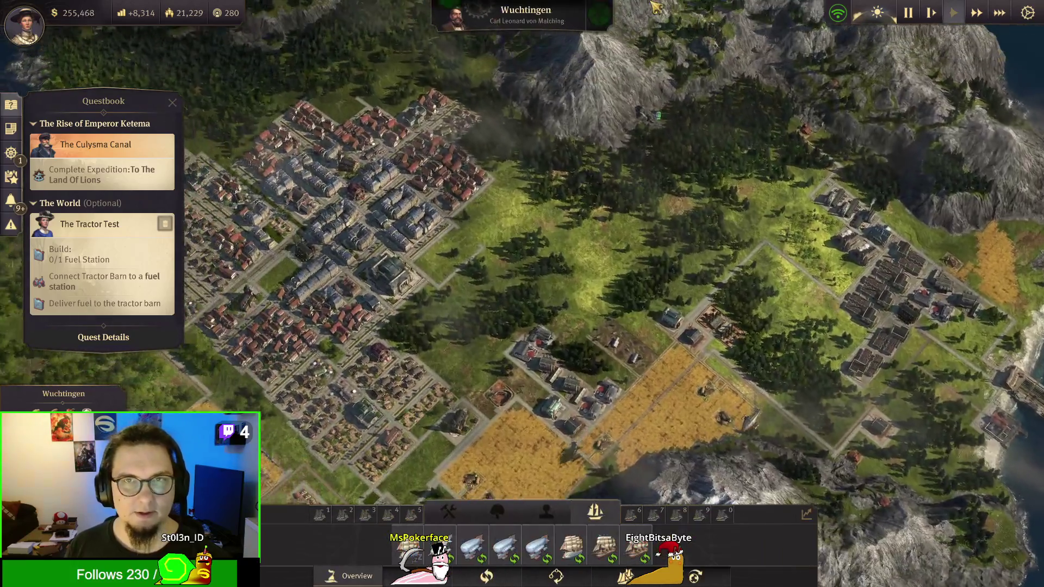
{"action": "left_click", "coordinate": [609, 22]}
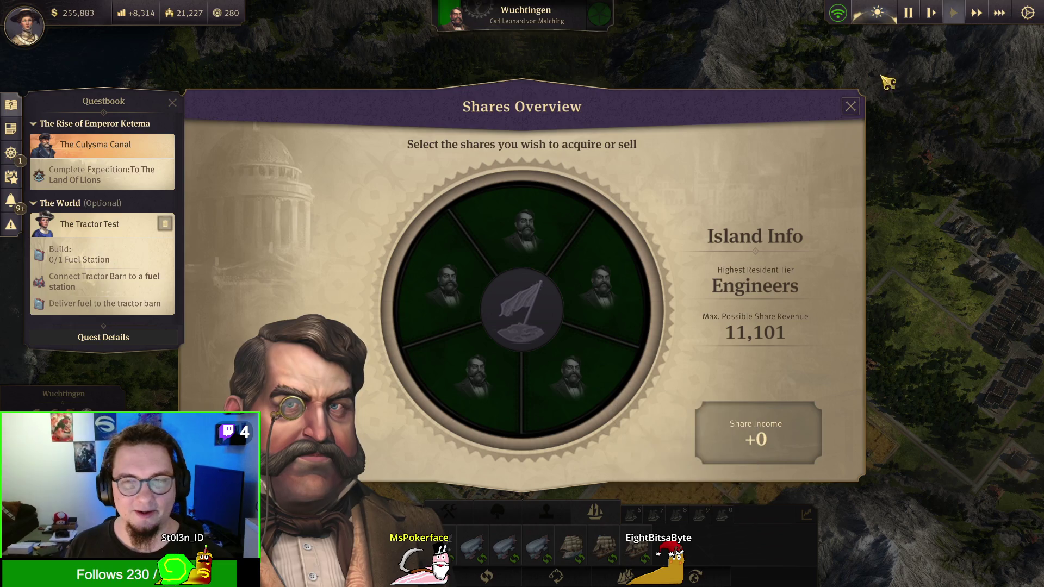
{"action": "left_click", "coordinate": [853, 108]}
{"action": "key", "text": "a"}
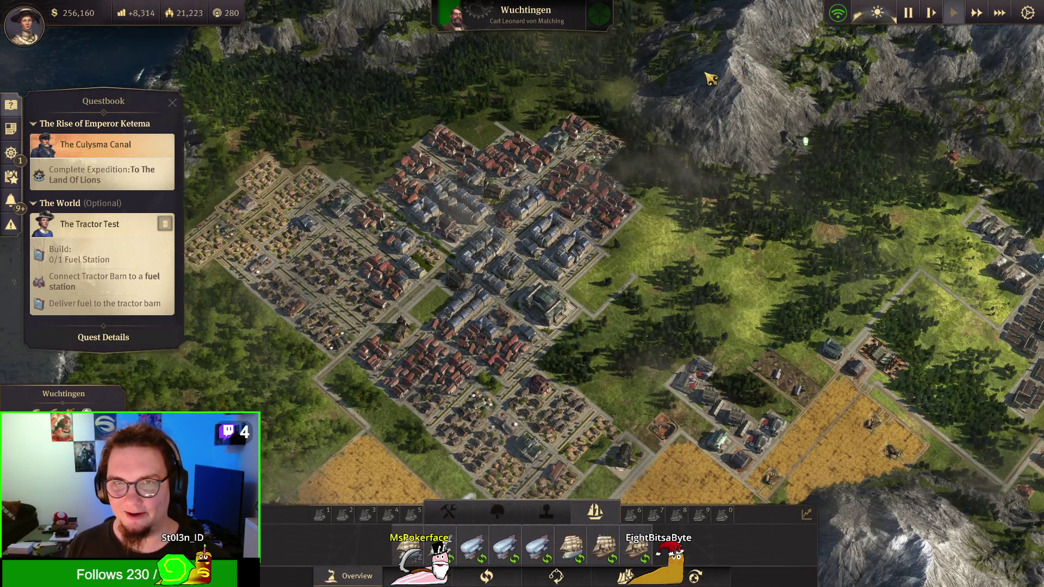
{"action": "key", "text": "d"}
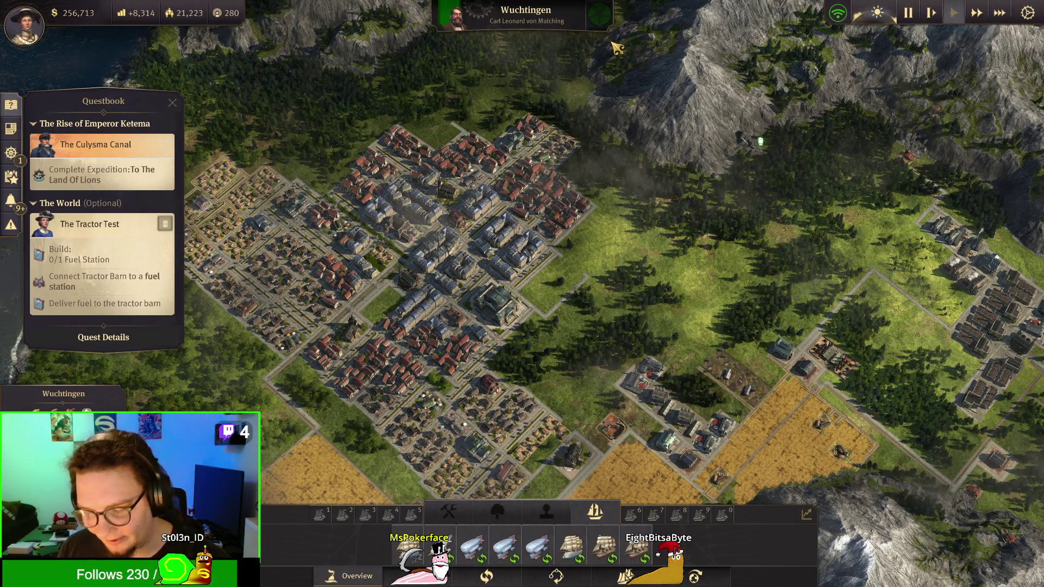
{"action": "key", "text": "Page_Down"}
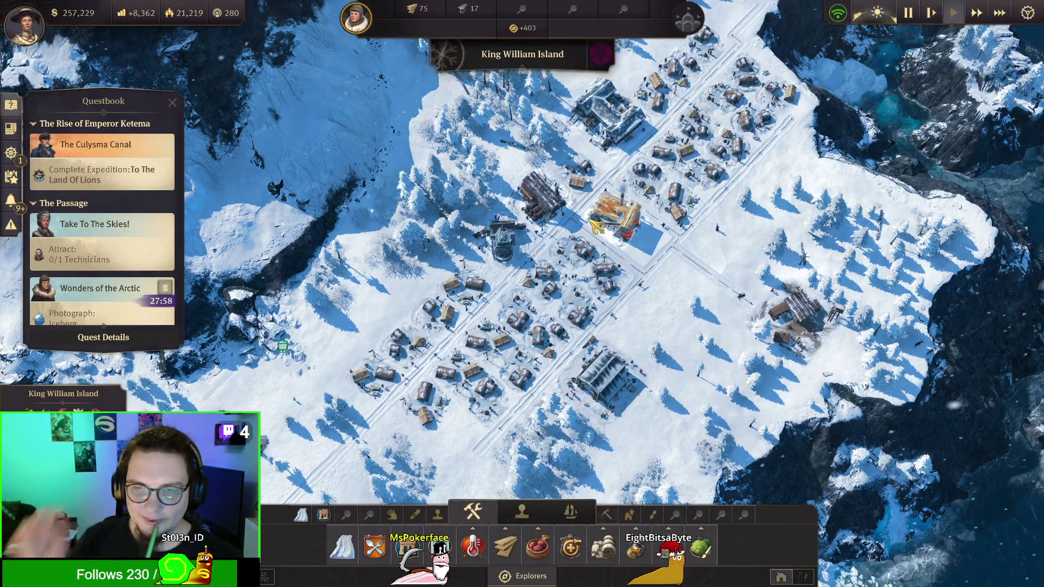
Step: Pan to the settlement and show an explorer residence's needs instead of its heat
{"action": "key", "text": "d"}
{"action": "key", "text": "s"}
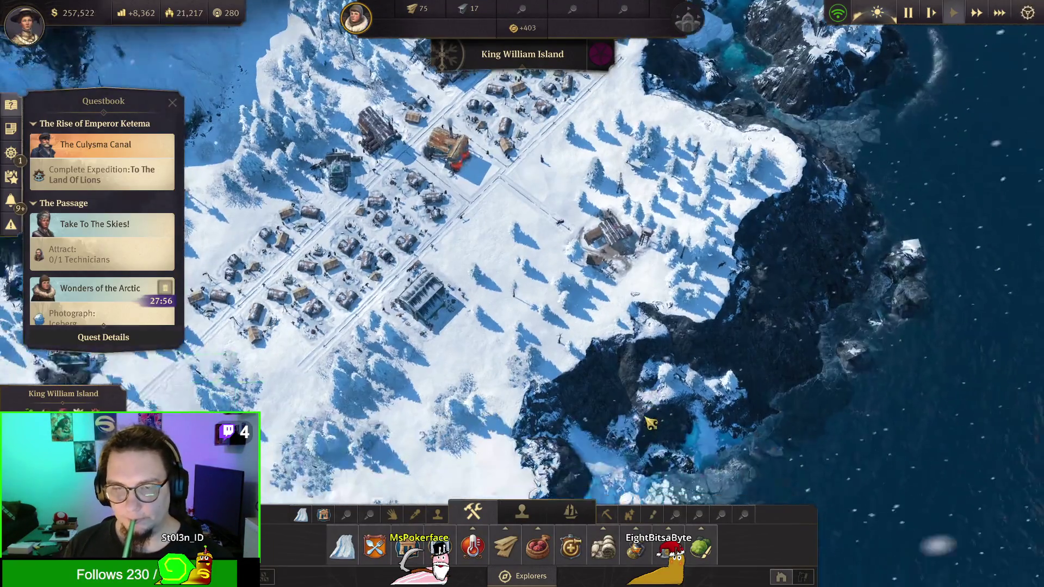
{"action": "key", "text": "w"}
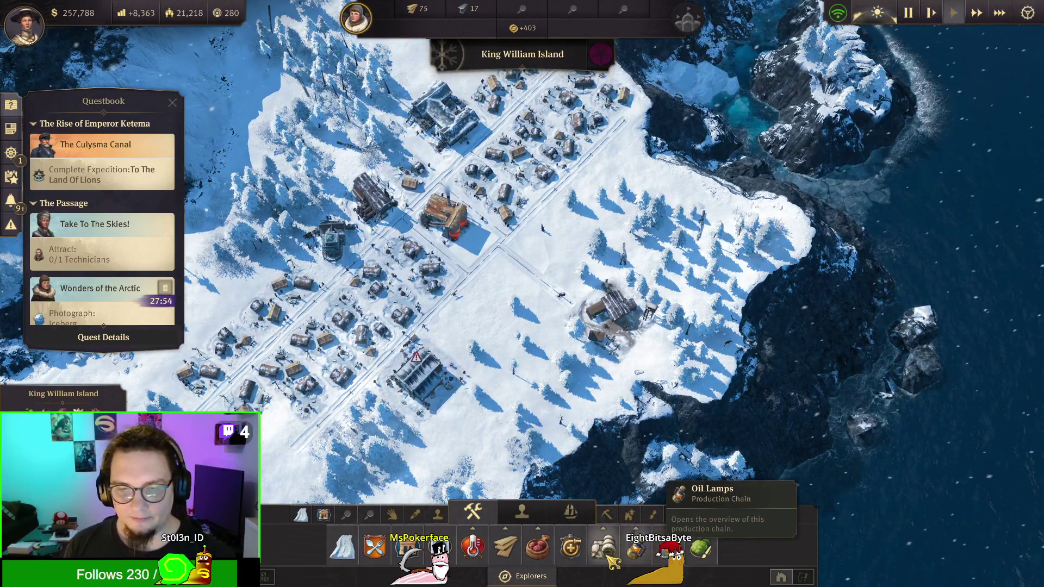
{"action": "left_click", "coordinate": [375, 277]}
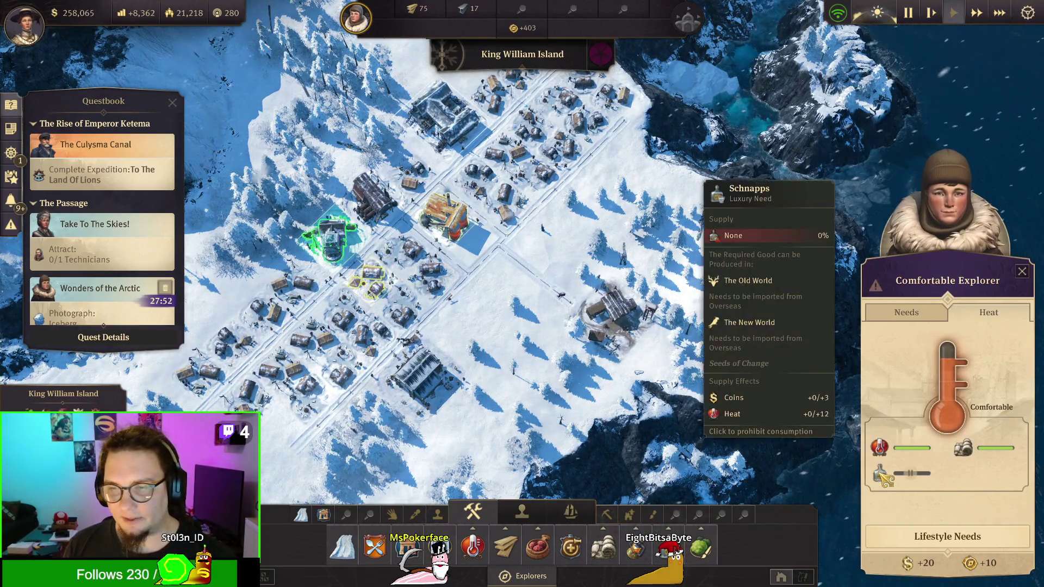
{"action": "left_click", "coordinate": [898, 317]}
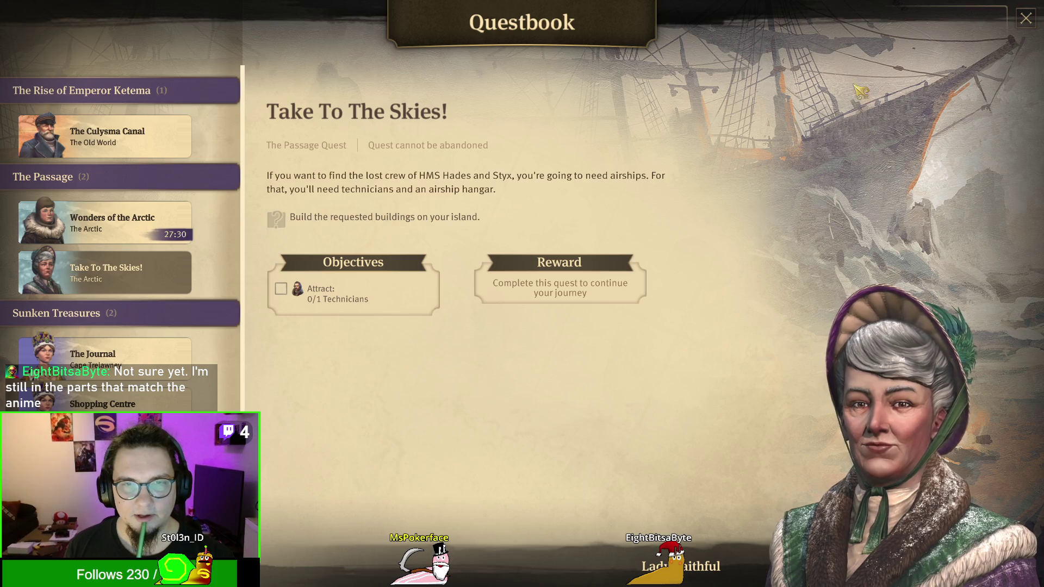
Step: Close the full questbook and pan back to the King William Island town
{"action": "left_click", "coordinate": [1023, 25]}
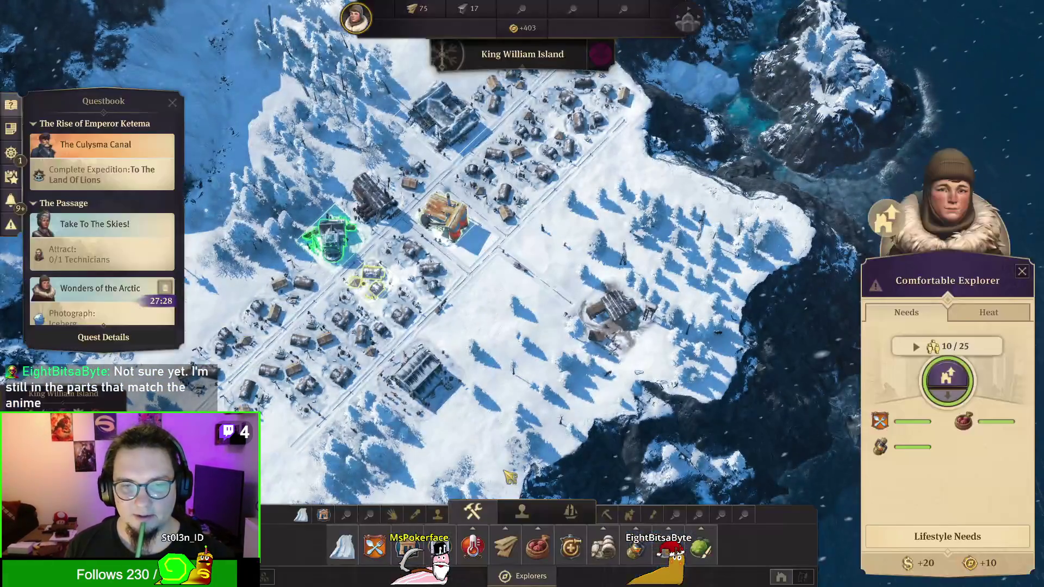
{"action": "key", "text": "w"}
{"action": "key", "text": "d"}
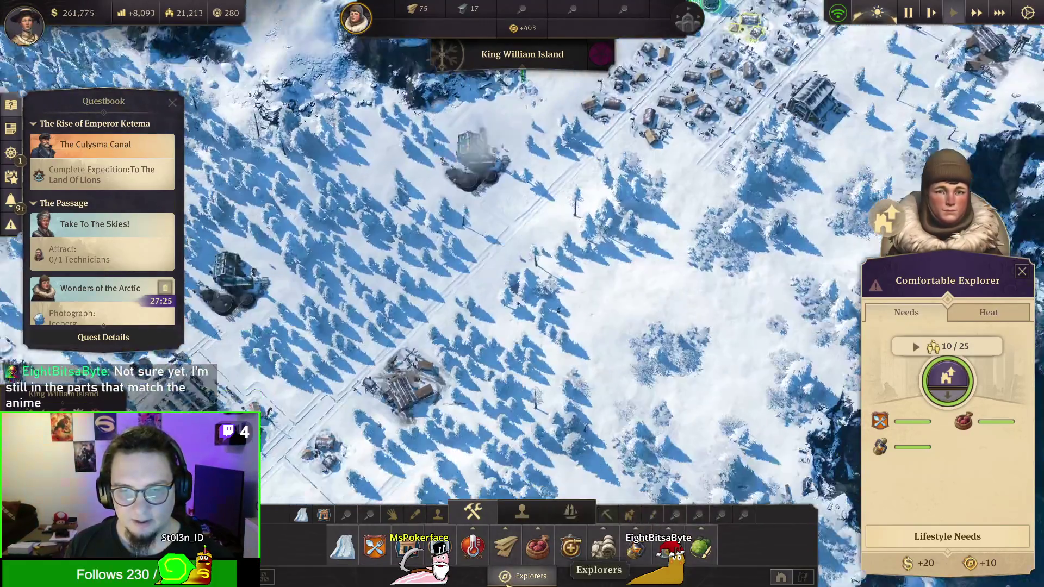
{"action": "key", "text": "s"}
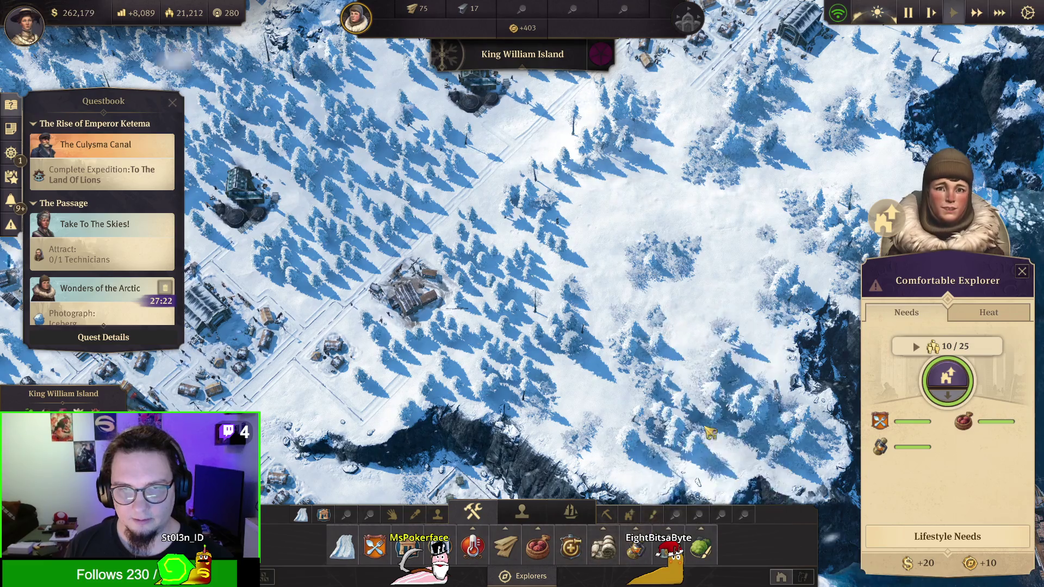
{"action": "key", "text": "w"}
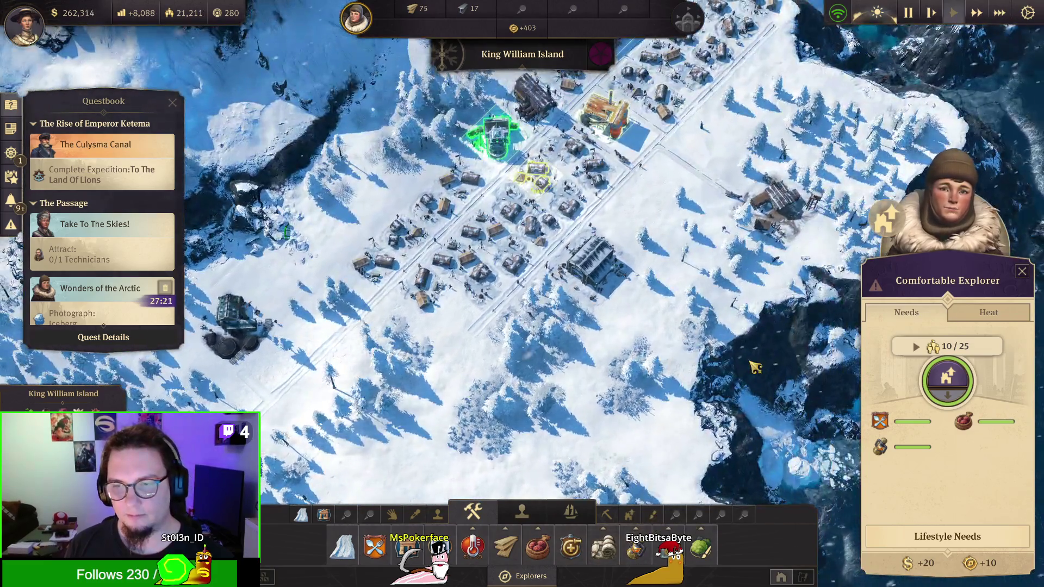
{"action": "key", "text": "w"}
{"action": "key", "text": "d"}
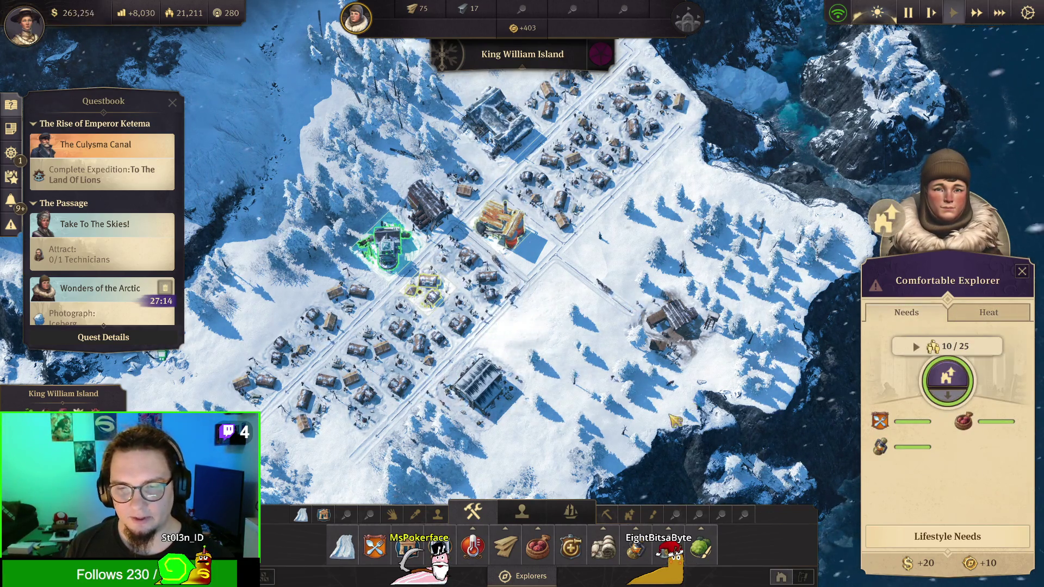
{"action": "key", "text": "s"}
{"action": "key", "text": "a"}
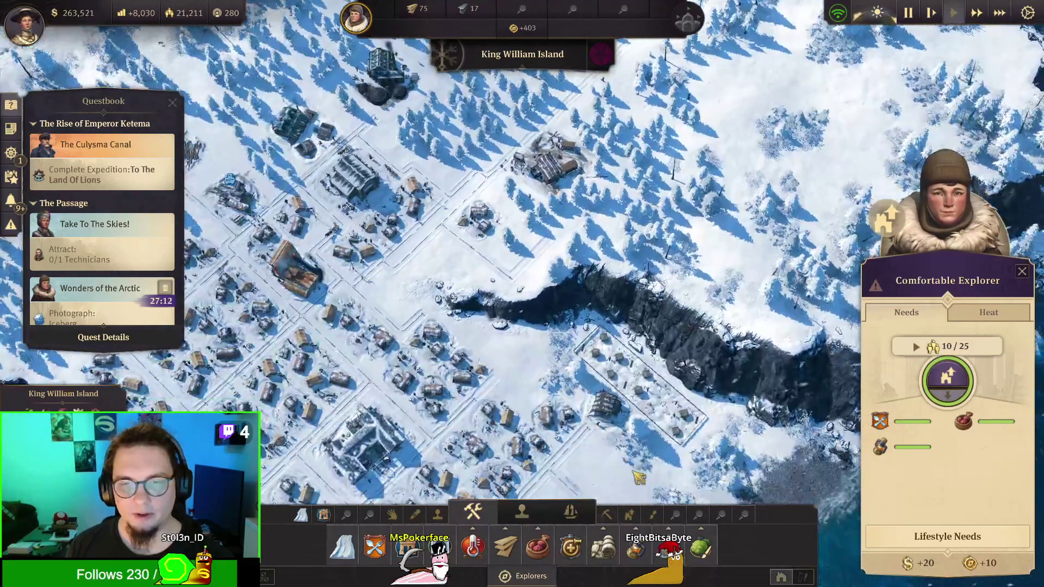
Step: Upgrade an explorer house into a Chilly Technician residence
{"action": "left_click", "coordinate": [630, 515]}
{"action": "key", "text": "a"}
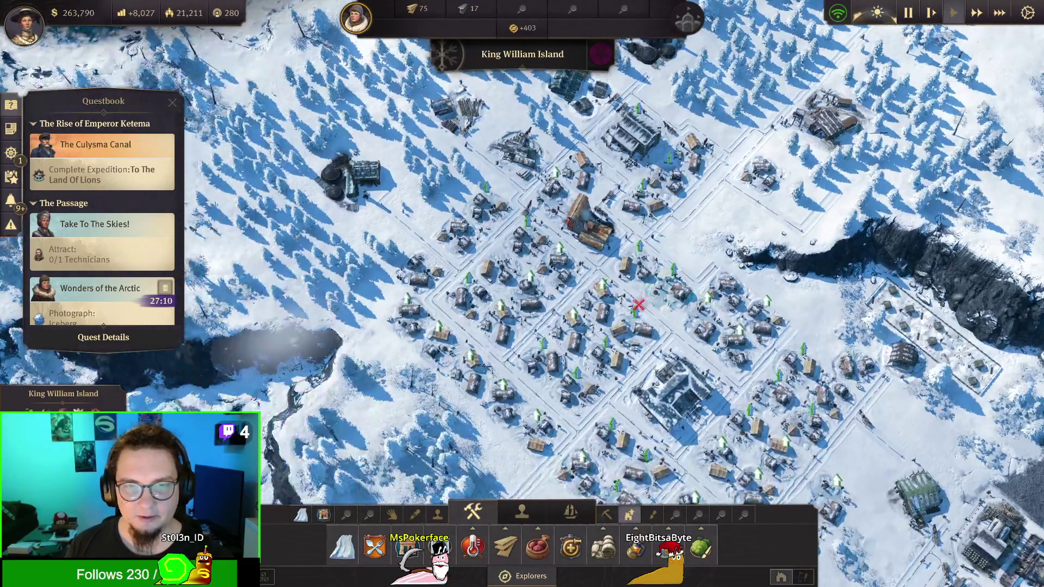
{"action": "scroll", "coordinate": [638, 305], "scroll_direction": "up", "scroll_amount": 3}
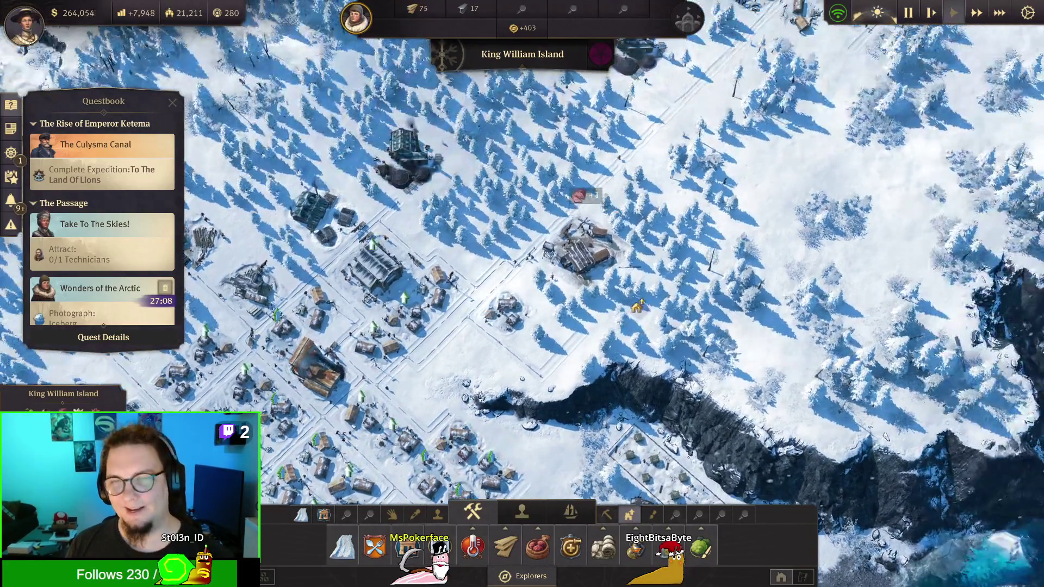
{"action": "scroll", "coordinate": [637, 308], "scroll_direction": "down", "scroll_amount": 3}
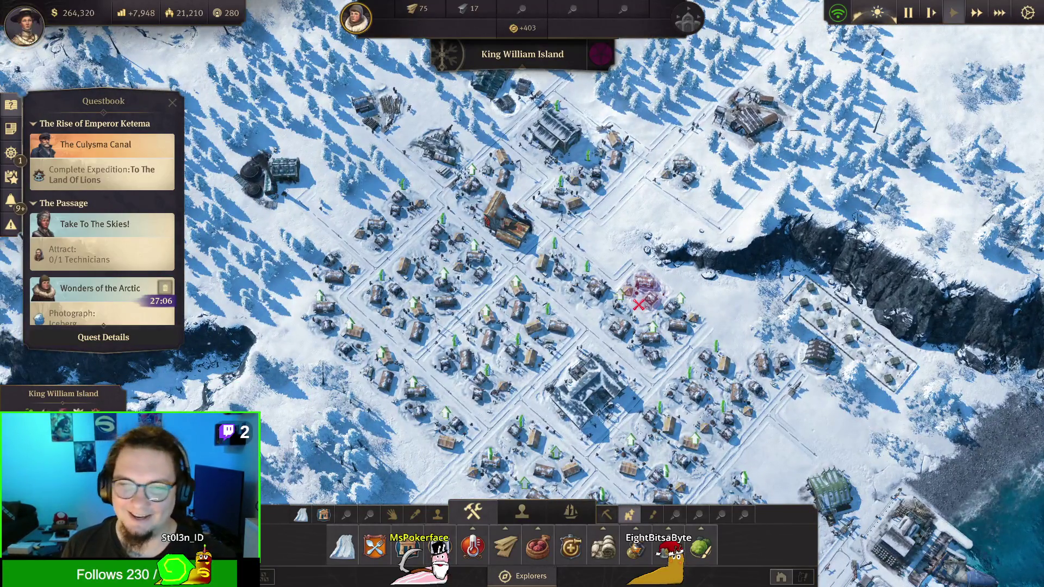
{"action": "scroll", "coordinate": [560, 283], "scroll_direction": "up", "scroll_amount": 2}
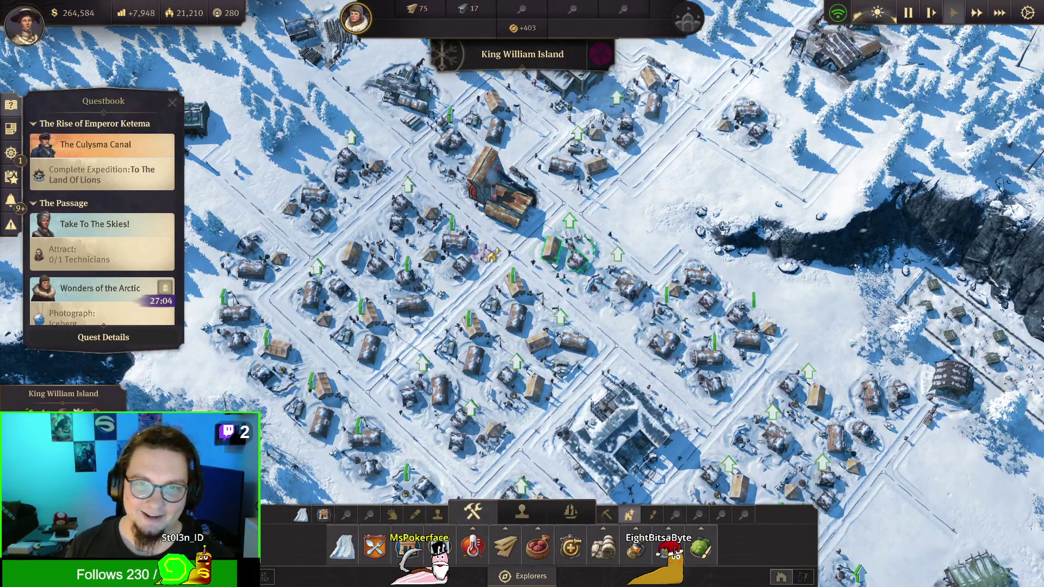
{"action": "scroll", "coordinate": [481, 257], "scroll_direction": "down", "scroll_amount": 1}
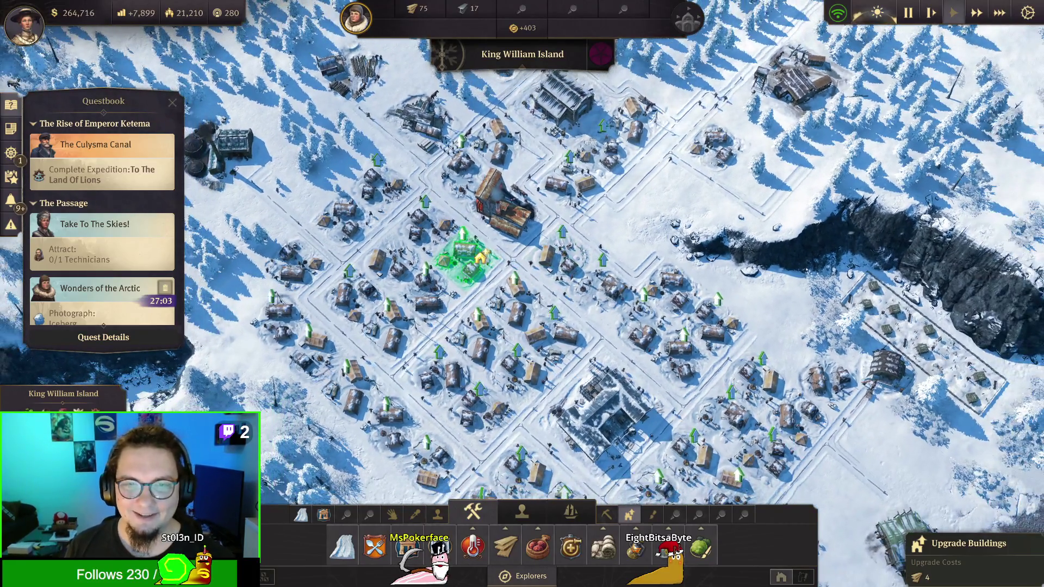
{"action": "left_click", "coordinate": [467, 260]}
{"action": "left_click", "coordinate": [471, 272]}
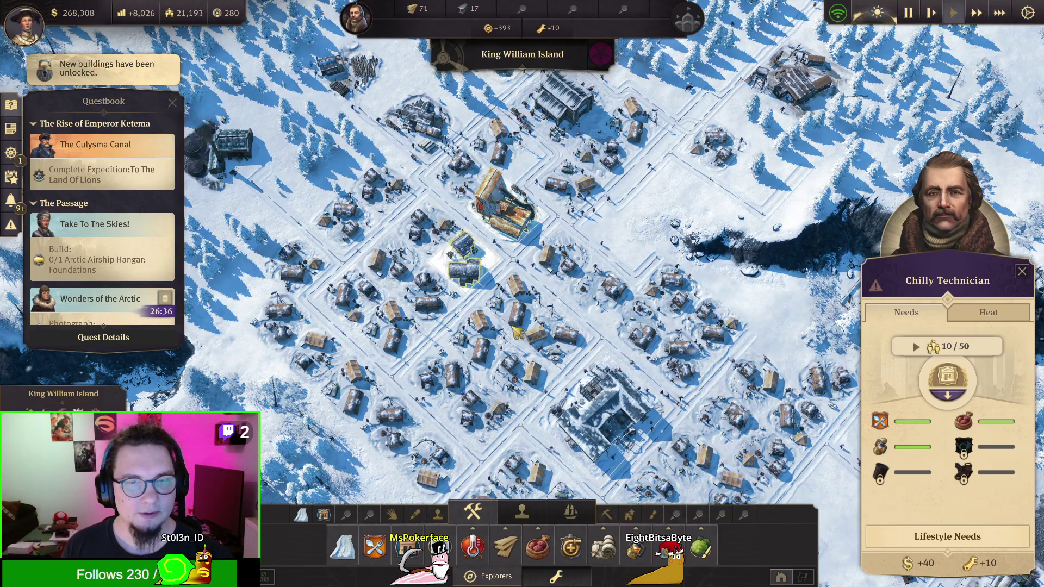
Step: Pick the Arctic Airship Hangar from the technicians' harbour buildings and place its foundations on open snowfield
{"action": "left_click", "coordinate": [556, 575]}
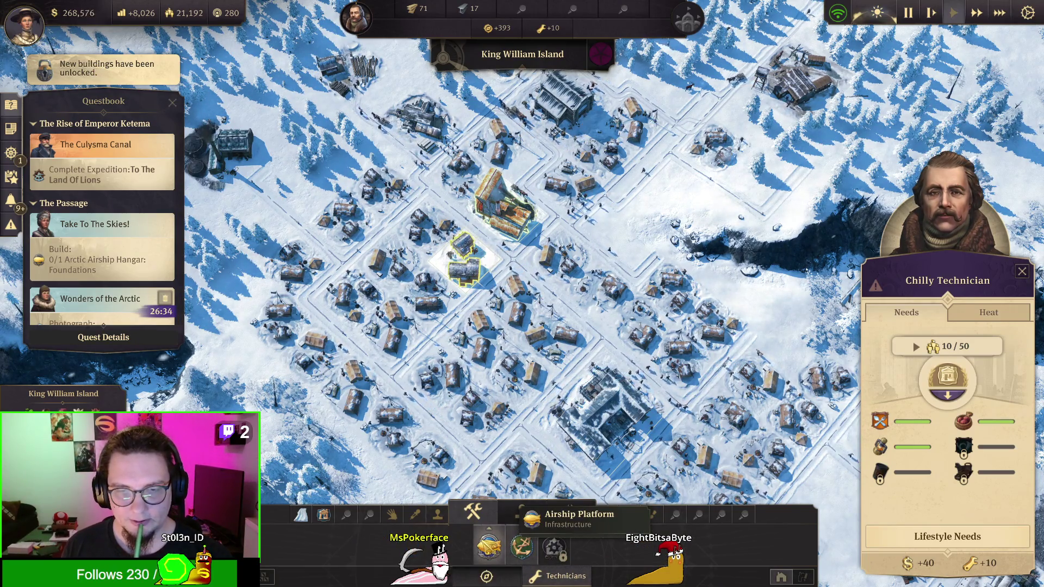
{"action": "left_click", "coordinate": [522, 546]}
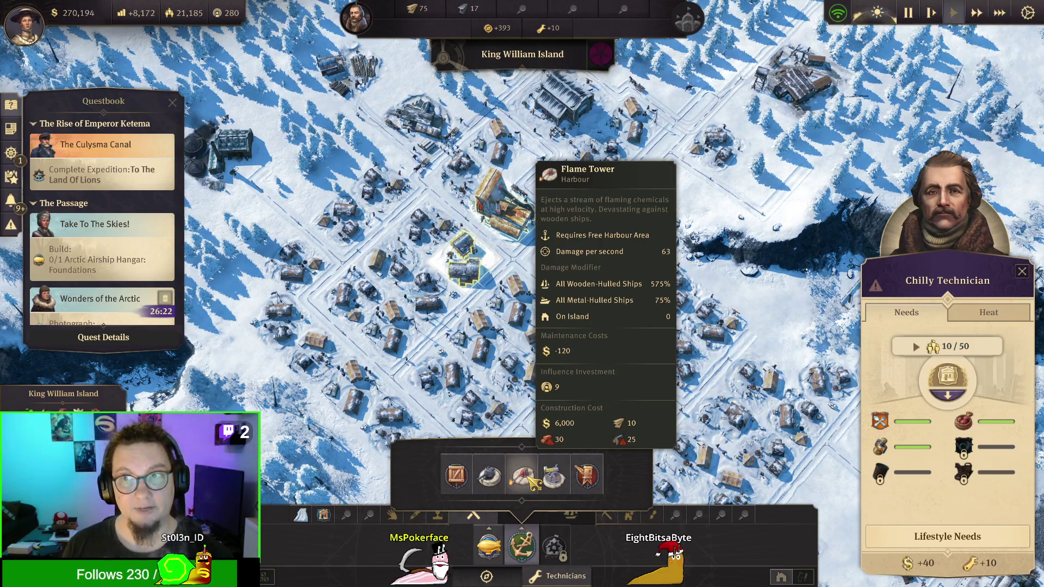
{"action": "left_click", "coordinate": [489, 546]}
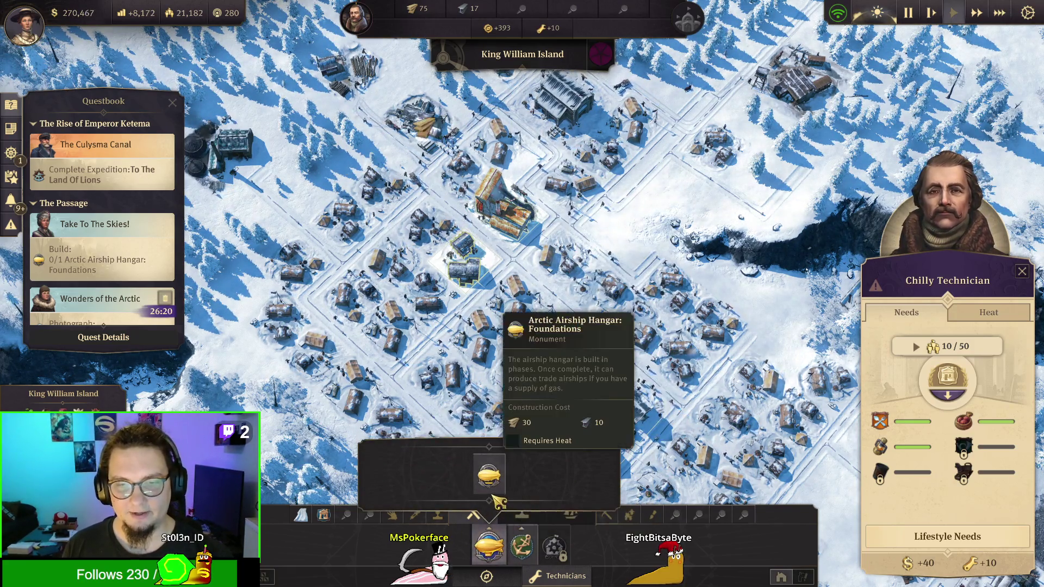
{"action": "left_click", "coordinate": [488, 476]}
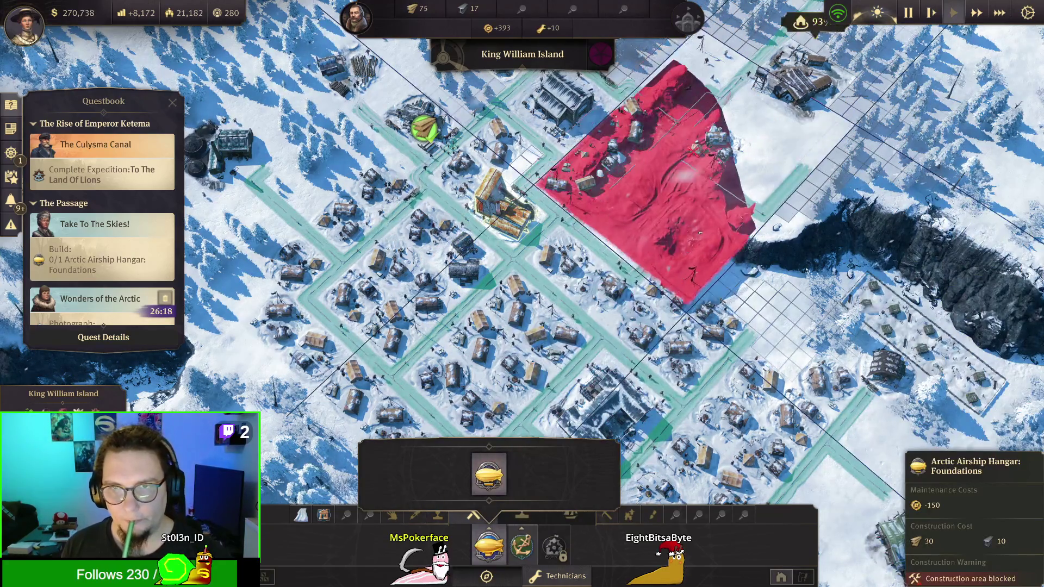
{"action": "key", "text": "w"}
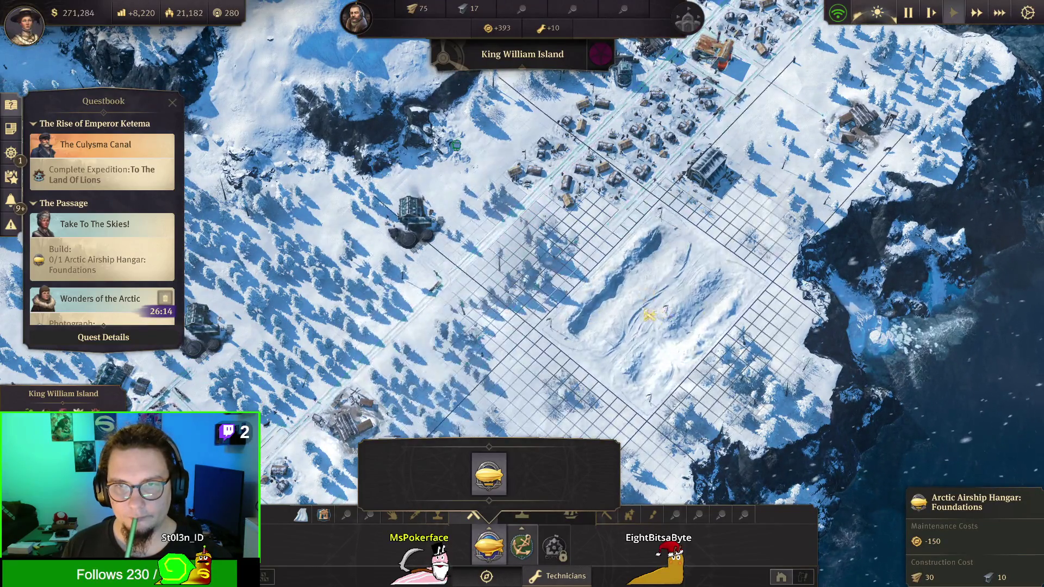
{"action": "key", "text": "d"}
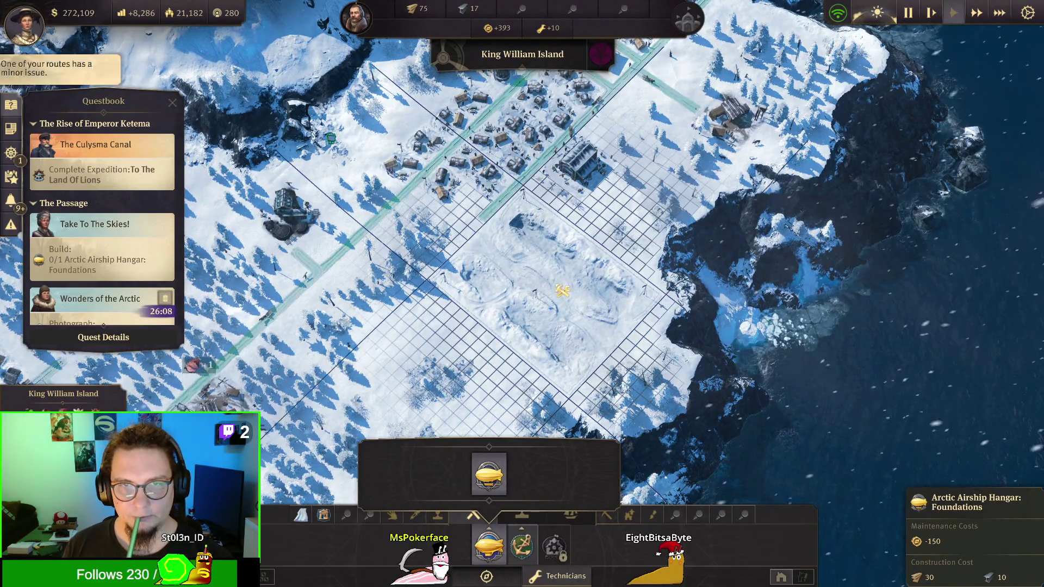
{"action": "left_click", "coordinate": [563, 290]}
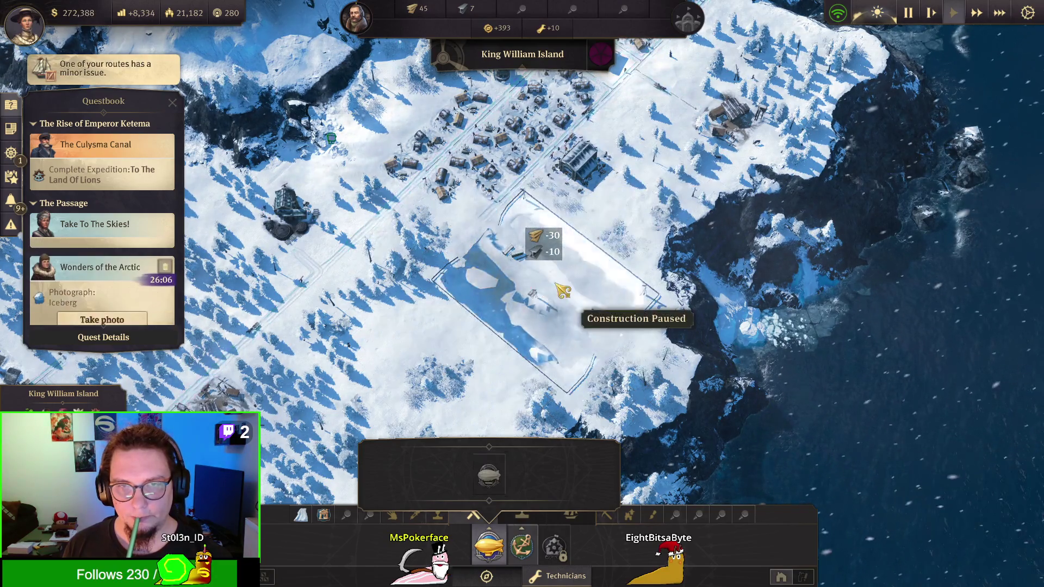
{"action": "key", "text": "w"}
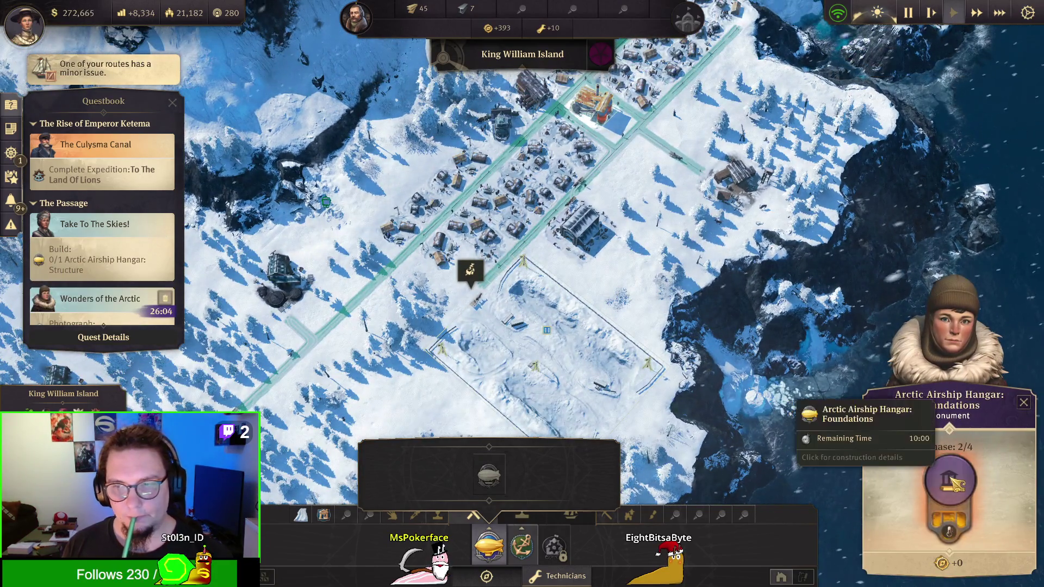
Step: Review the hangar's phase requirements in its monument overview
{"action": "left_click", "coordinate": [952, 480]}
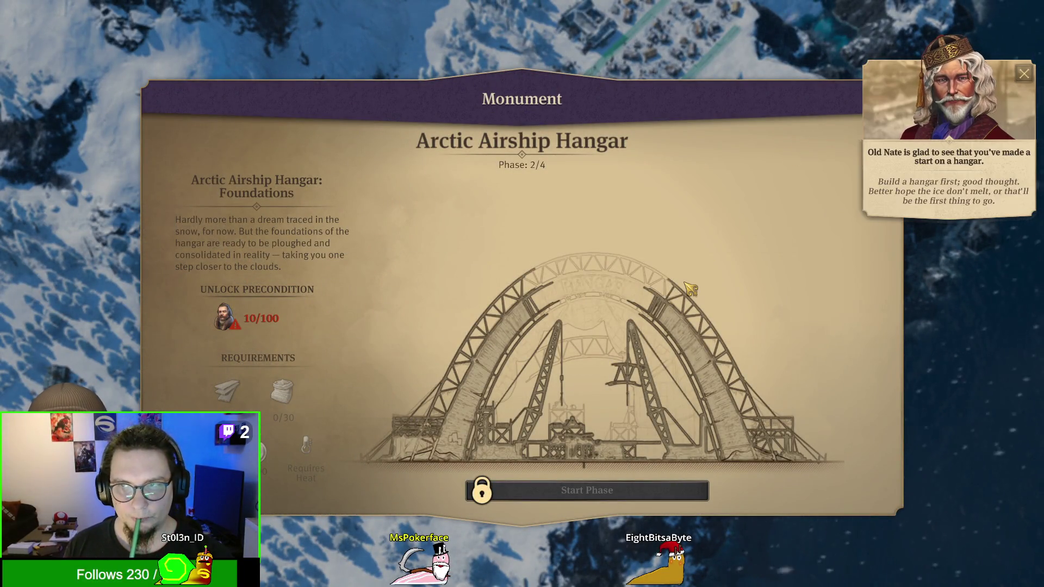
{"action": "key", "text": "Escape"}
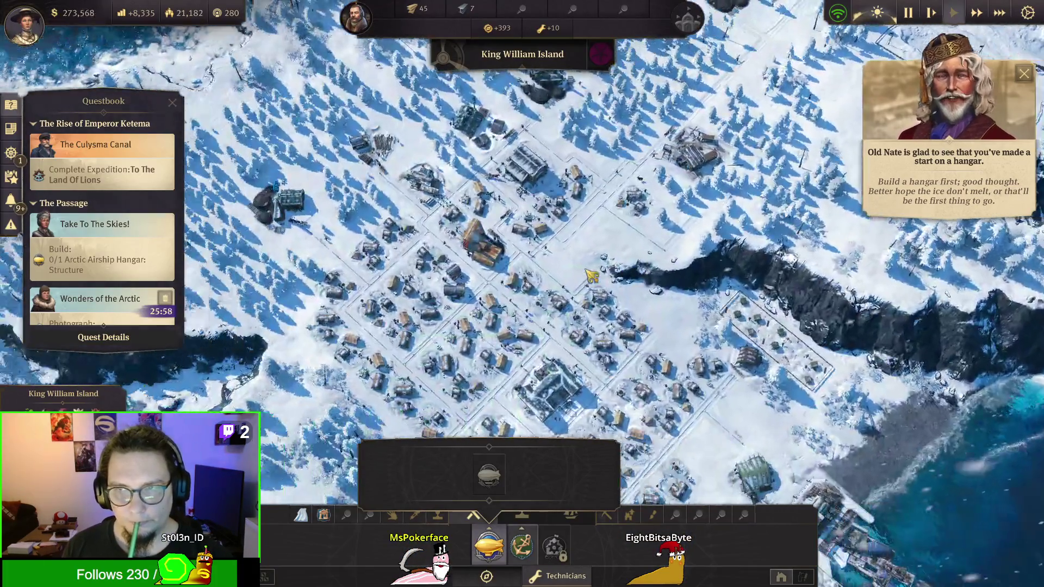
{"action": "key", "text": "a"}
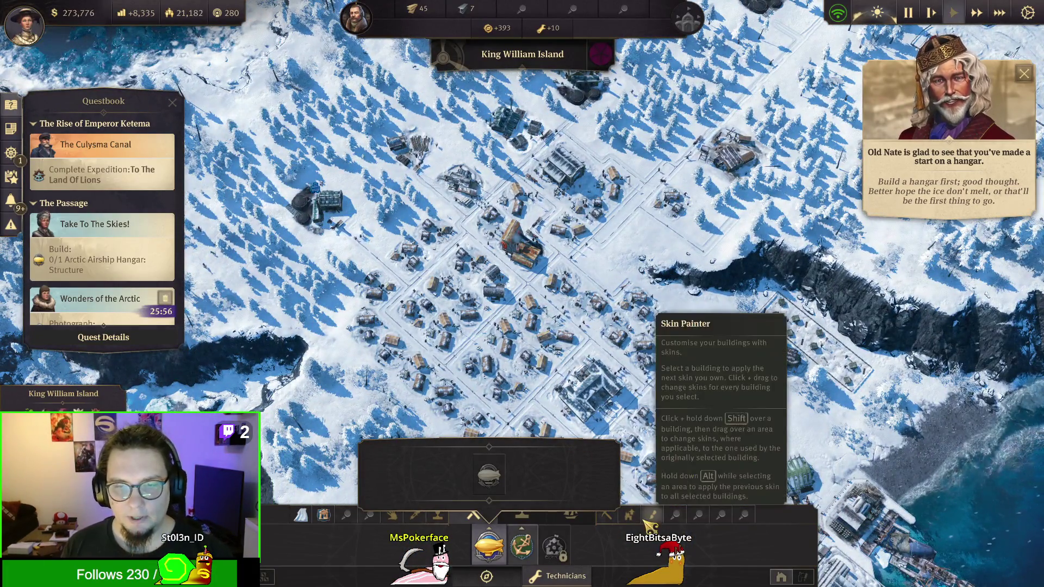
Step: Upgrade a town house, then recheck the hangar's 0/50 and 0/30 Foundations materials
{"action": "left_click", "coordinate": [629, 515]}
{"action": "scroll", "coordinate": [484, 279], "scroll_direction": "up", "scroll_amount": 2}
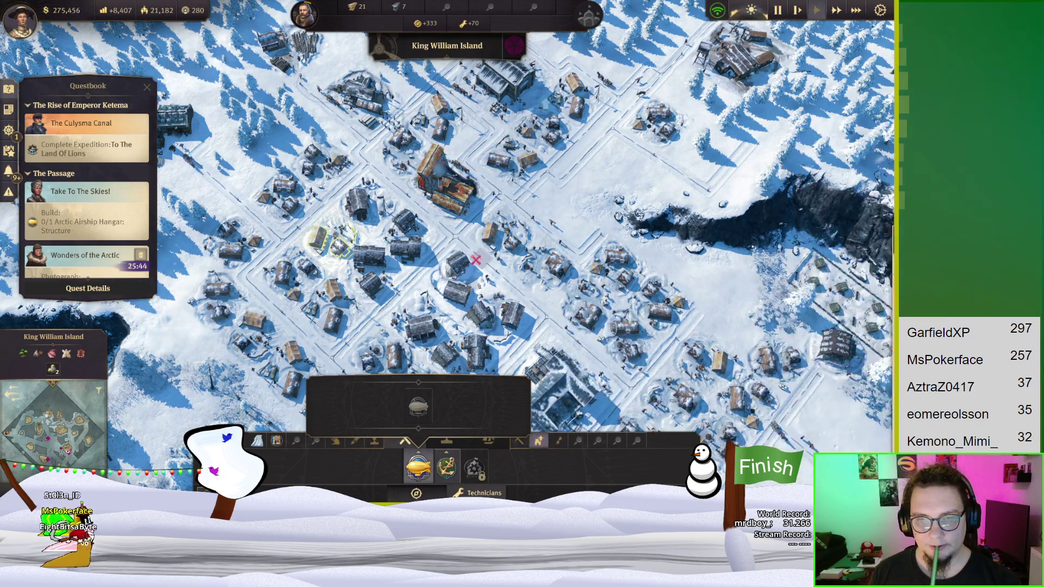
{"action": "scroll", "coordinate": [476, 260], "scroll_direction": "down", "scroll_amount": 3}
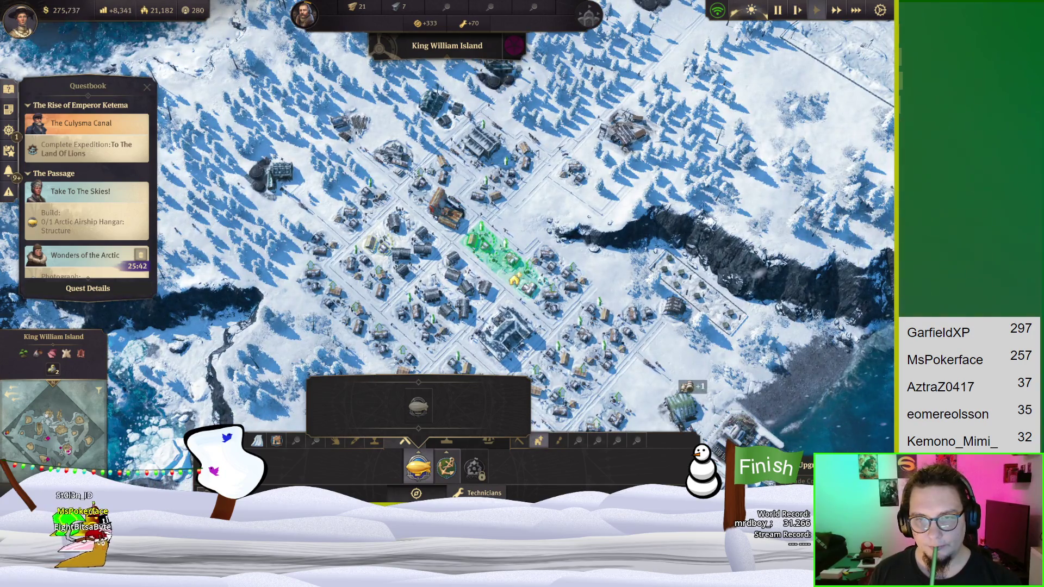
{"action": "left_click", "coordinate": [514, 280]}
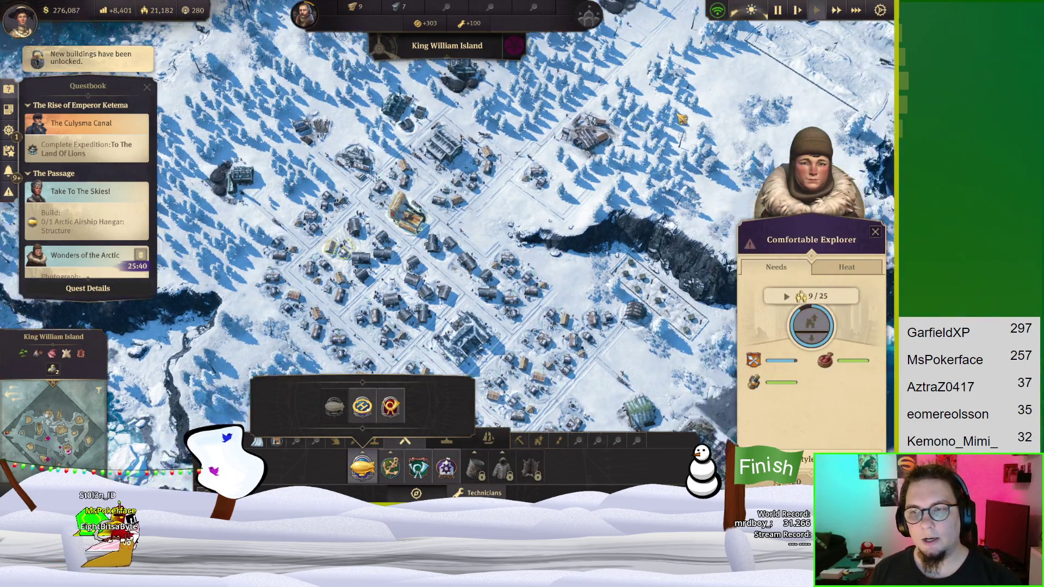
{"action": "scroll", "coordinate": [549, 235], "scroll_direction": "up", "scroll_amount": 3}
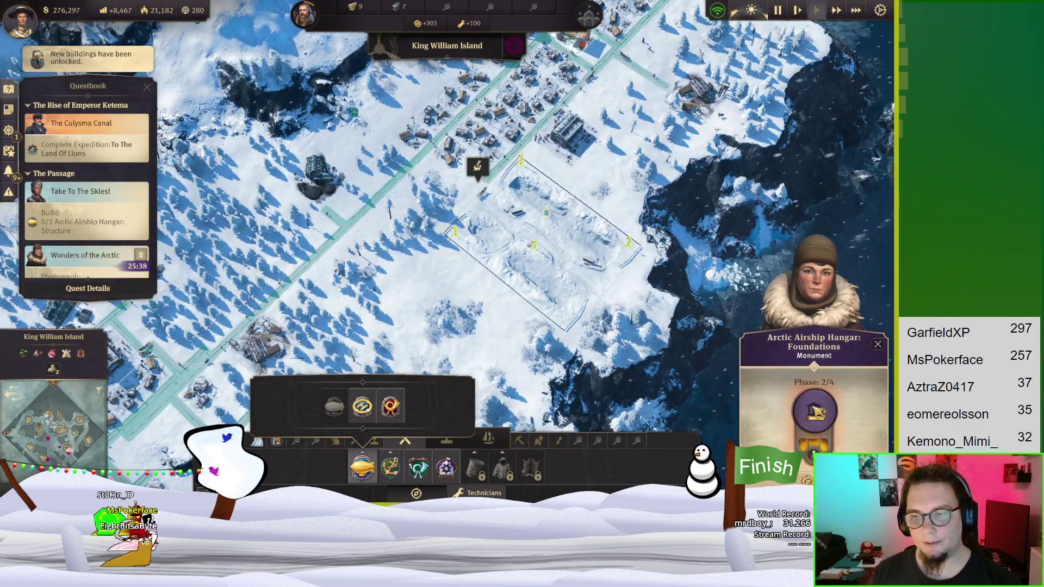
{"action": "left_click", "coordinate": [780, 388]}
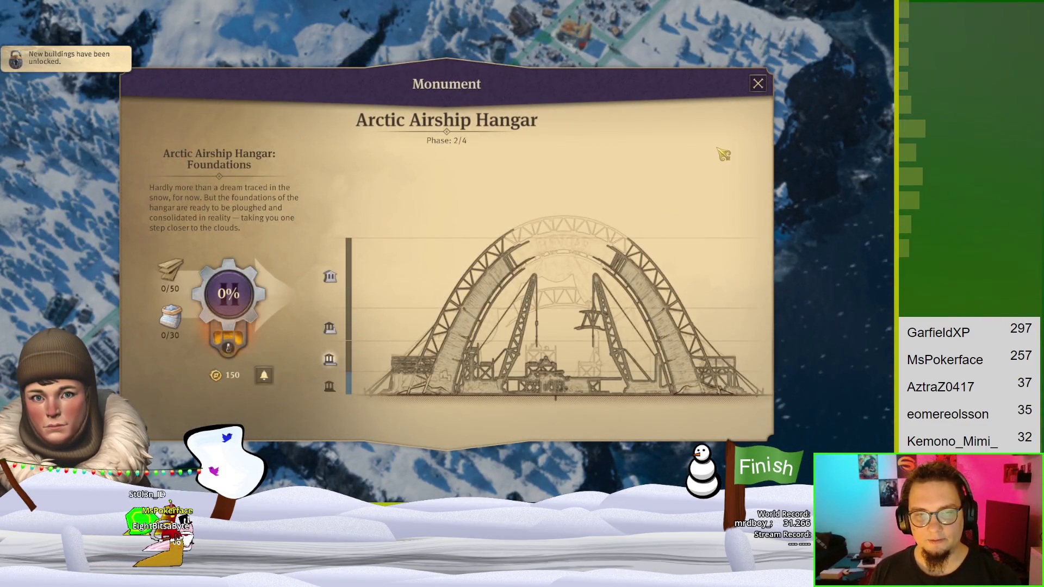
{"action": "left_click", "coordinate": [759, 85]}
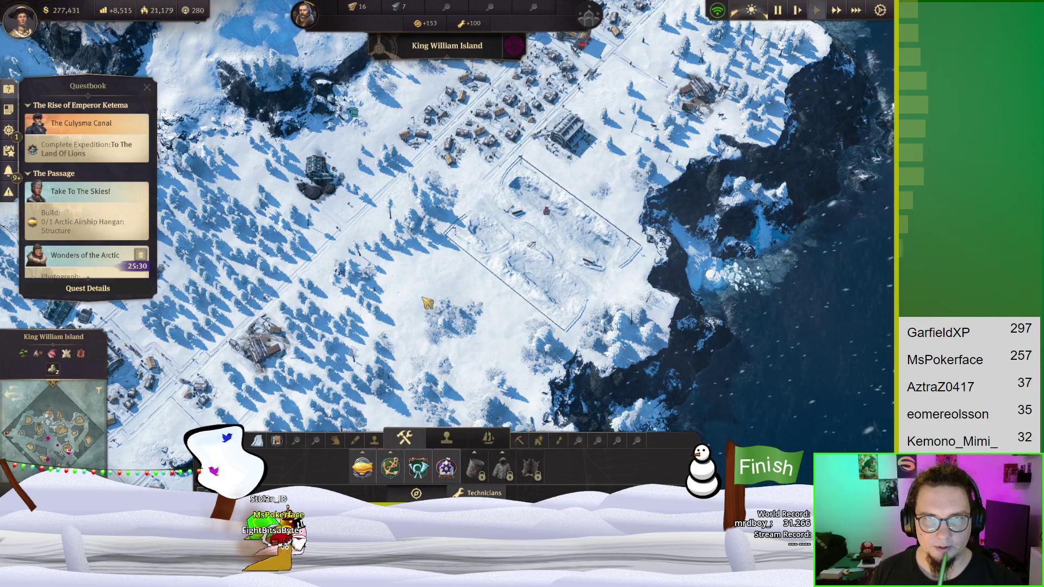
Step: Take and submit the iceberg photo from the Merlin clipper for Wonders of the Arctic
{"action": "left_click", "coordinate": [418, 492]}
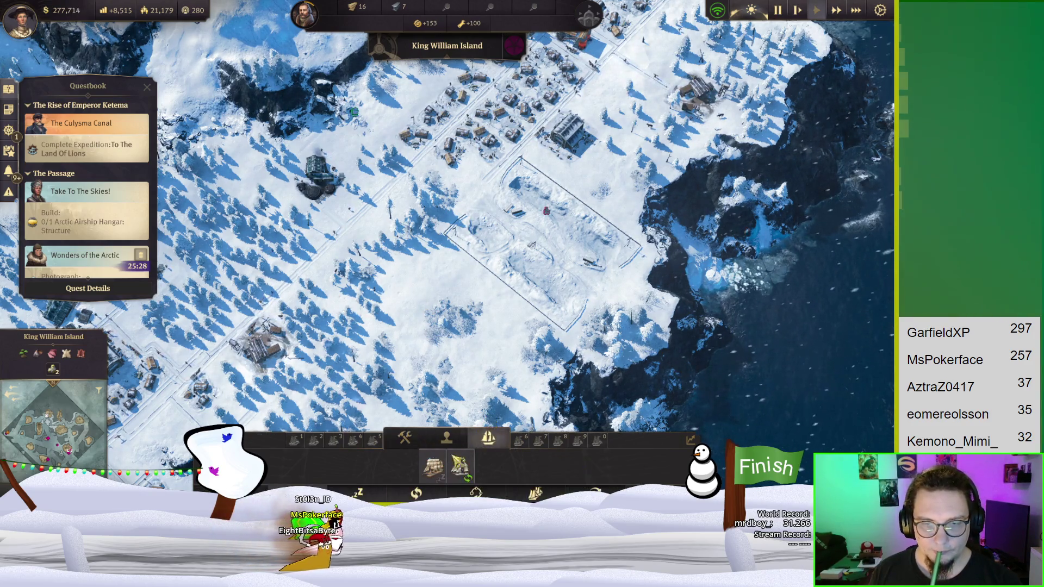
{"action": "left_click", "coordinate": [430, 476]}
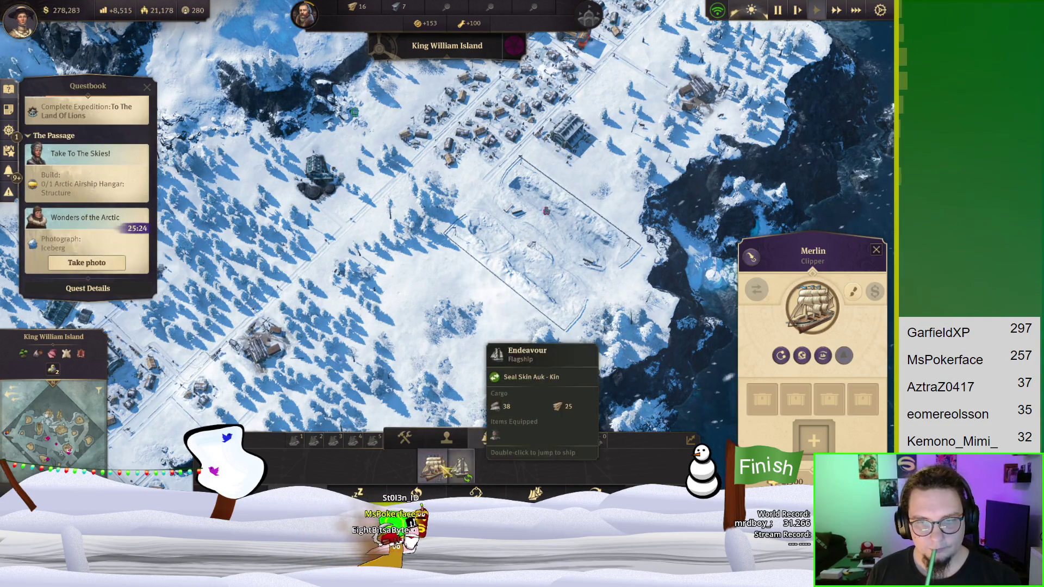
{"action": "double_click", "coordinate": [433, 472]}
{"action": "left_click", "coordinate": [87, 263]}
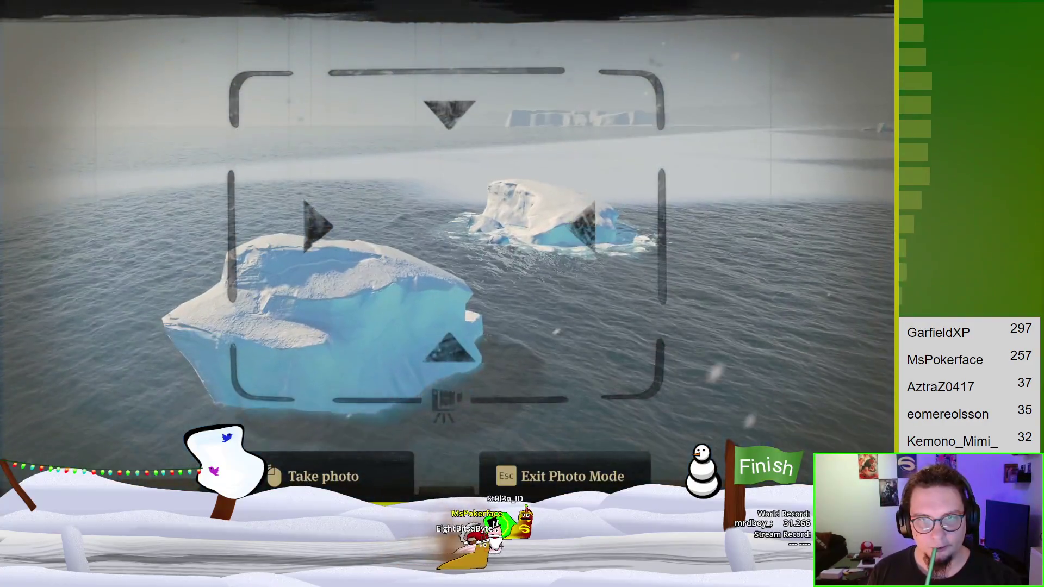
{"action": "left_click", "coordinate": [302, 256]}
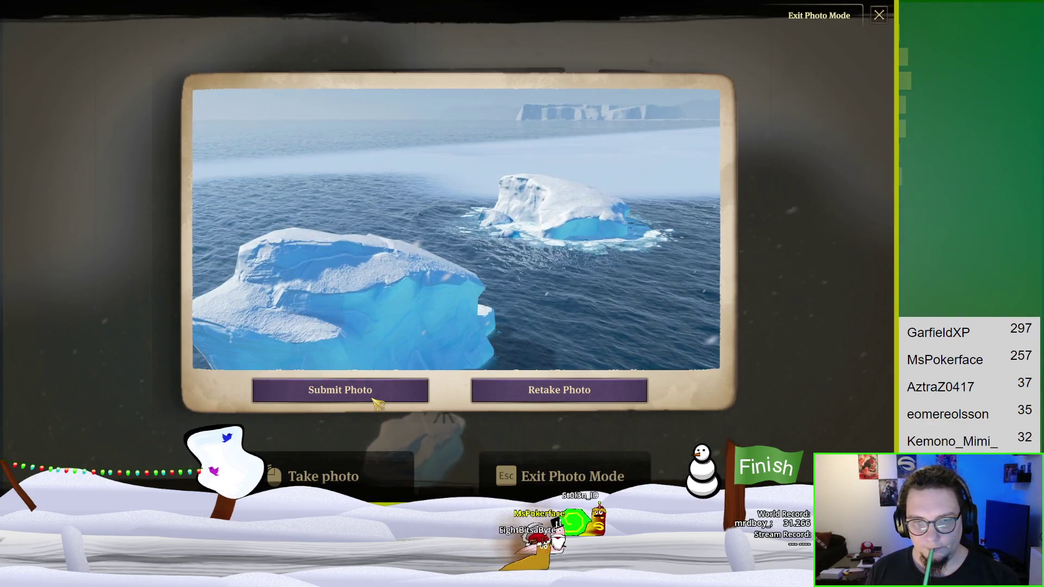
{"action": "left_click", "coordinate": [374, 396]}
Step: Switch over to the Old World city of Wuchtingen
{"action": "key", "text": "s"}
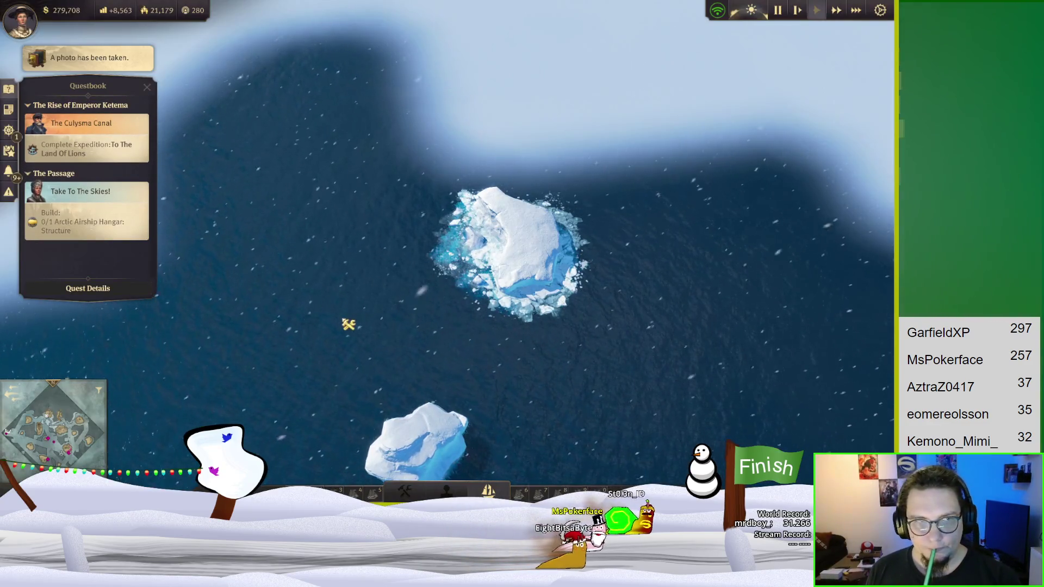
{"action": "left_click", "coordinate": [478, 280]}
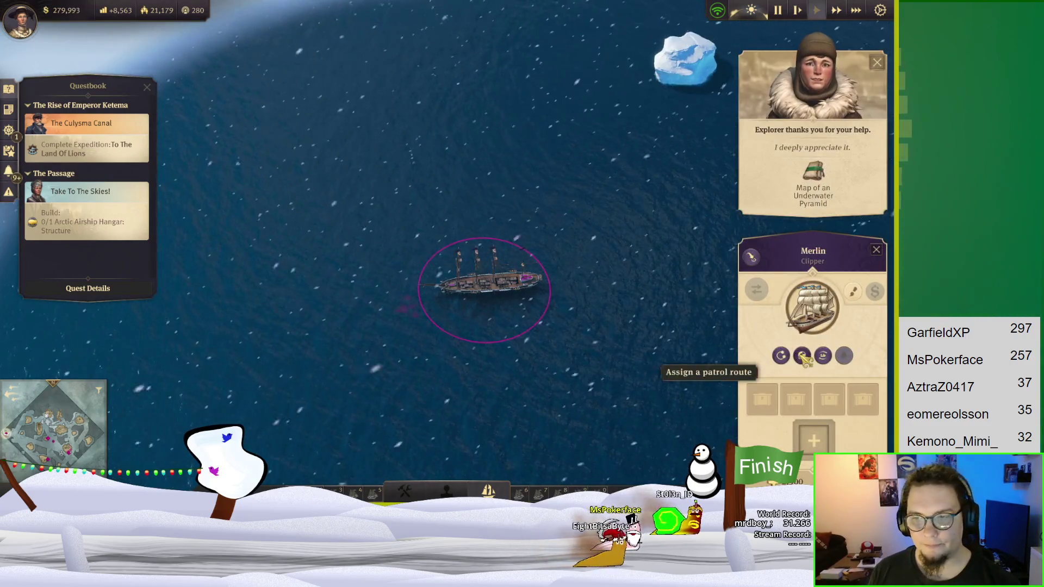
{"action": "left_click", "coordinate": [783, 234]}
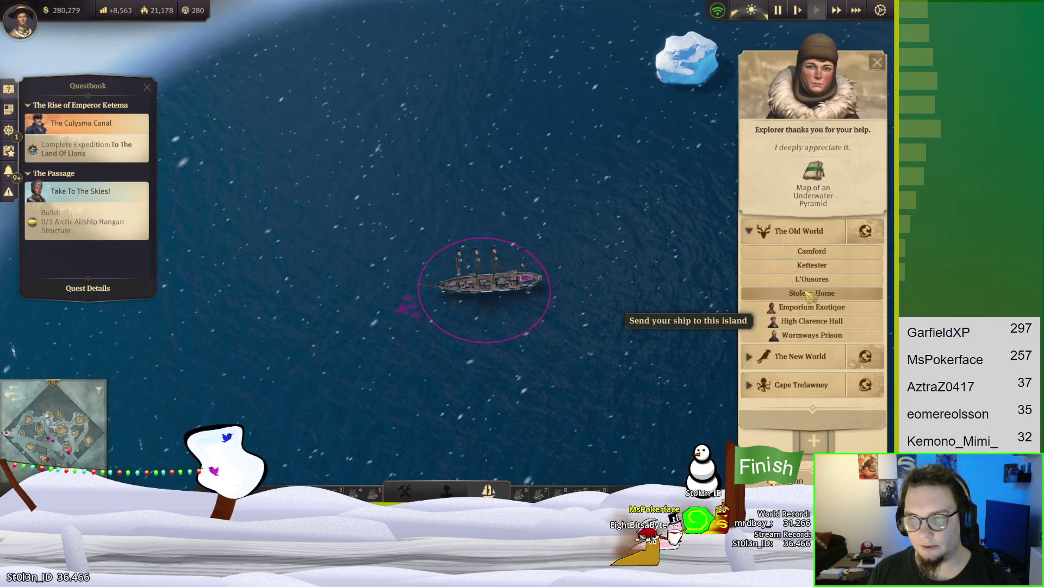
{"action": "key", "text": "F1"}
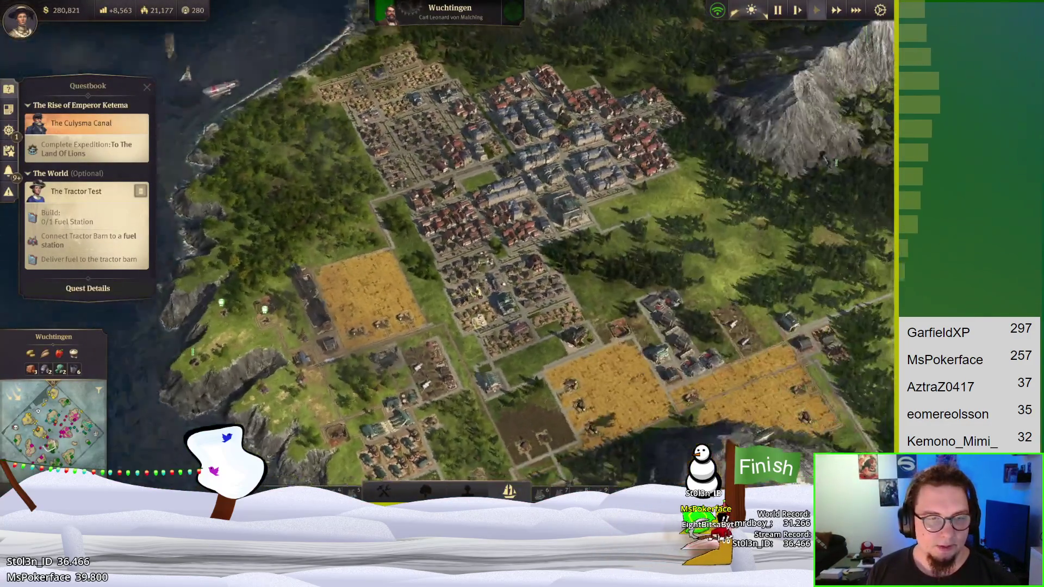
Step: Check the Steelworks and the Medium Warehouse's Steel Beams construction-material stock
{"action": "left_click", "coordinate": [64, 431]}
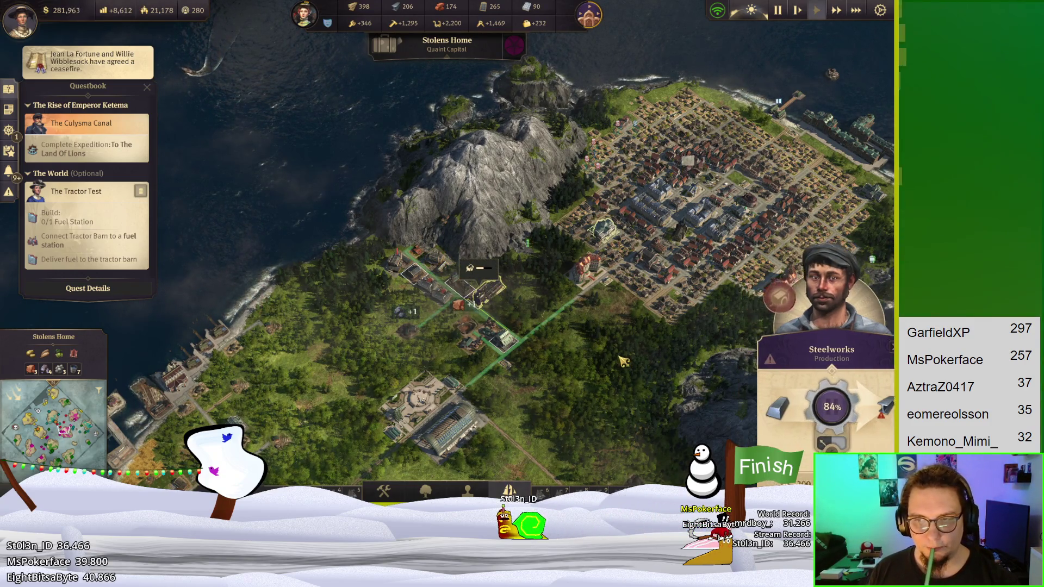
{"action": "key", "text": "w"}
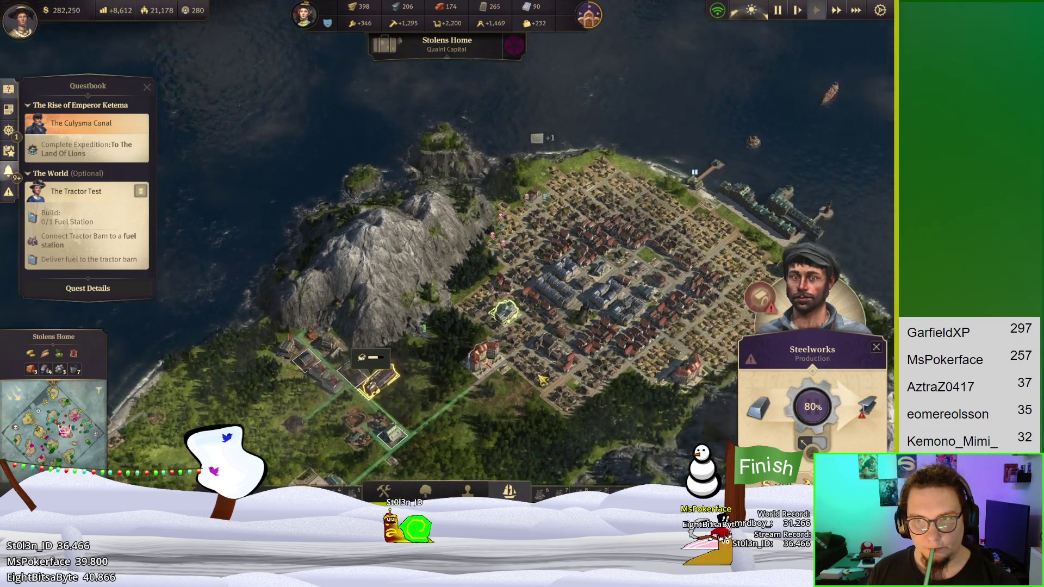
{"action": "mouse_move", "coordinate": [890, 393]}
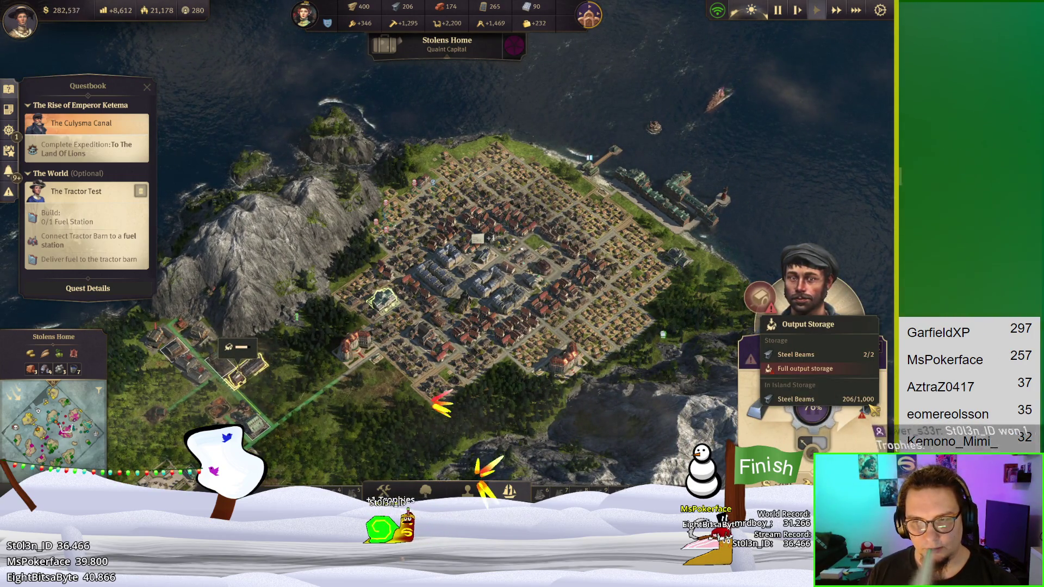
{"action": "scroll", "coordinate": [529, 403], "scroll_direction": "up", "scroll_amount": 5}
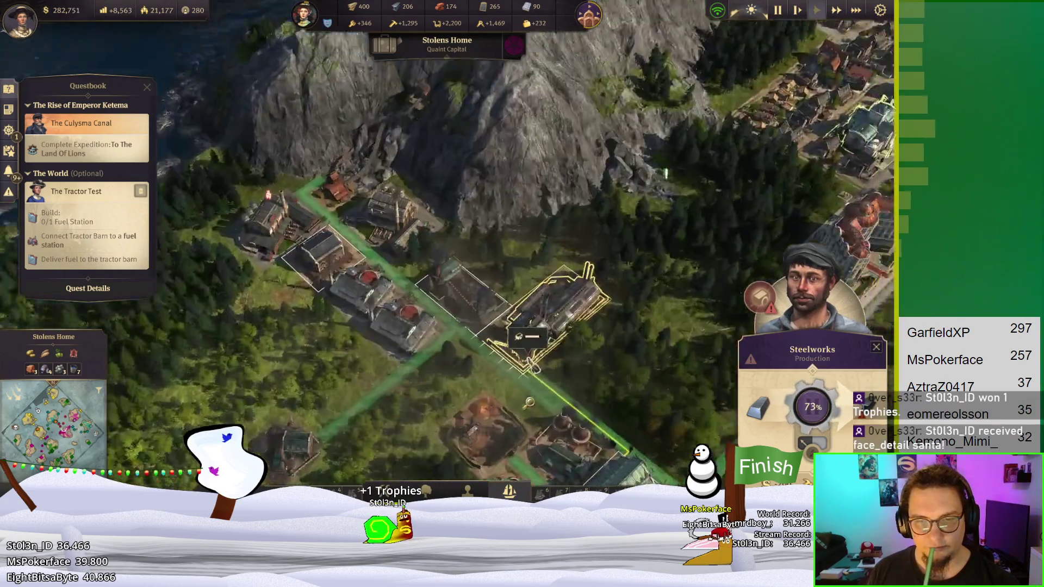
{"action": "scroll", "coordinate": [530, 403], "scroll_direction": "down", "scroll_amount": 3}
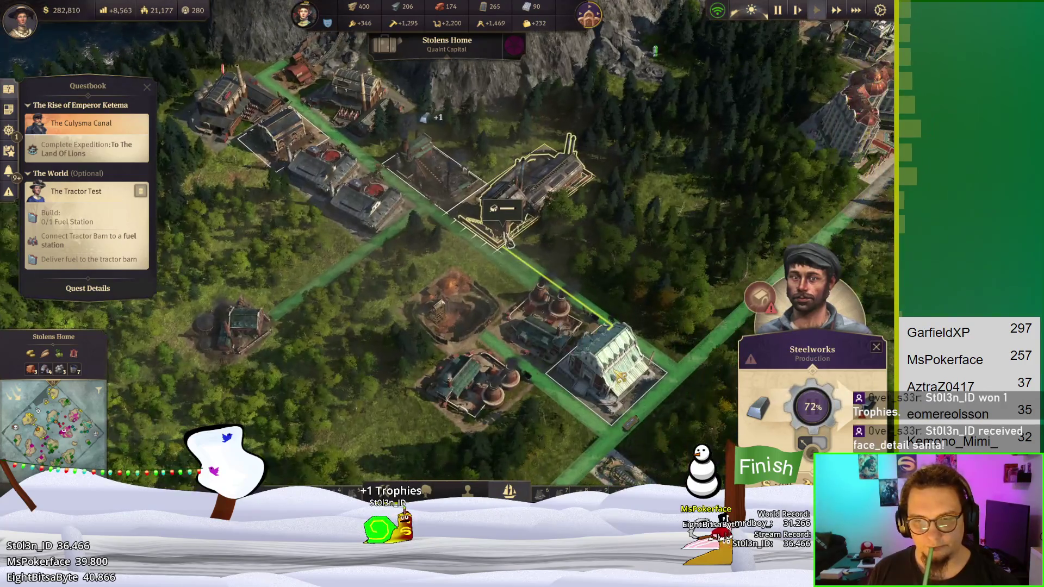
{"action": "left_click", "coordinate": [596, 375]}
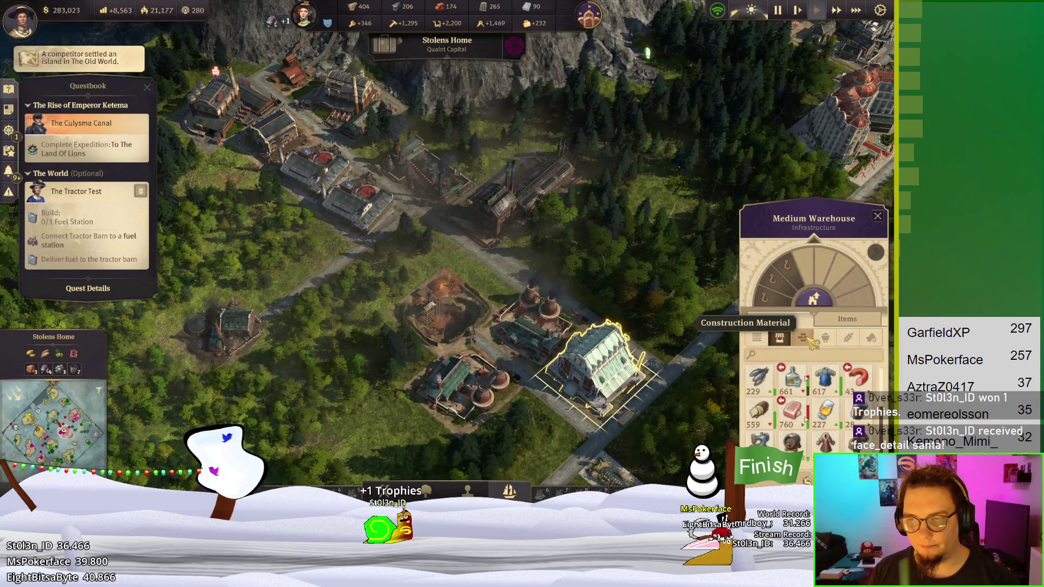
{"action": "left_click", "coordinate": [803, 338]}
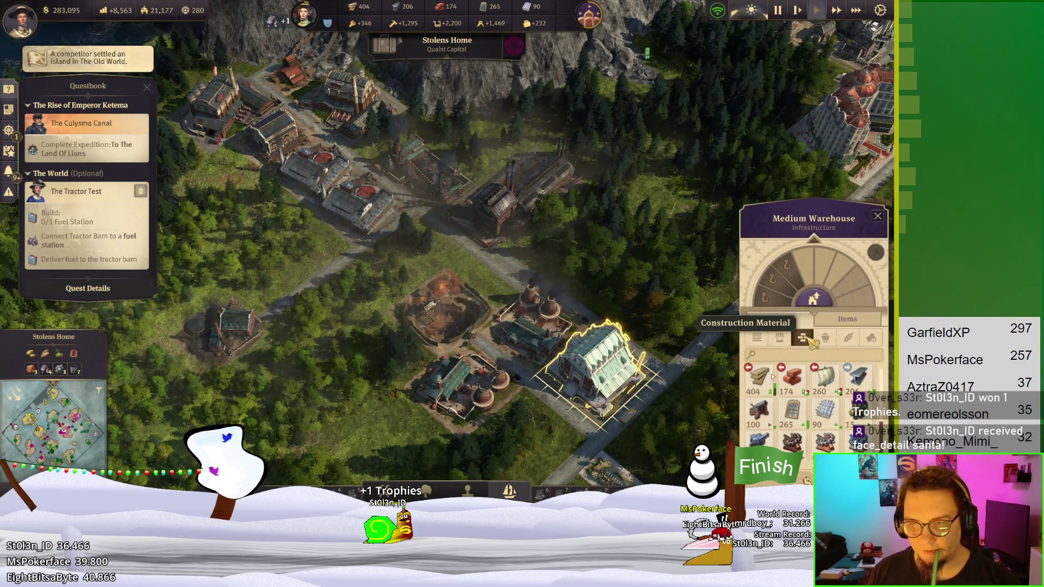
{"action": "mouse_move", "coordinate": [858, 378]}
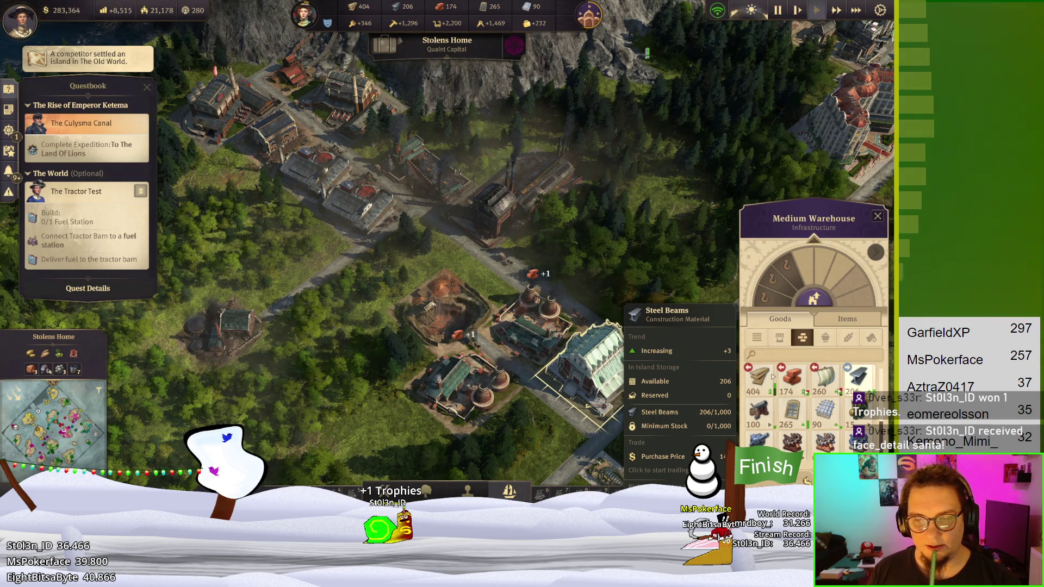
Step: Jump to the competitor's newly settled island Ehrlingen and zoom out over it
{"action": "left_click", "coordinate": [136, 60]}
{"action": "scroll", "coordinate": [468, 268], "scroll_direction": "down", "scroll_amount": 10}
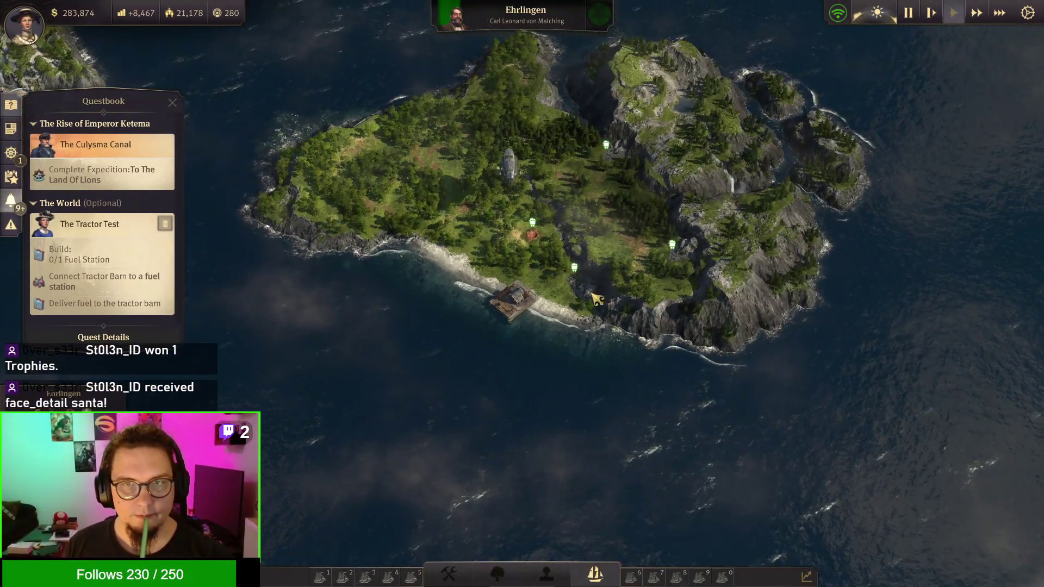
{"action": "scroll", "coordinate": [596, 299], "scroll_direction": "up", "scroll_amount": 4}
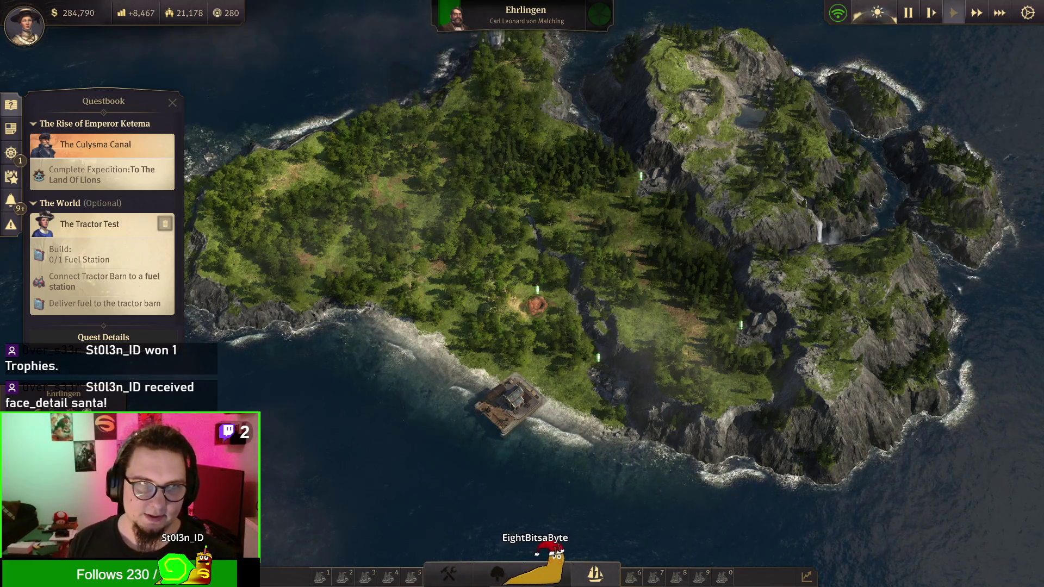
Step: Transfer construction goods, including 40 Reinforced Concrete, from Stolens Home onto the Salvager
{"action": "key", "text": "Home"}
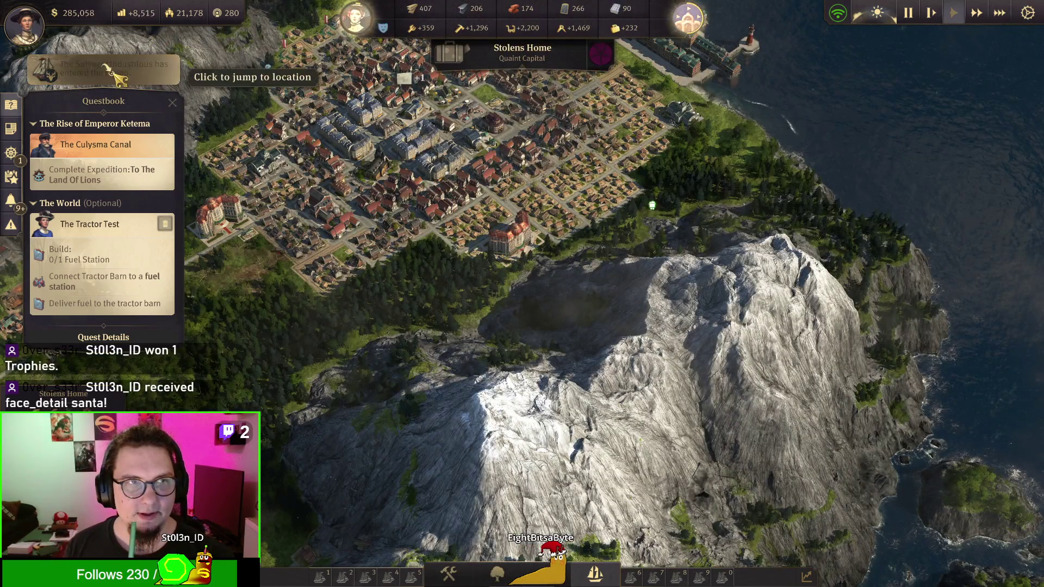
{"action": "left_click", "coordinate": [166, 68]}
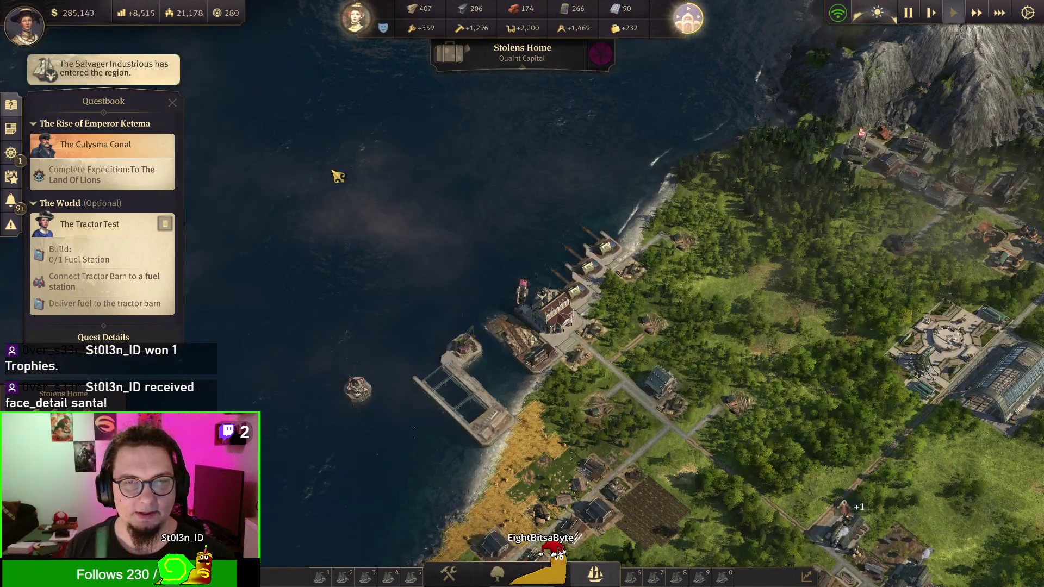
{"action": "left_click", "coordinate": [522, 288]}
{"action": "left_click", "coordinate": [875, 317]}
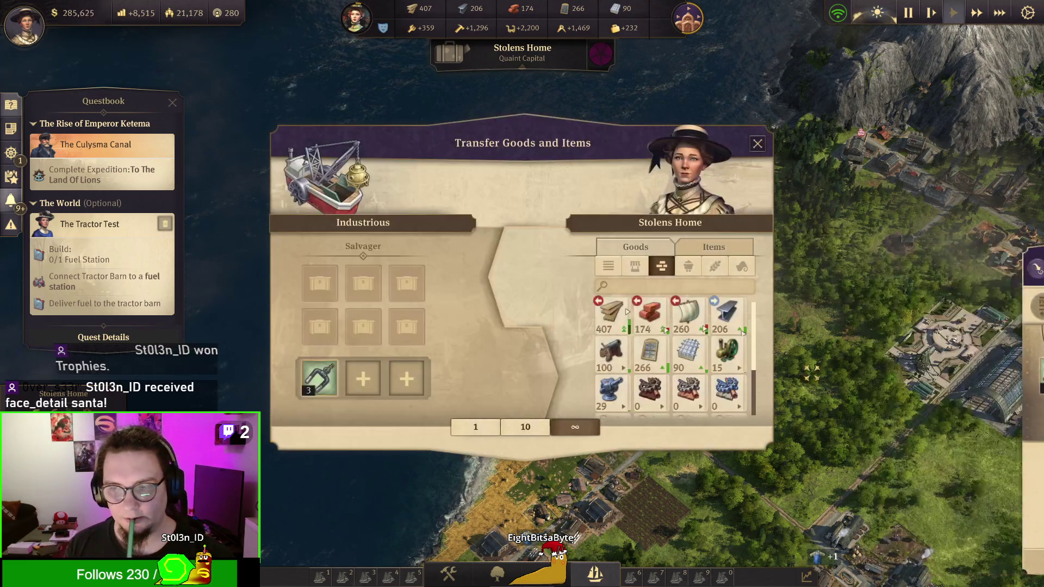
{"action": "left_click", "coordinate": [609, 320]}
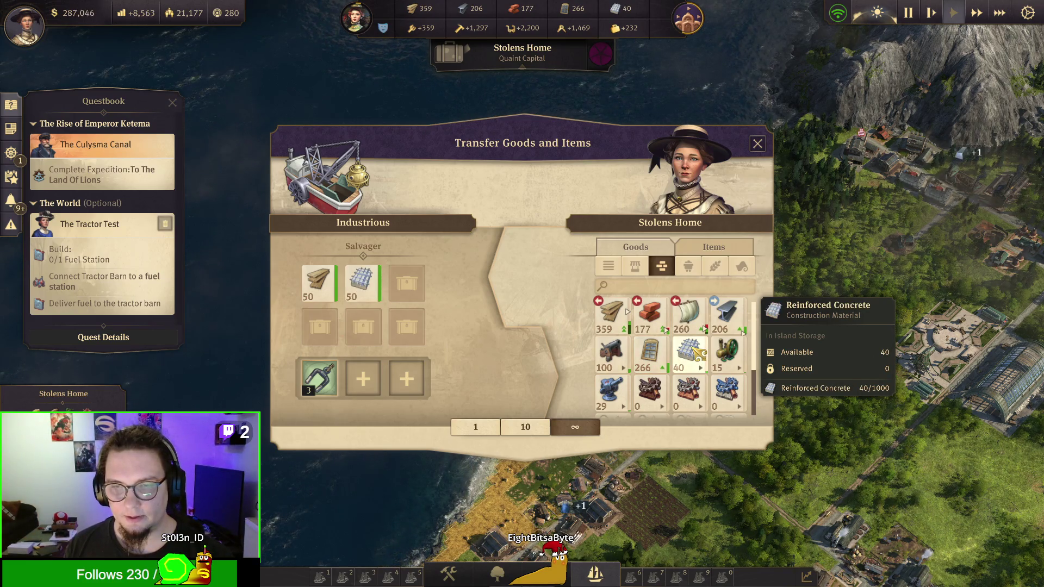
{"action": "left_click", "coordinate": [651, 353]}
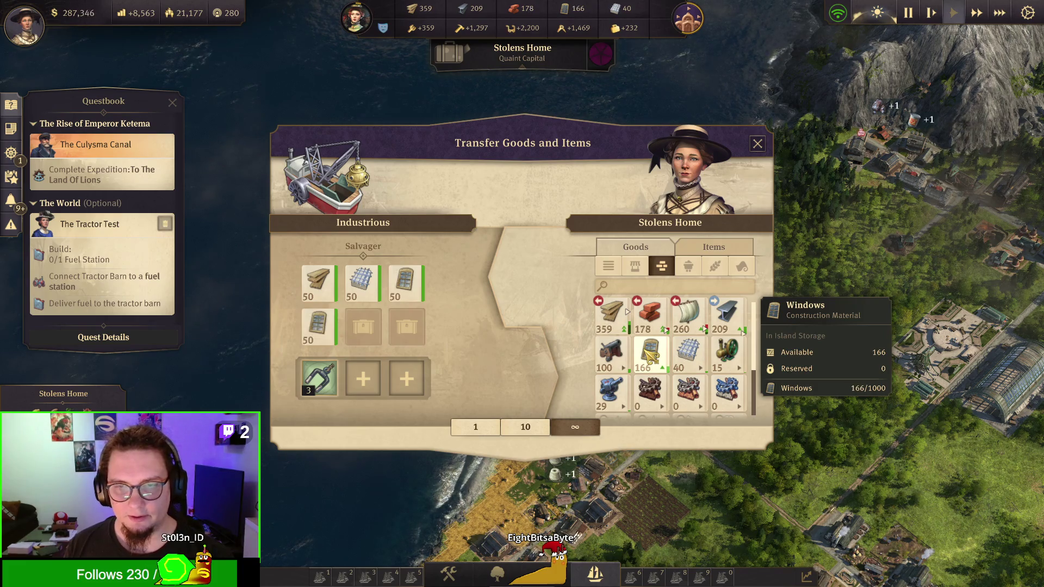
{"action": "left_click", "coordinate": [689, 354]}
{"action": "left_click", "coordinate": [319, 283]}
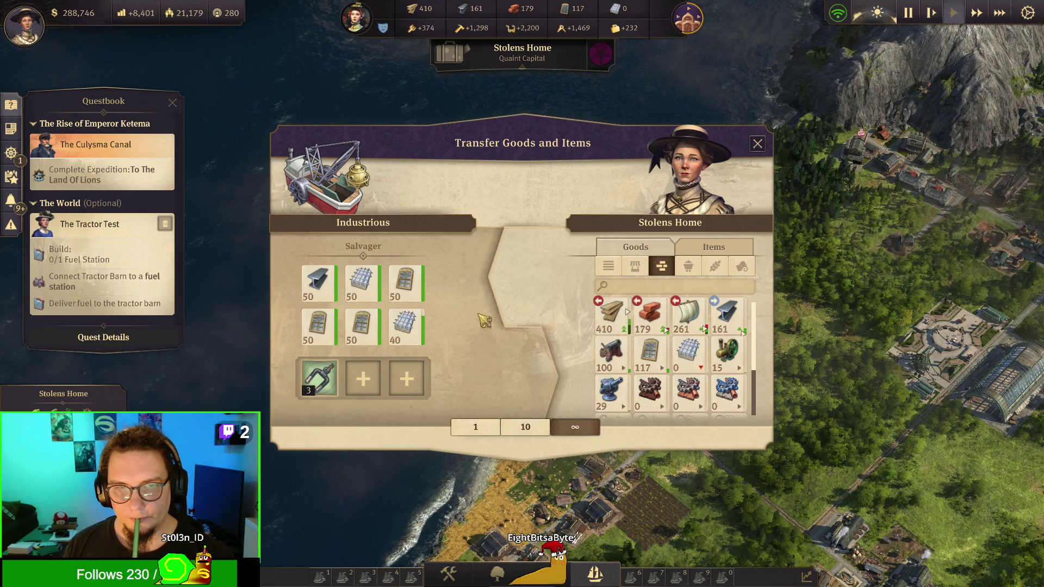
{"action": "left_click", "coordinate": [405, 283]}
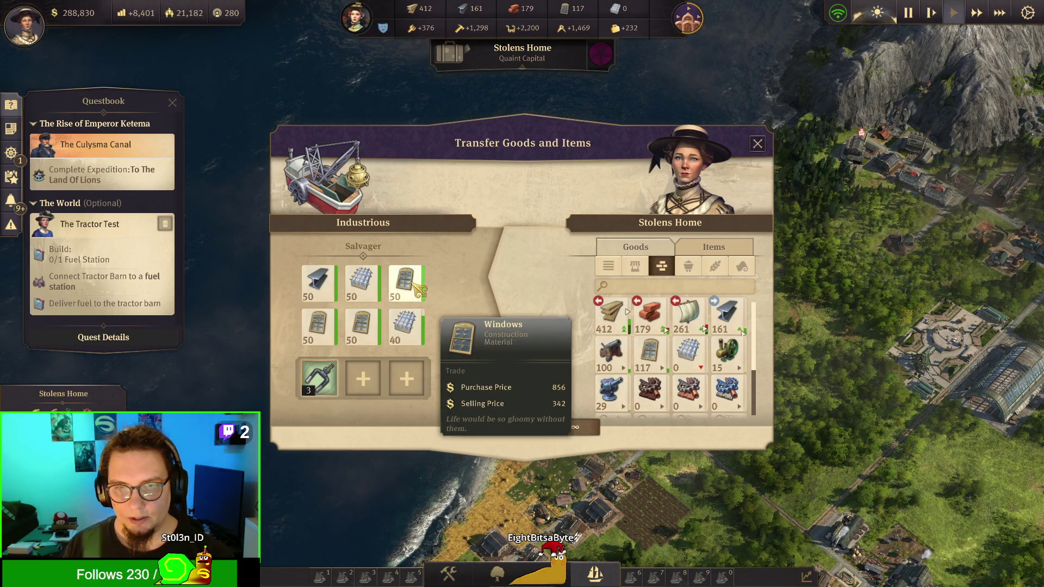
{"action": "left_click", "coordinate": [757, 144]}
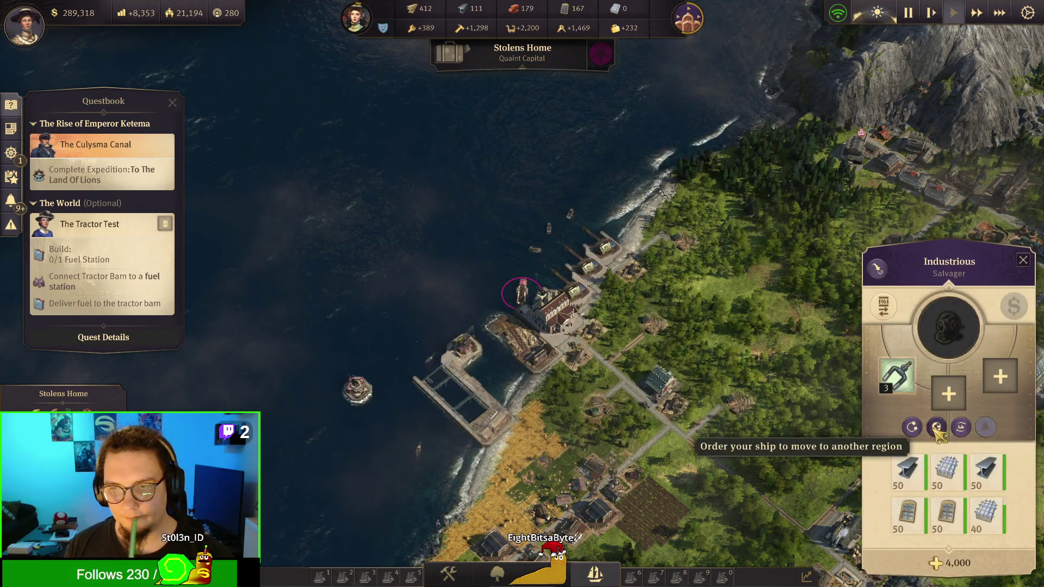
Step: Send the Salvager to a Cape Trelawney island in the New World
{"action": "left_click", "coordinate": [937, 427]}
{"action": "left_click", "coordinate": [876, 239]}
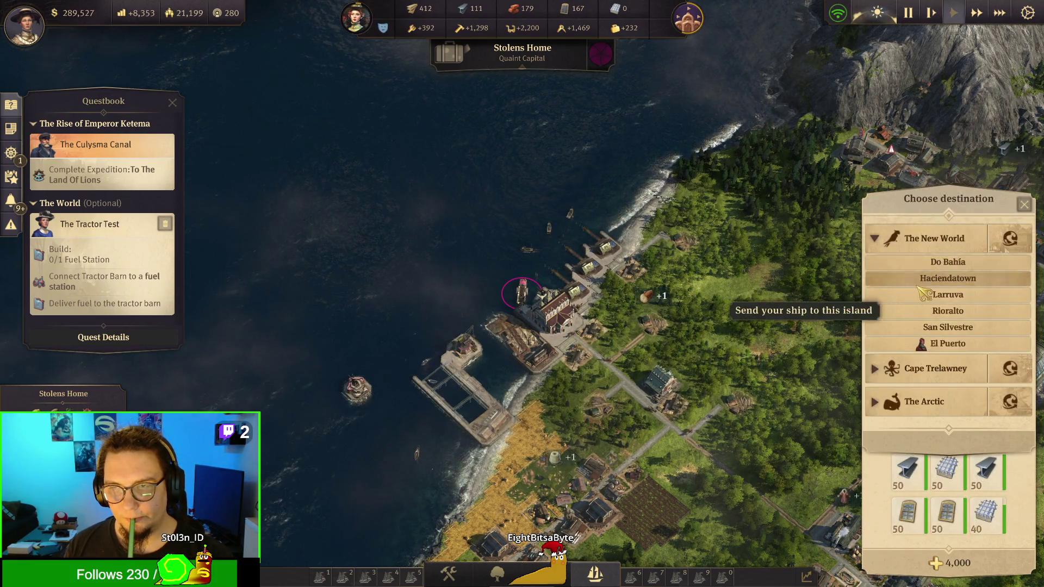
{"action": "left_click", "coordinate": [932, 374]}
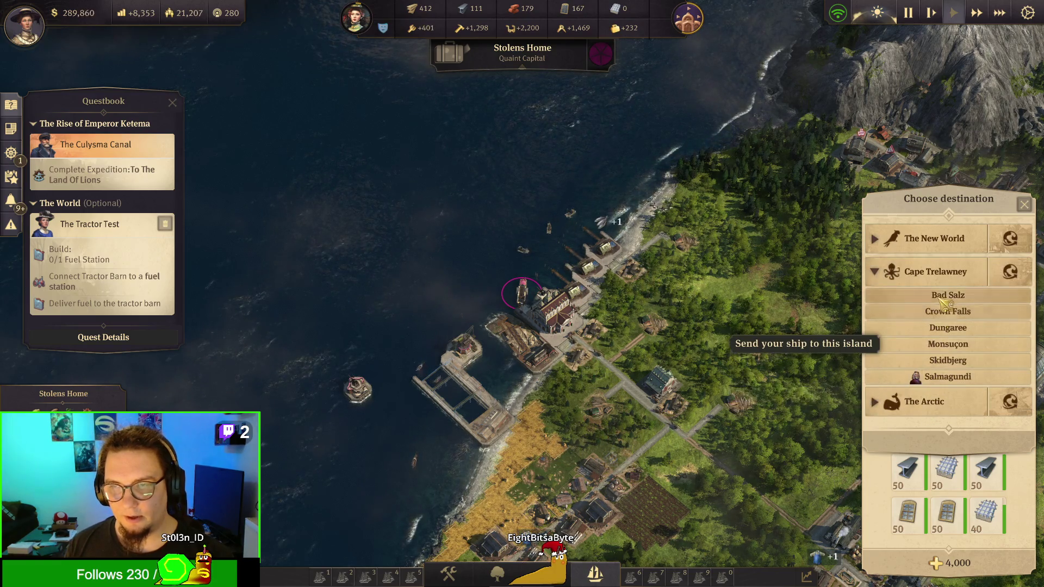
{"action": "left_click", "coordinate": [949, 328]}
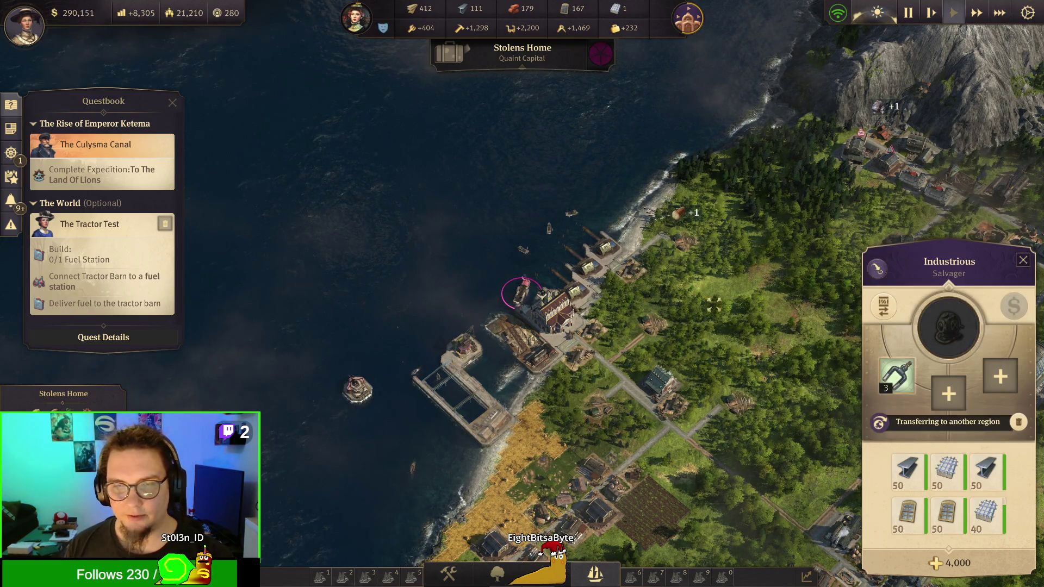
{"action": "left_click", "coordinate": [687, 386]}
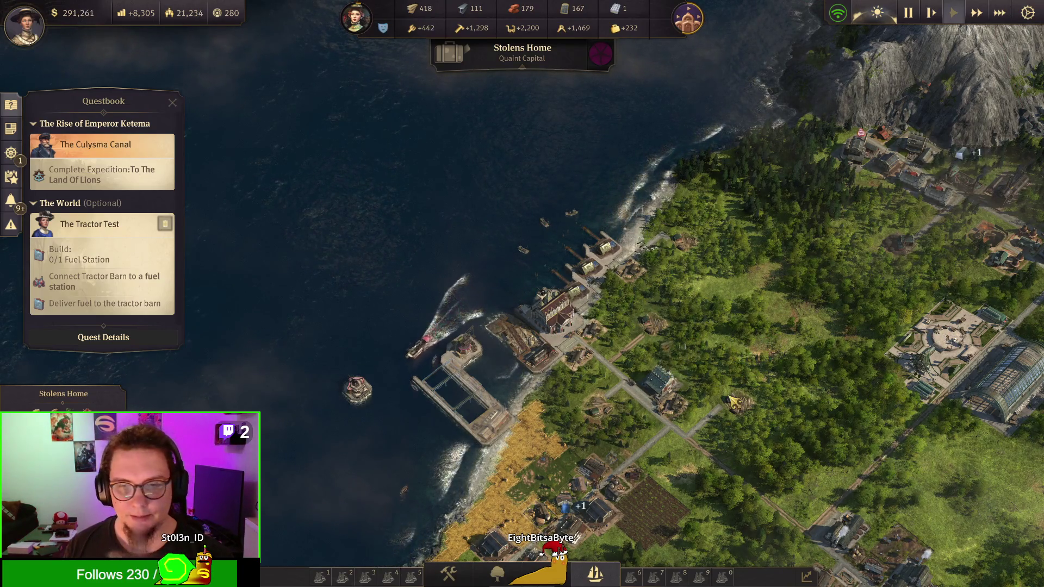
Step: Inspect the Steam Shipyard and pan over to the inland city
{"action": "left_click", "coordinate": [465, 350]}
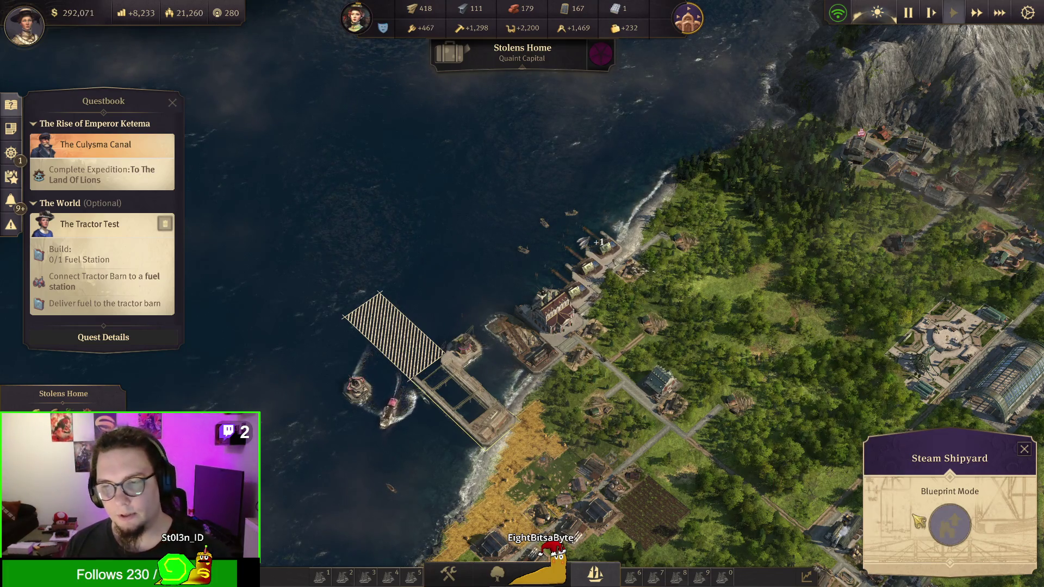
{"action": "key", "text": "d"}
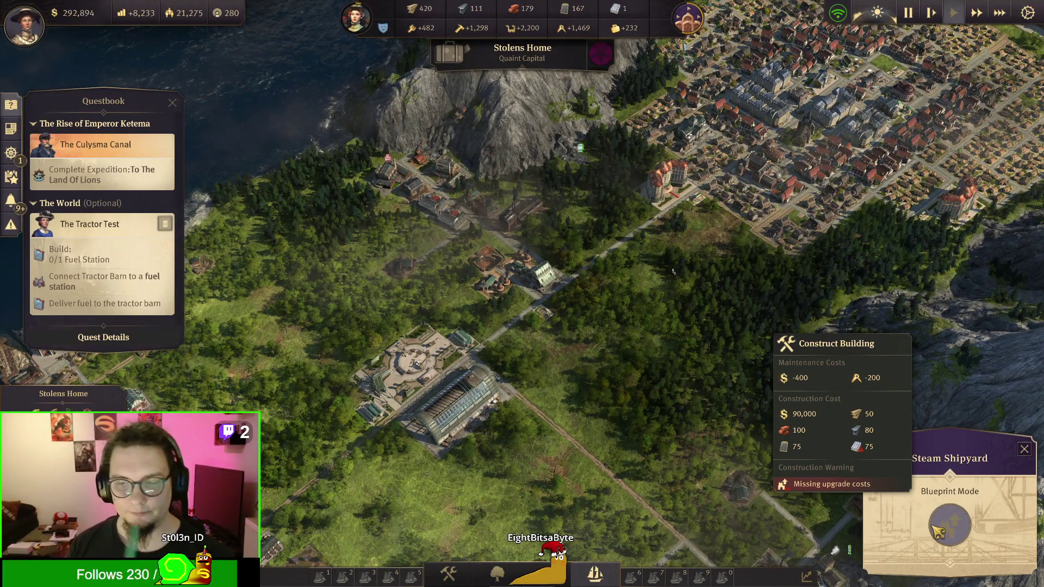
{"action": "left_click", "coordinate": [544, 574]}
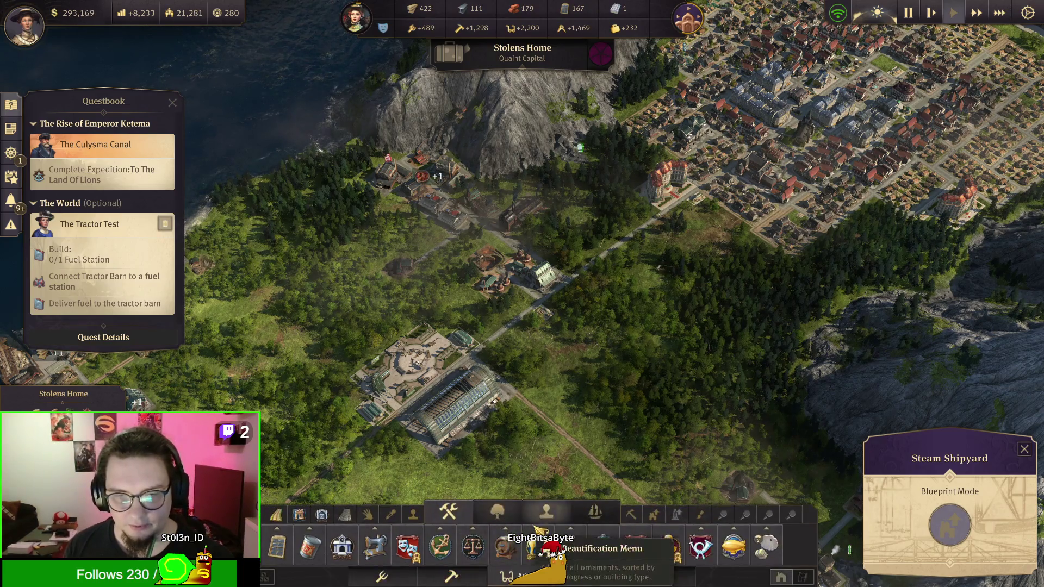
{"action": "key", "text": "s"}
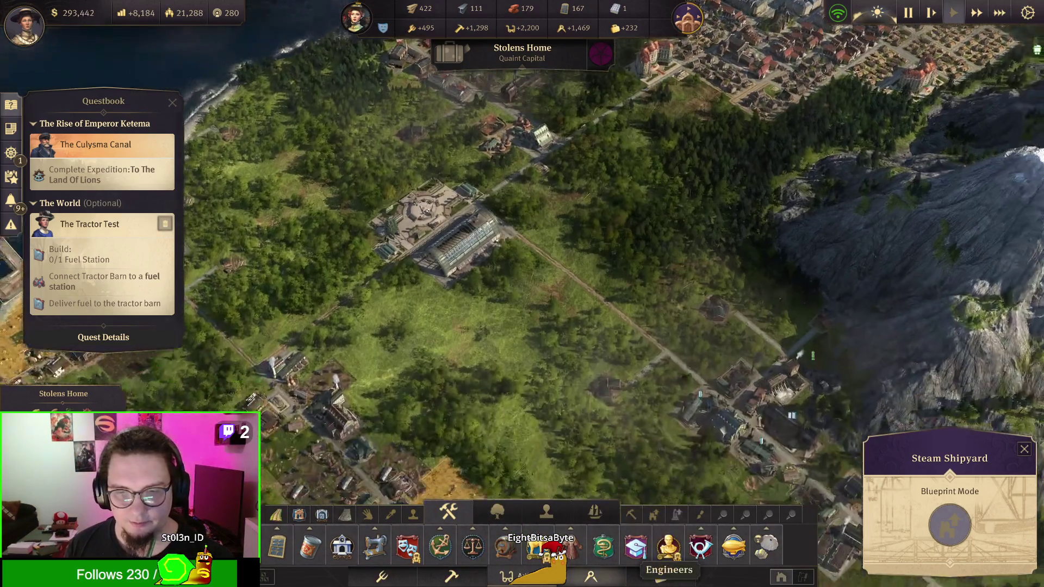
{"action": "key", "text": "s"}
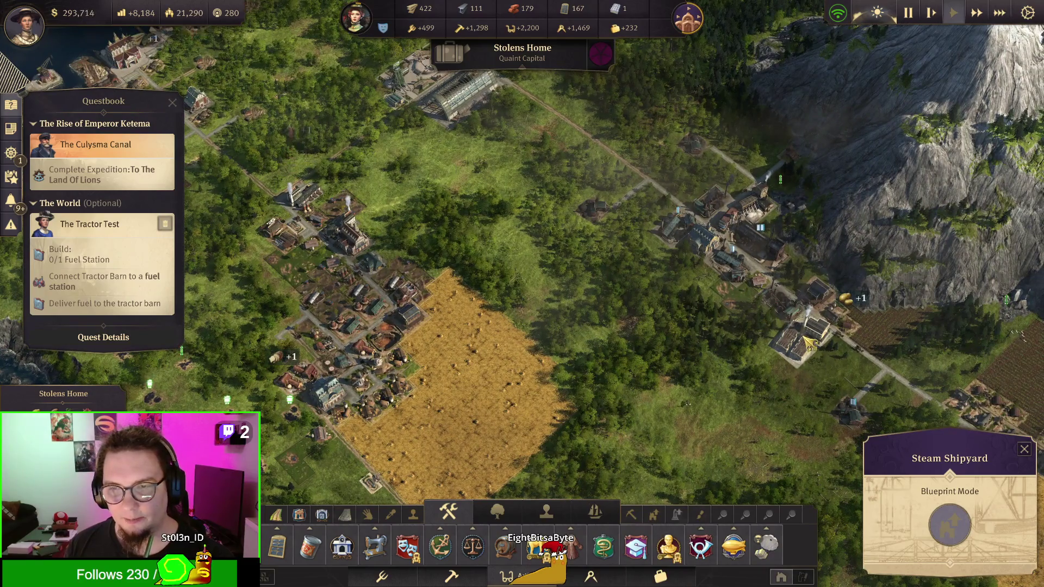
Step: Review the Sewing Machine Factory and Engineers' Steam Motors chain, then jump to Kettester
{"action": "left_click", "coordinate": [810, 341]}
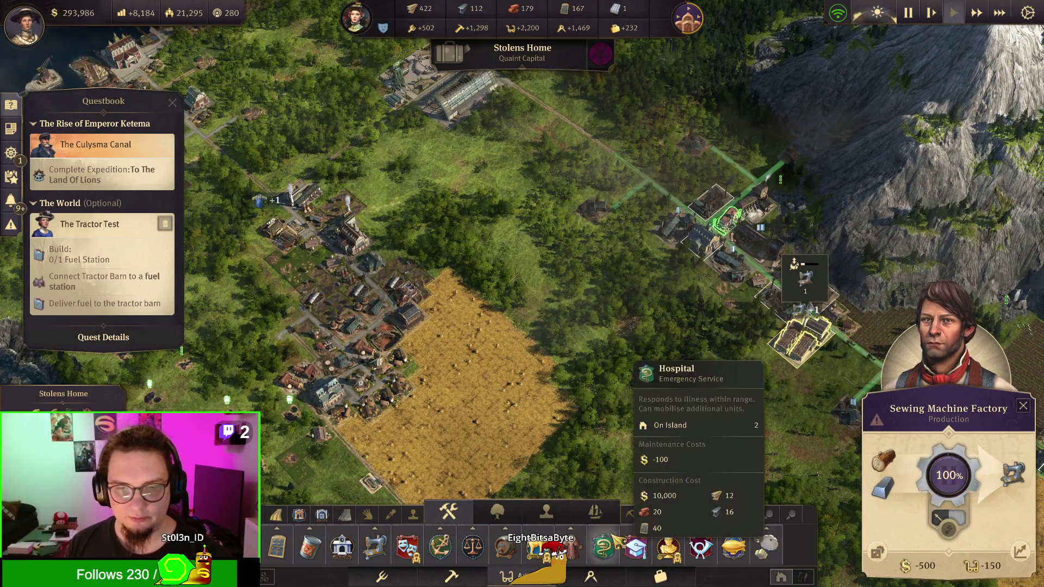
{"action": "left_click", "coordinate": [593, 577]}
{"action": "key", "text": "d"}
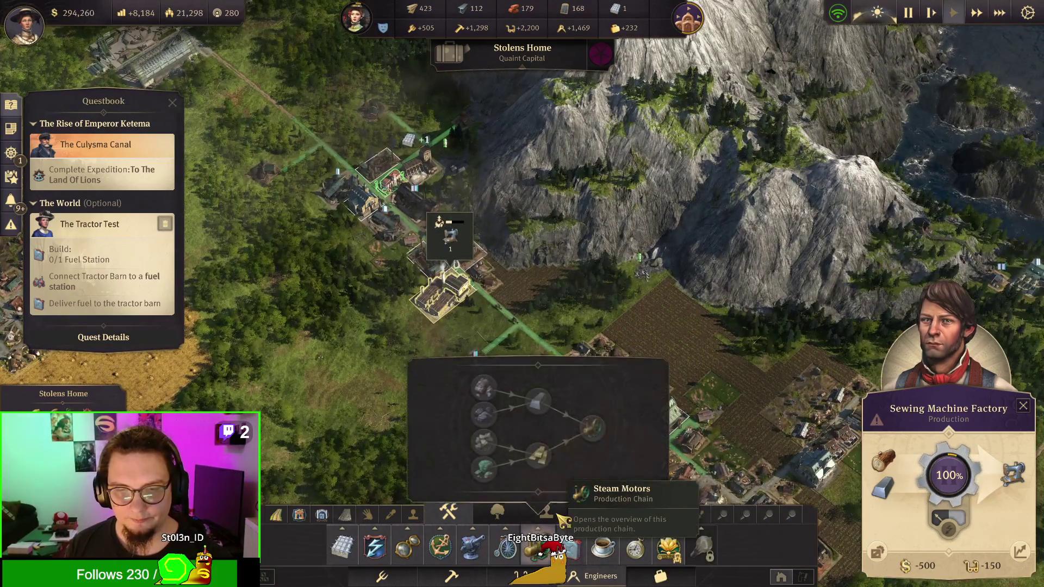
{"action": "key", "text": "s"}
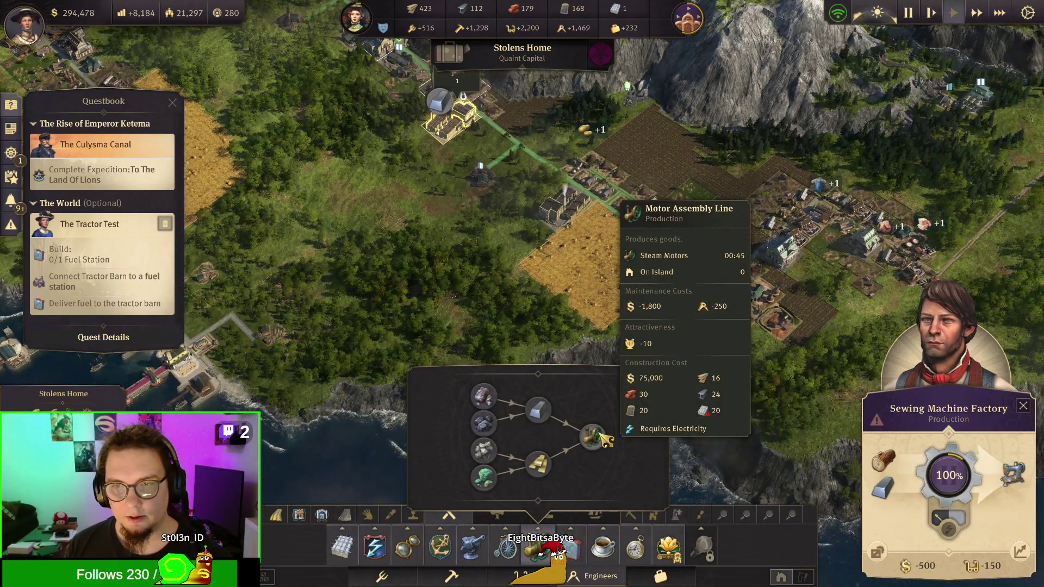
{"action": "key", "text": "w"}
{"action": "key", "text": "d"}
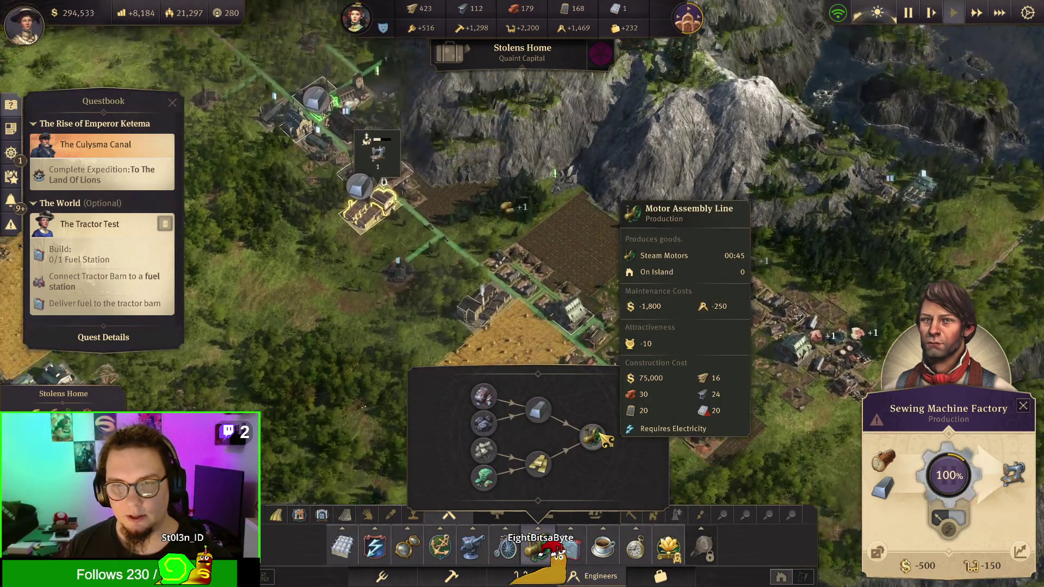
{"action": "key", "text": "w"}
{"action": "key", "text": "a"}
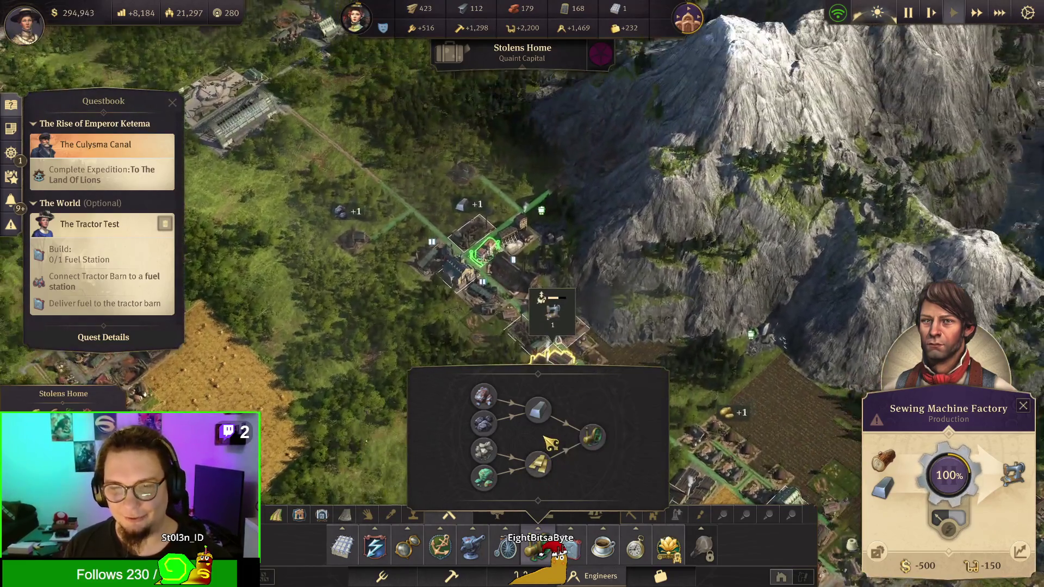
{"action": "key", "text": "s"}
{"action": "key", "text": "a"}
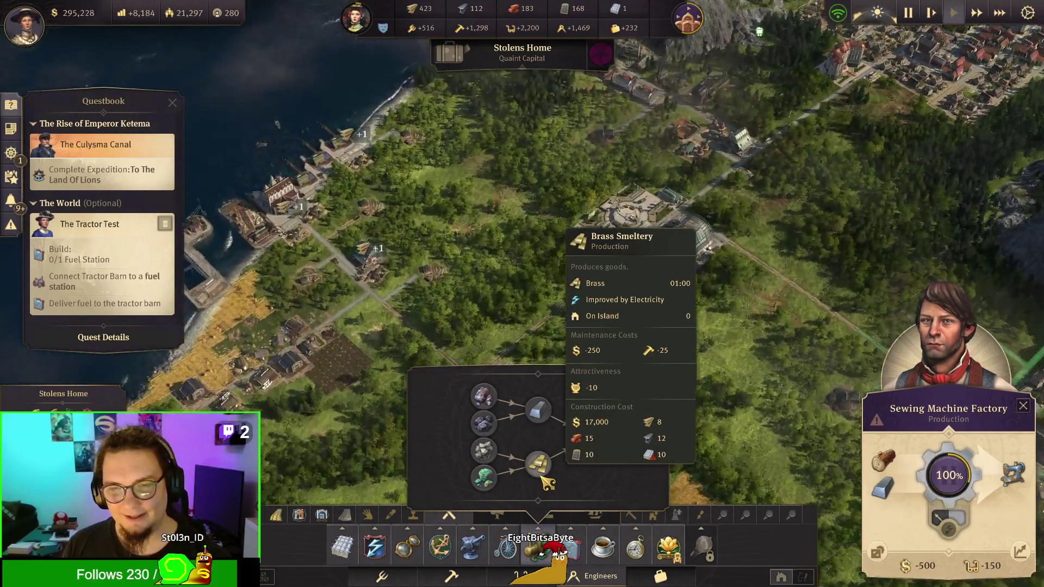
{"action": "key", "text": "s"}
{"action": "key", "text": "d"}
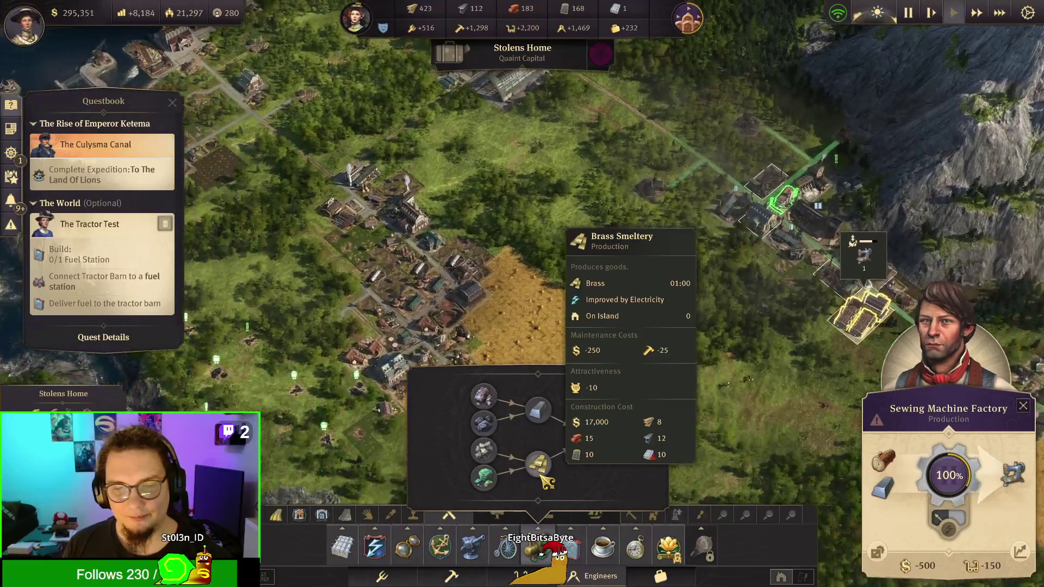
{"action": "key", "text": "a"}
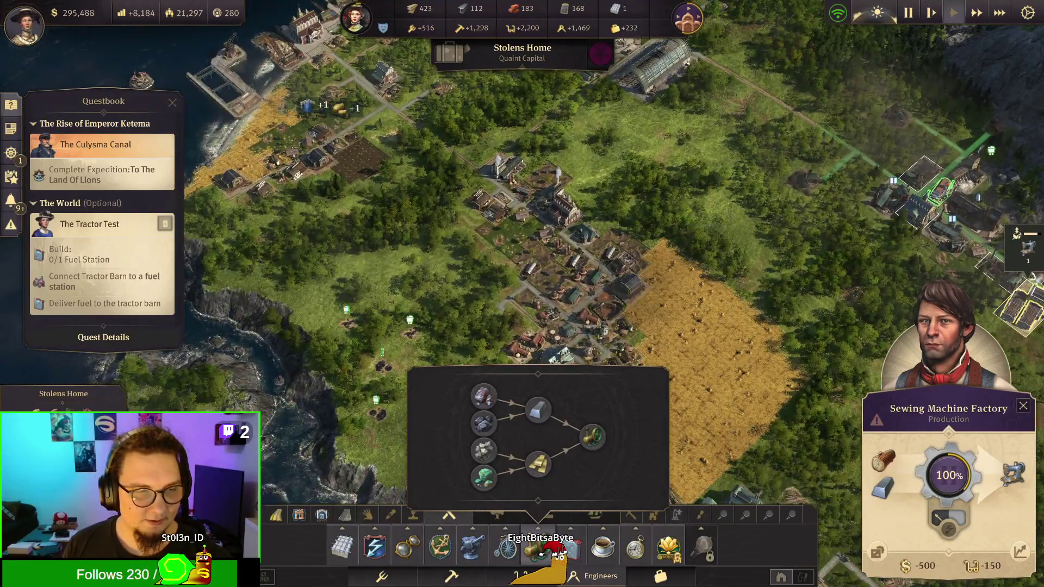
{"action": "key", "text": "Tab"}
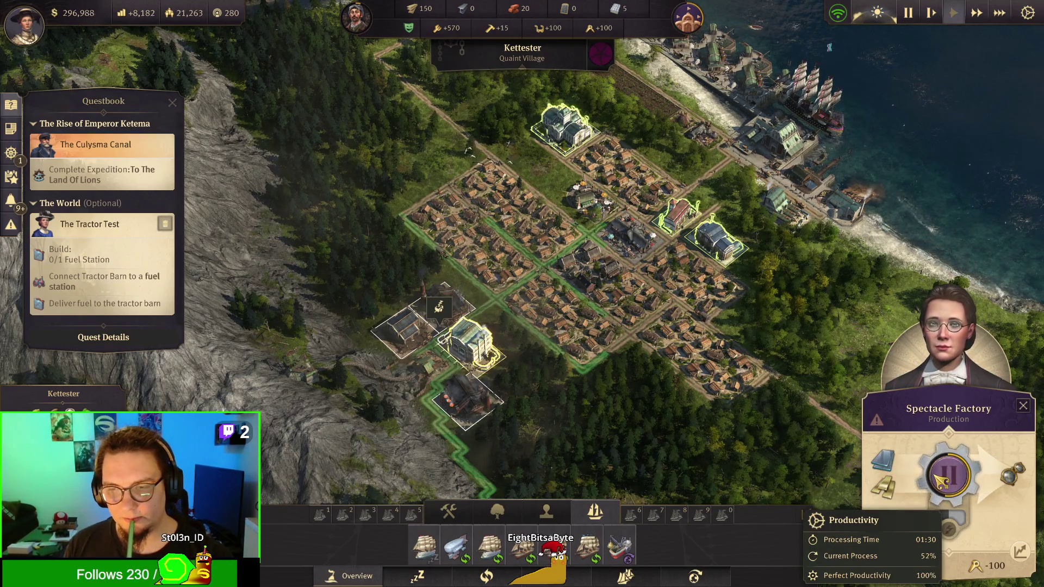
Step: Show Kettester's Pocket Watches production chain, then close the panels and zoom out over the island
{"action": "key", "text": "s"}
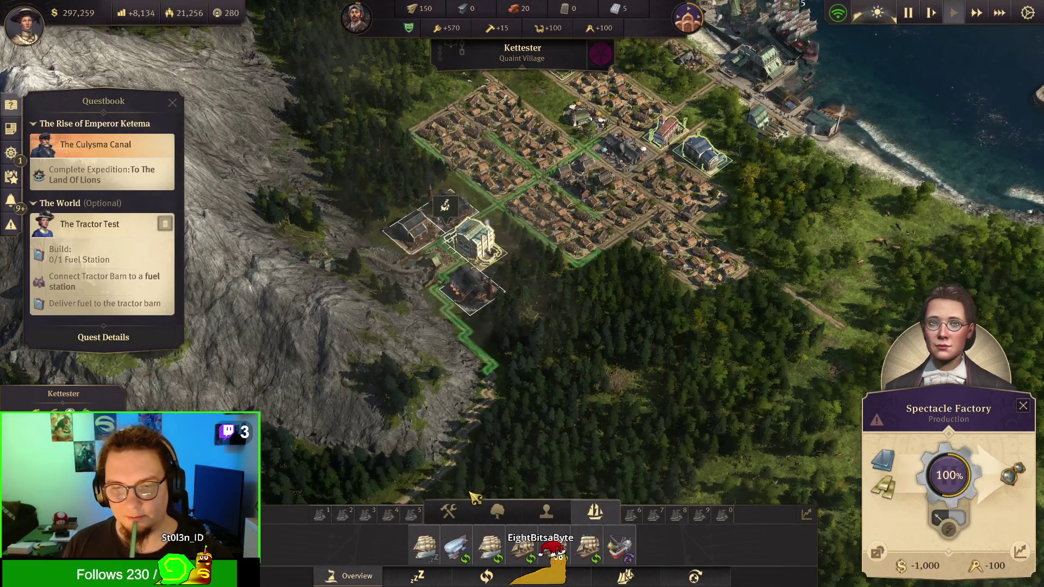
{"action": "left_click", "coordinate": [460, 506]}
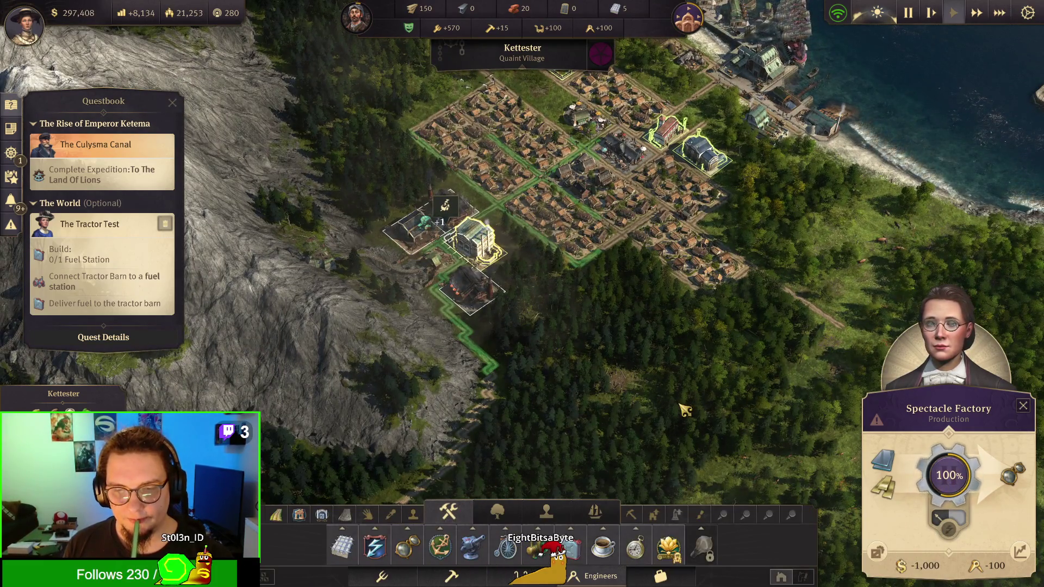
{"action": "left_click", "coordinate": [647, 545]}
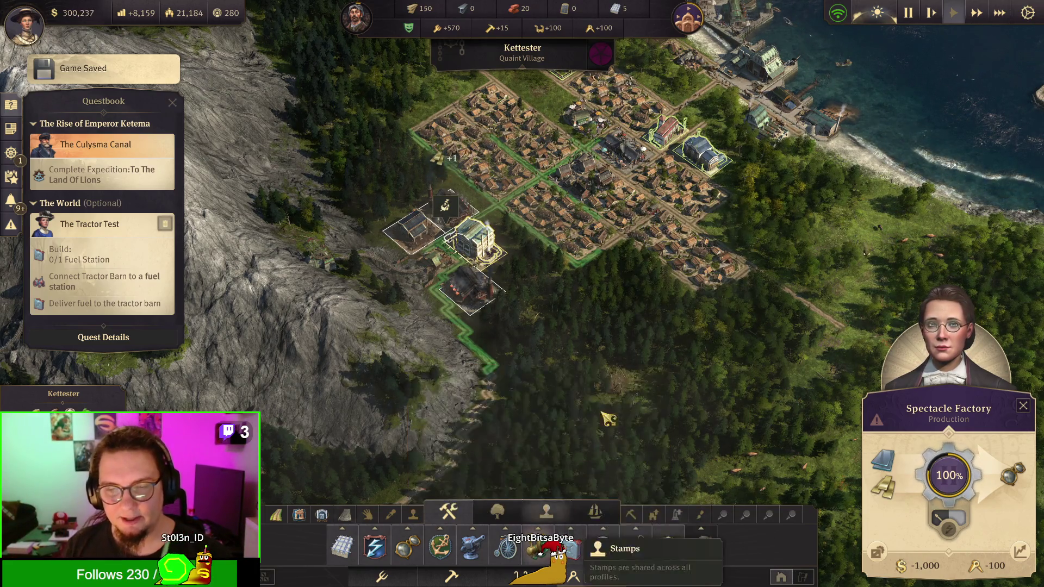
{"action": "right_click", "coordinate": [658, 344]}
{"action": "scroll", "coordinate": [660, 336], "scroll_direction": "down", "scroll_amount": 2}
{"action": "scroll", "coordinate": [660, 336], "scroll_direction": "down", "scroll_amount": 3}
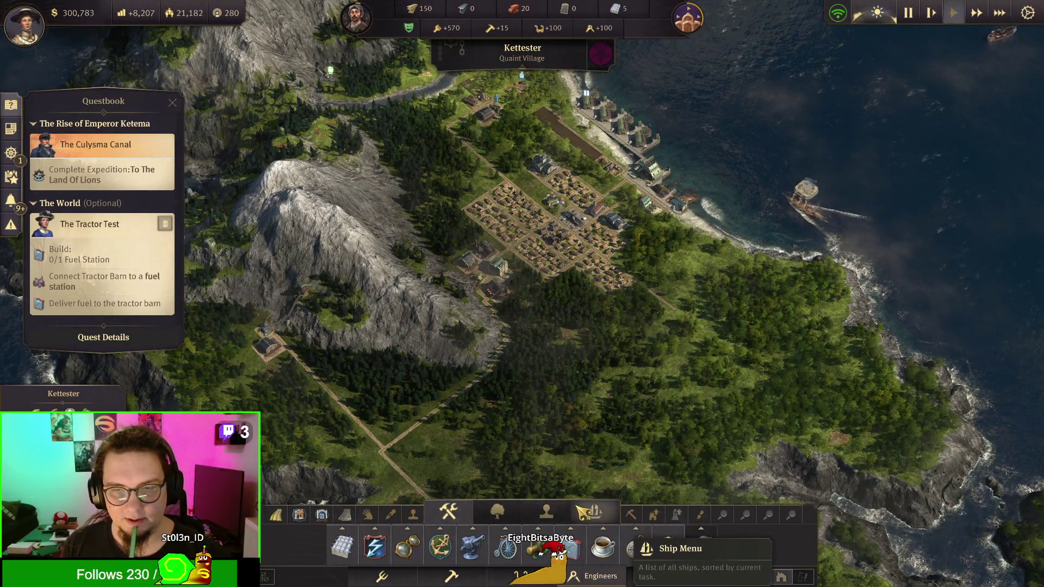
Step: Accept Princess Qing's Handle With Care porcelain quest near the Rover ship
{"action": "left_click", "coordinate": [595, 512]}
{"action": "left_click", "coordinate": [408, 547]}
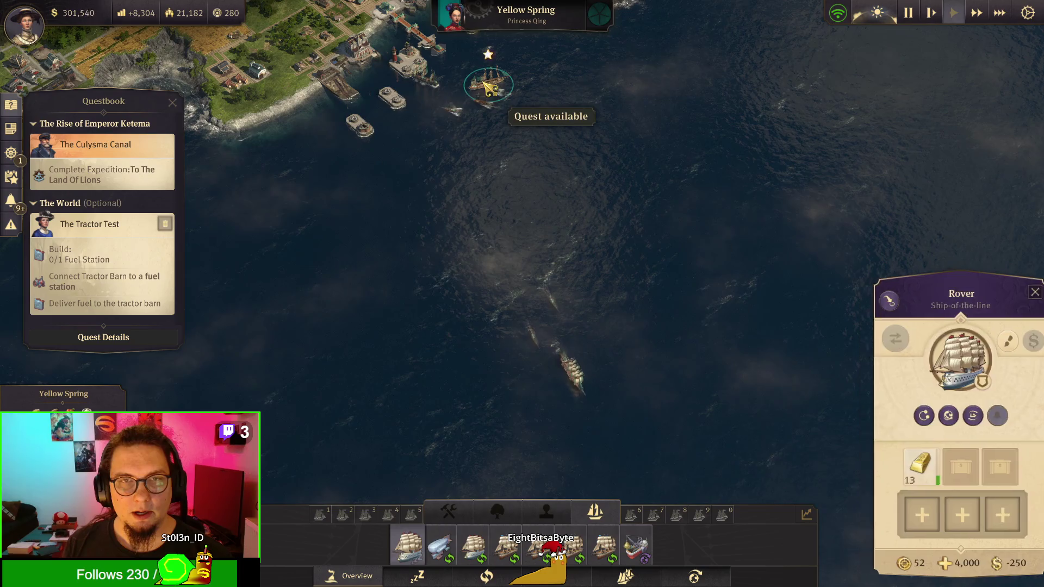
{"action": "left_click", "coordinate": [488, 82]}
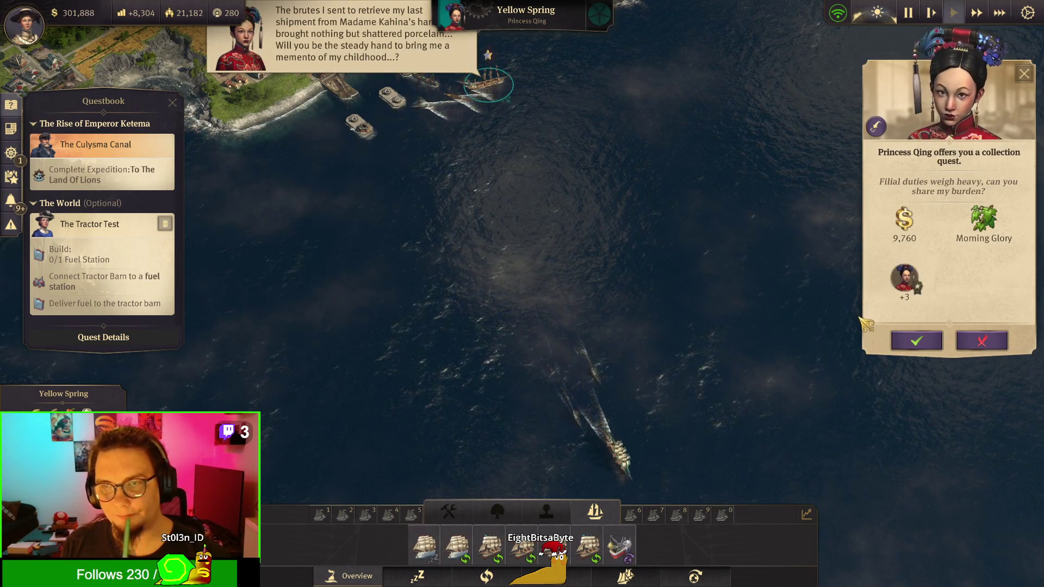
{"action": "left_click", "coordinate": [908, 344]}
Step: Send Rover to the marked island harbour and switch to the Haciendatown colony
{"action": "double_click", "coordinate": [425, 545]}
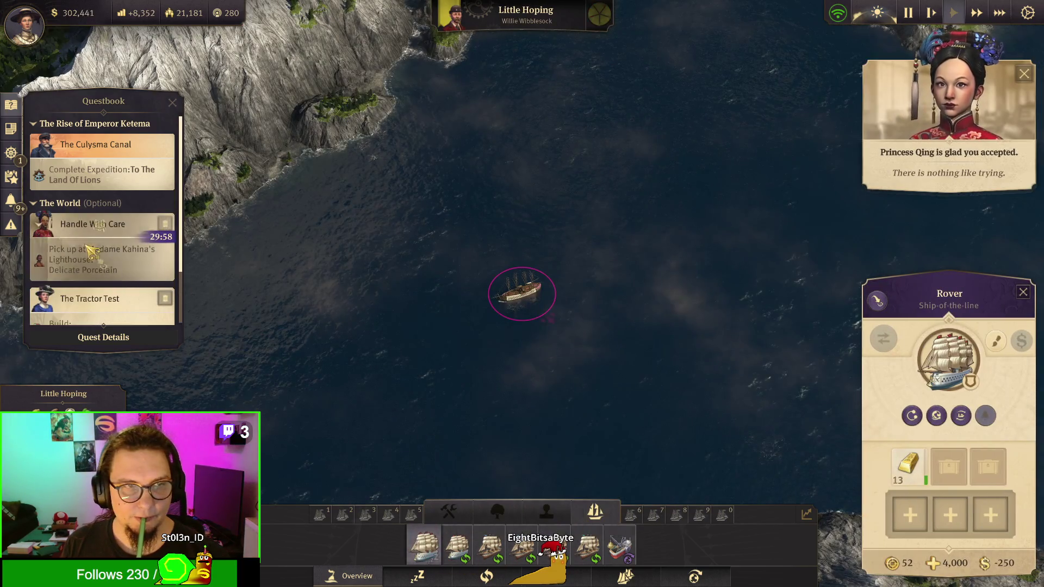
{"action": "scroll", "coordinate": [619, 316], "scroll_direction": "up", "scroll_amount": 3}
{"action": "right_click", "coordinate": [619, 316]}
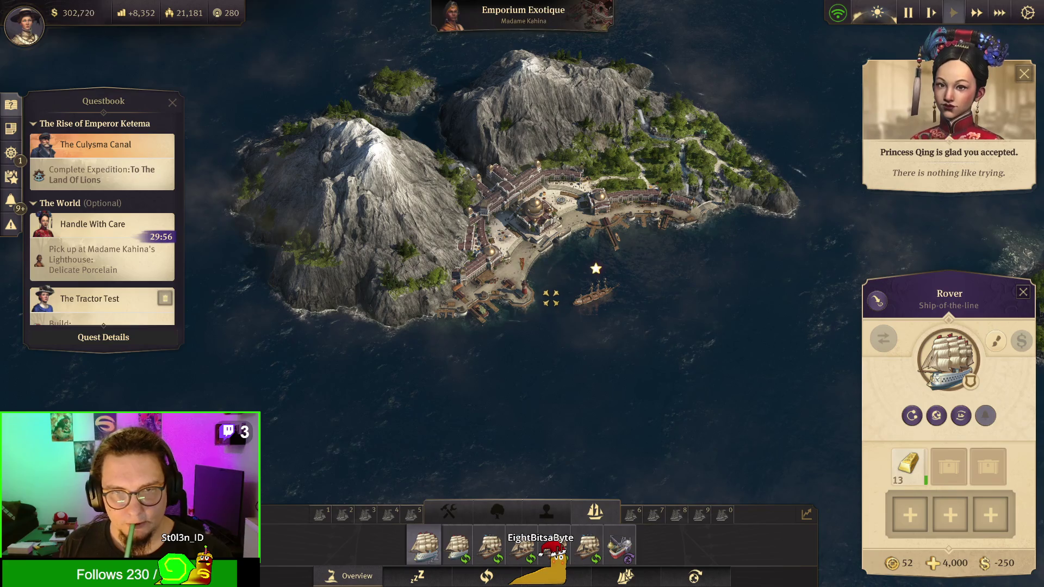
{"action": "left_click", "coordinate": [571, 326]}
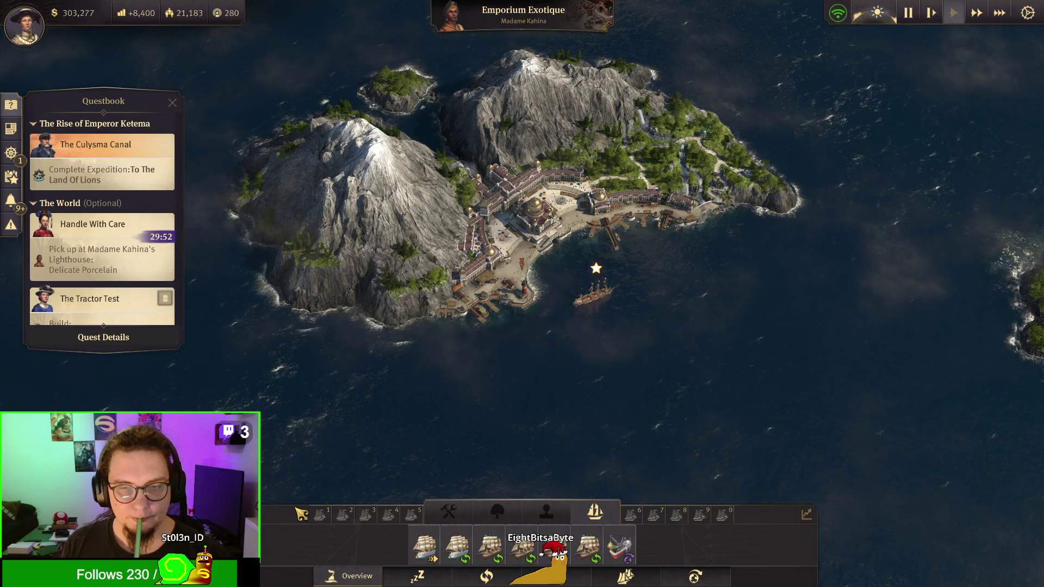
{"action": "key", "text": "Tab"}
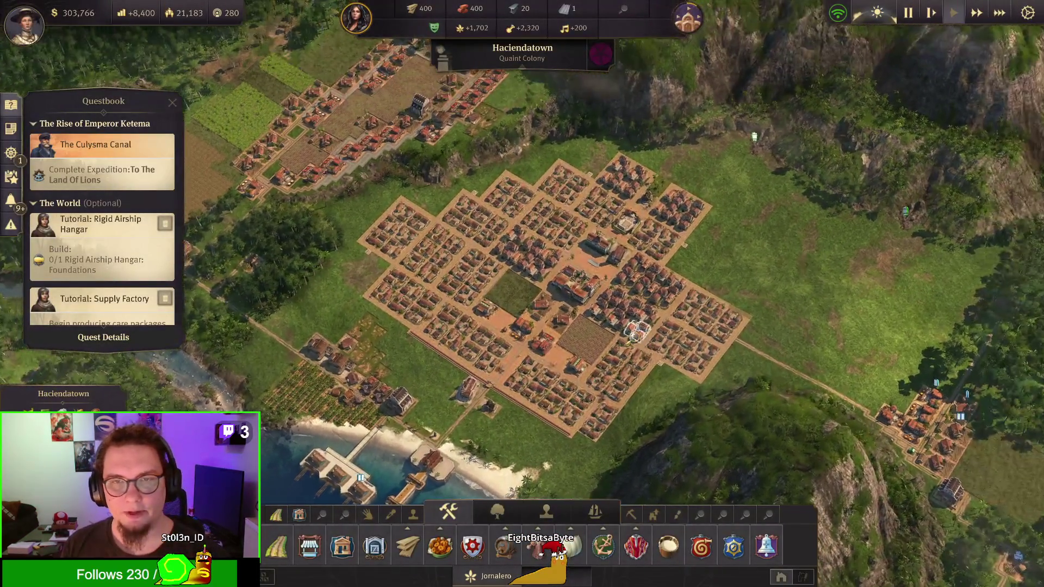
Step: Inspect a Haciendatown residence's needs, then pan the view to the harbour bay
{"action": "scroll", "coordinate": [598, 299], "scroll_direction": "up", "scroll_amount": 2}
{"action": "left_click", "coordinate": [672, 312]}
{"action": "key", "text": "s"}
{"action": "key", "text": "w"}
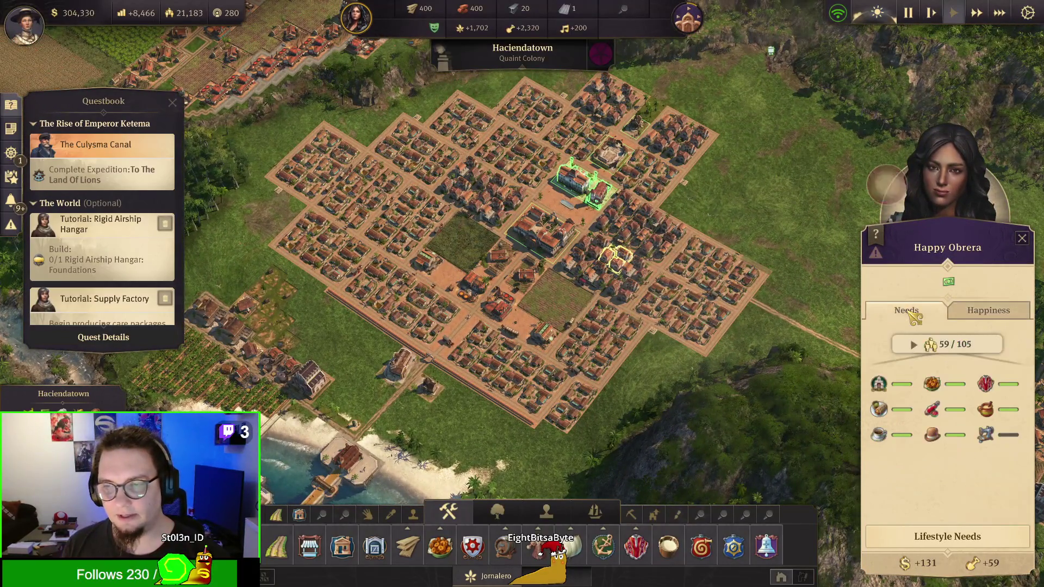
{"action": "key", "text": "s"}
{"action": "key", "text": "a"}
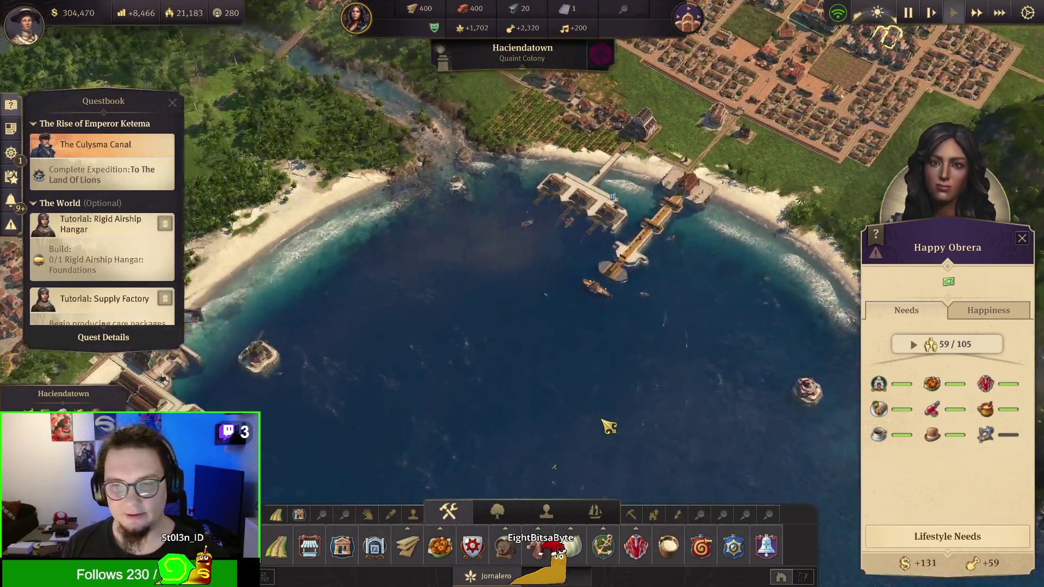
{"action": "key", "text": "a"}
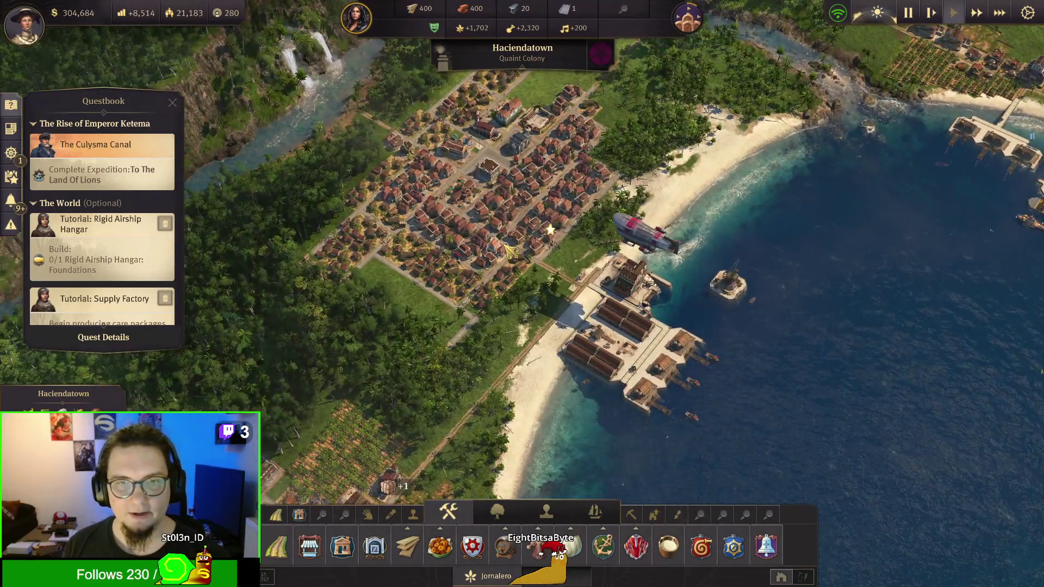
Step: Accept the Obrera's puzzle quest from a residence near the harbour
{"action": "left_click", "coordinate": [548, 249]}
{"action": "left_click", "coordinate": [579, 275]}
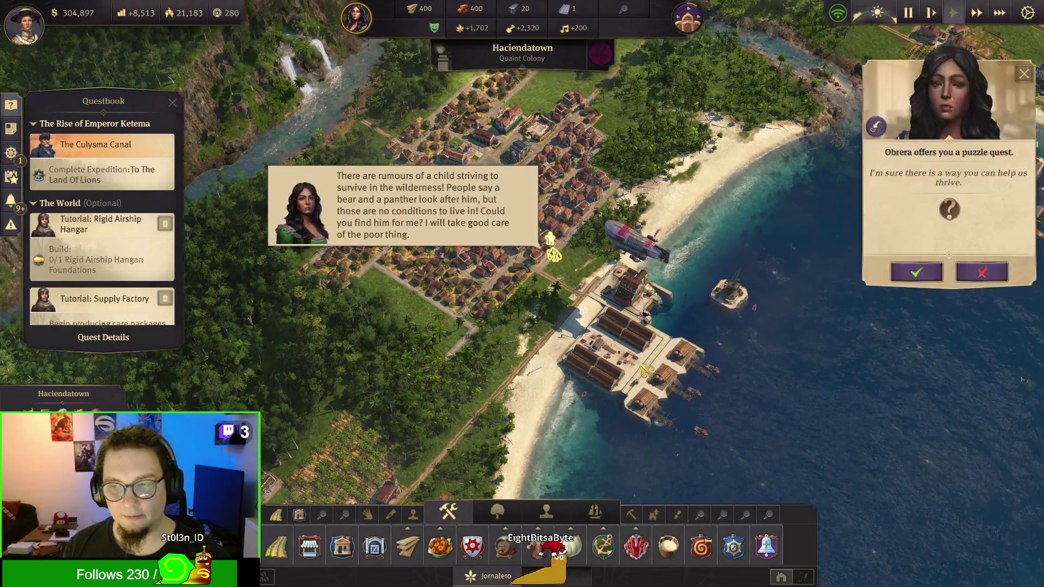
{"action": "left_click", "coordinate": [917, 272]}
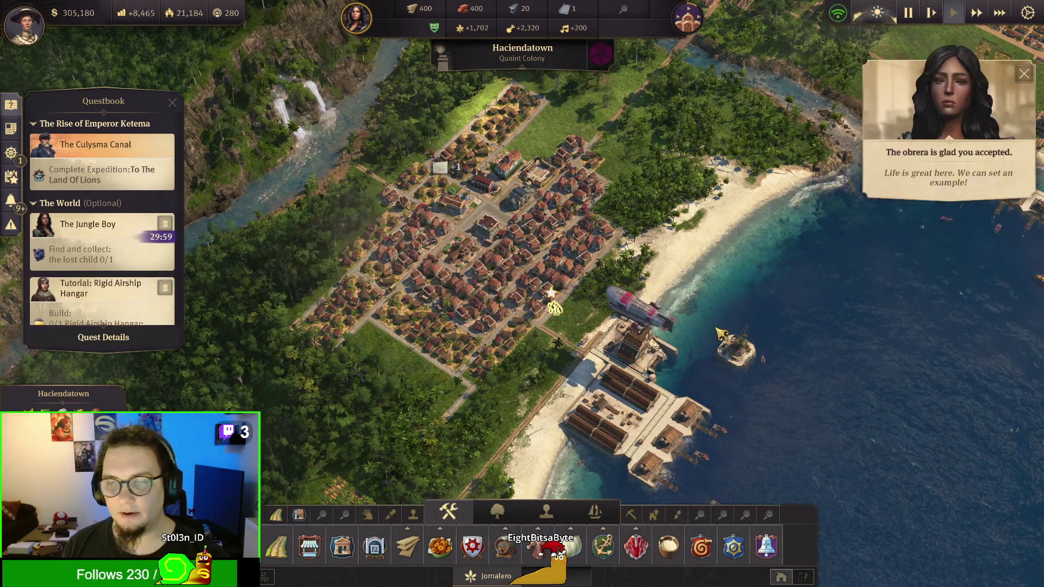
Step: Jump the view to The Jungle Boy quest area
{"action": "key", "text": "w"}
{"action": "scroll", "coordinate": [99, 265], "scroll_direction": "down", "scroll_amount": 1}
{"action": "scroll", "coordinate": [97, 262], "scroll_direction": "up", "scroll_amount": 1}
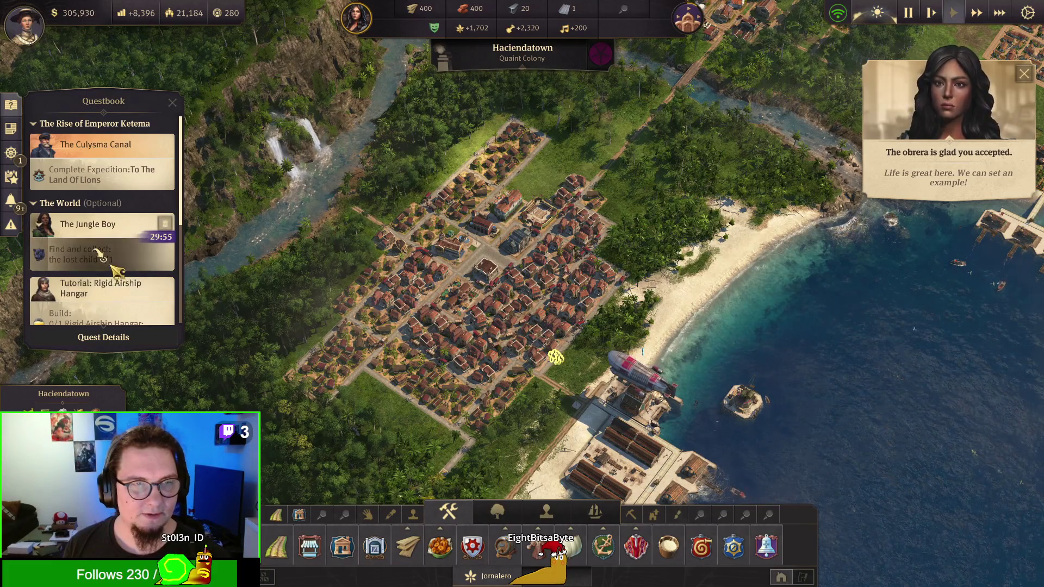
{"action": "left_click", "coordinate": [118, 269]}
{"action": "scroll", "coordinate": [494, 363], "scroll_direction": "up", "scroll_amount": 5}
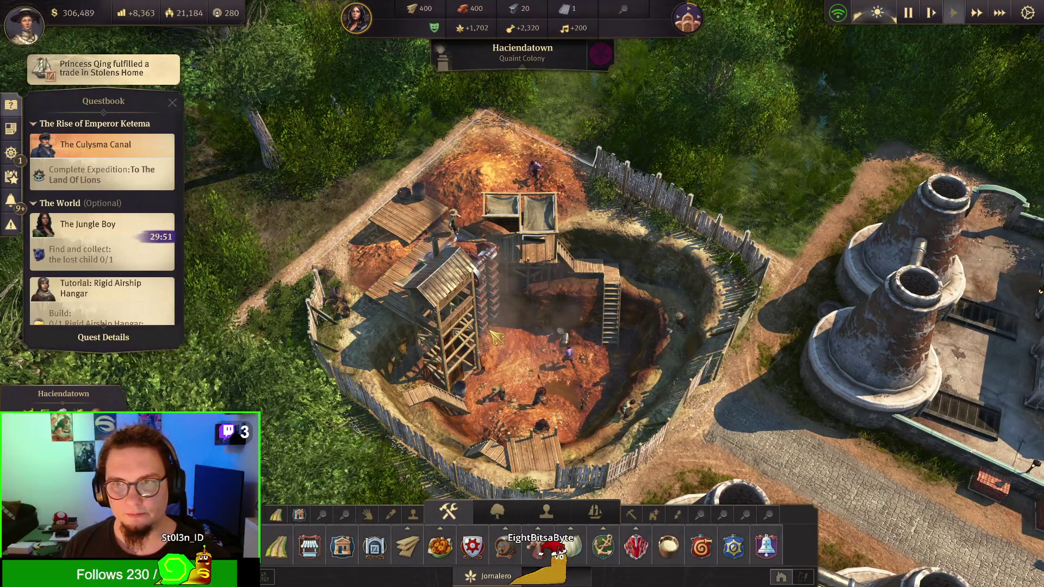
Step: Read The Jungle Boy quest details with the mining slot clue
{"action": "left_click", "coordinate": [82, 223]}
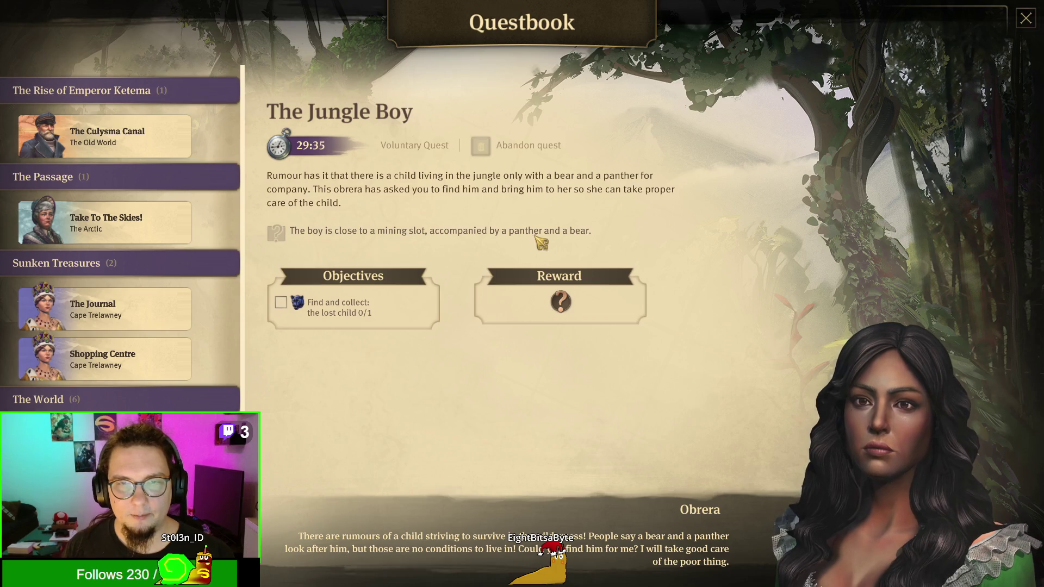
{"action": "key", "text": "Escape"}
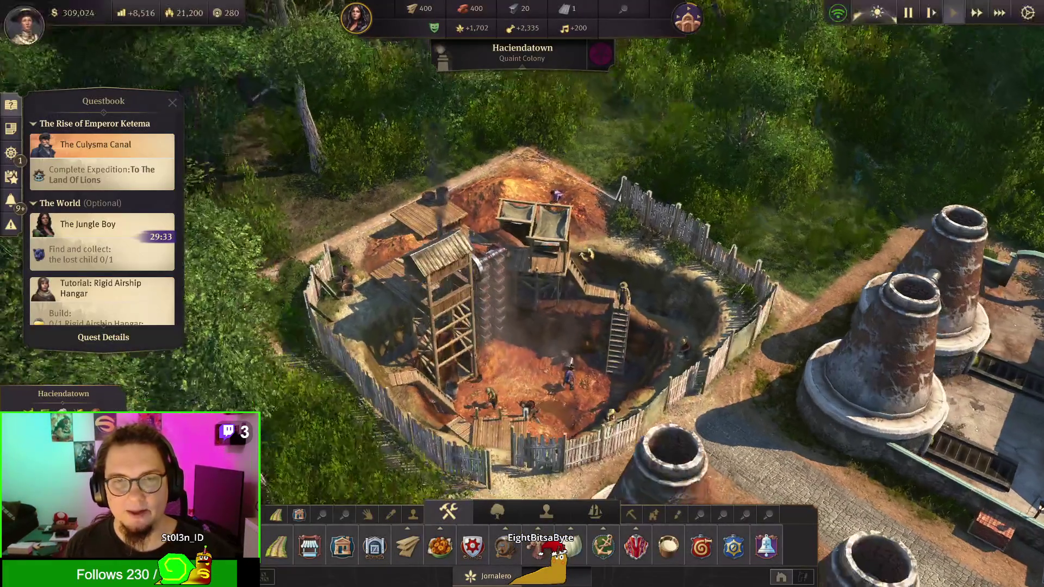
{"action": "scroll", "coordinate": [516, 225], "scroll_direction": "down", "scroll_amount": 5}
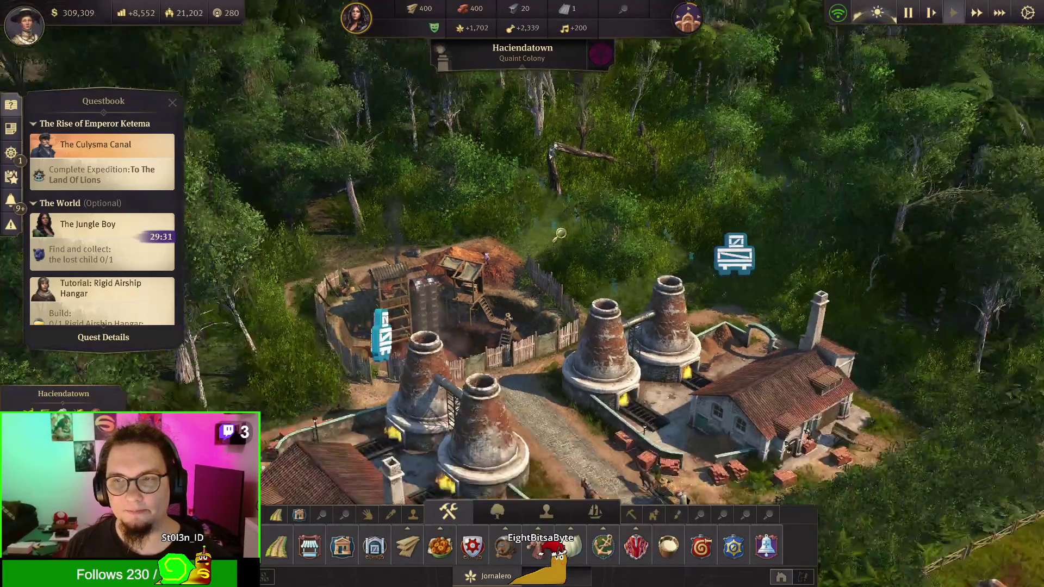
Step: Demolish a rectangle of jungle forest near the river
{"action": "scroll", "coordinate": [516, 225], "scroll_direction": "down", "scroll_amount": 3}
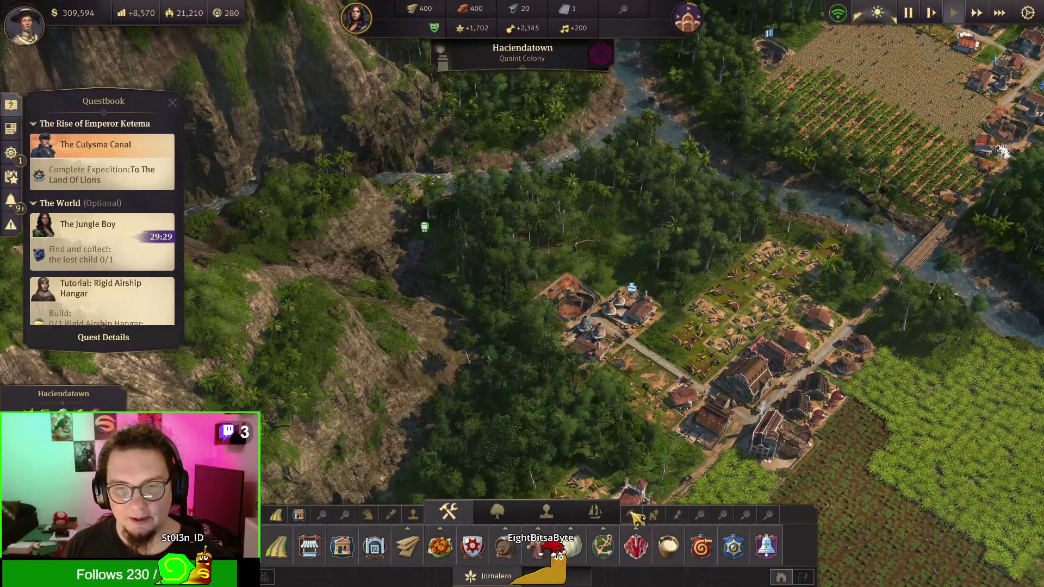
{"action": "left_click", "coordinate": [630, 513]}
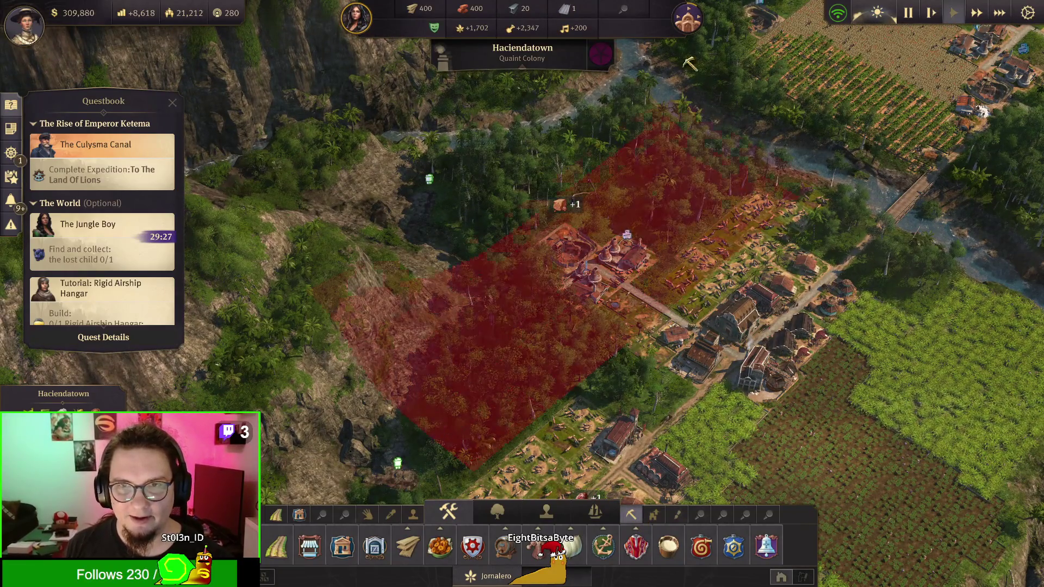
{"action": "mouse_move", "coordinate": [690, 64]}
{"action": "left_mouse_down"}
{"action": "mouse_move", "coordinate": [647, 19]}
{"action": "mouse_move", "coordinate": [605, 266]}
{"action": "left_mouse_up"}
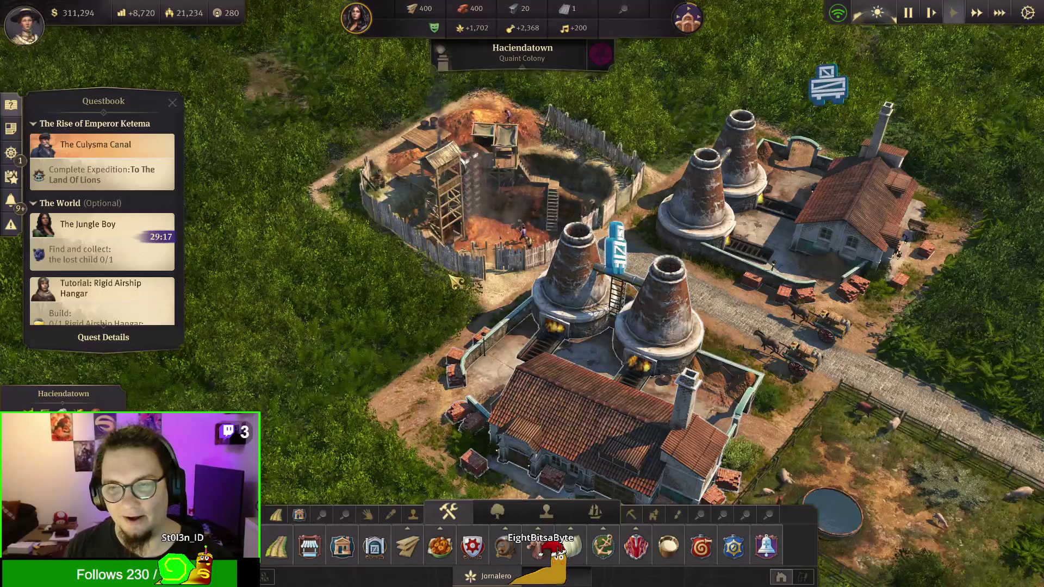
Step: Pan south over the jungle past the kiln, quarry and clay pit complex
{"action": "scroll", "coordinate": [456, 280], "scroll_direction": "down", "scroll_amount": 3}
{"action": "scroll", "coordinate": [490, 305], "scroll_direction": "up", "scroll_amount": 5}
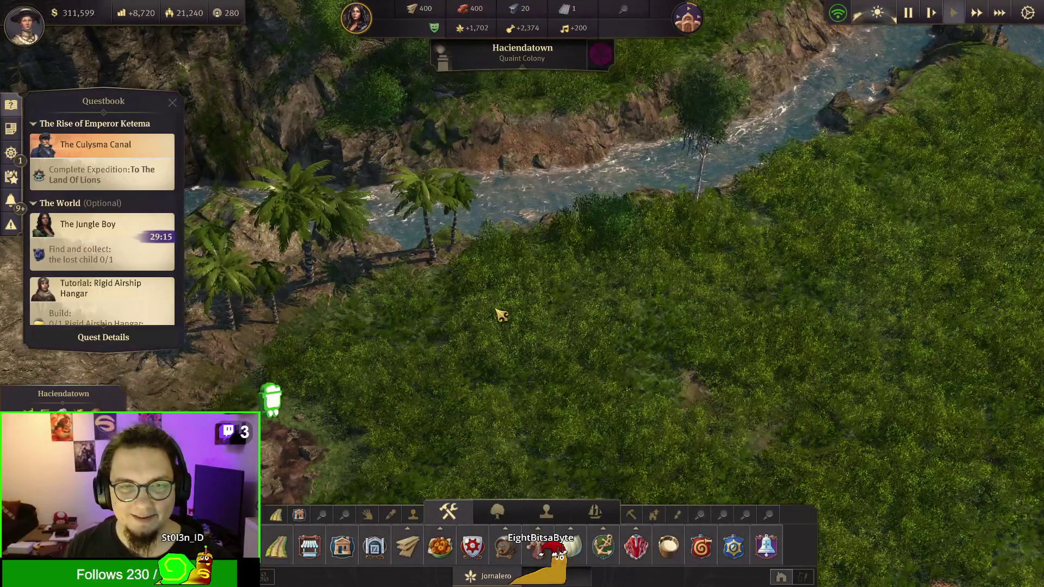
{"action": "key", "text": "s"}
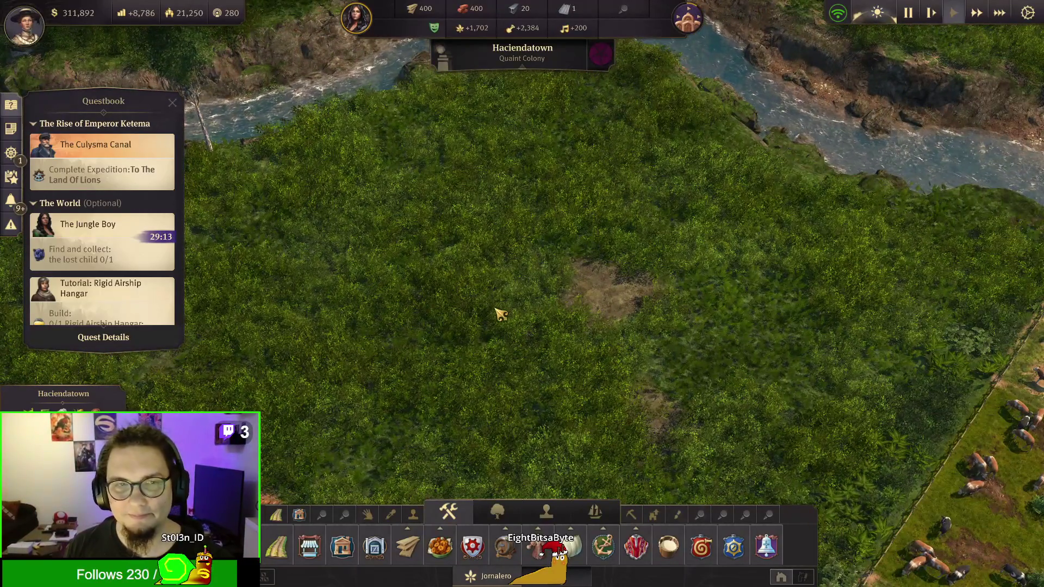
{"action": "key", "text": "s"}
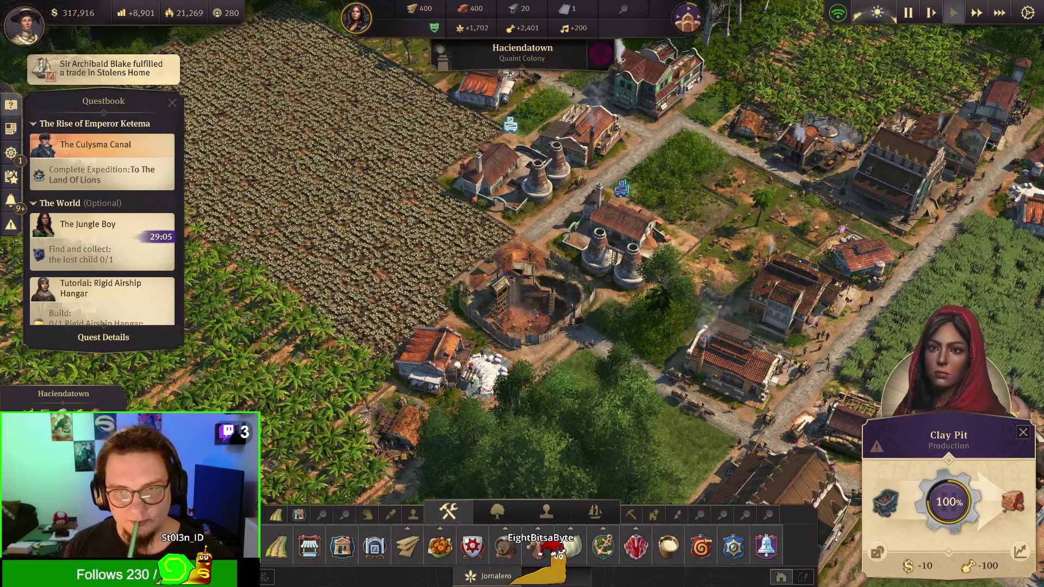
{"action": "key", "text": "s"}
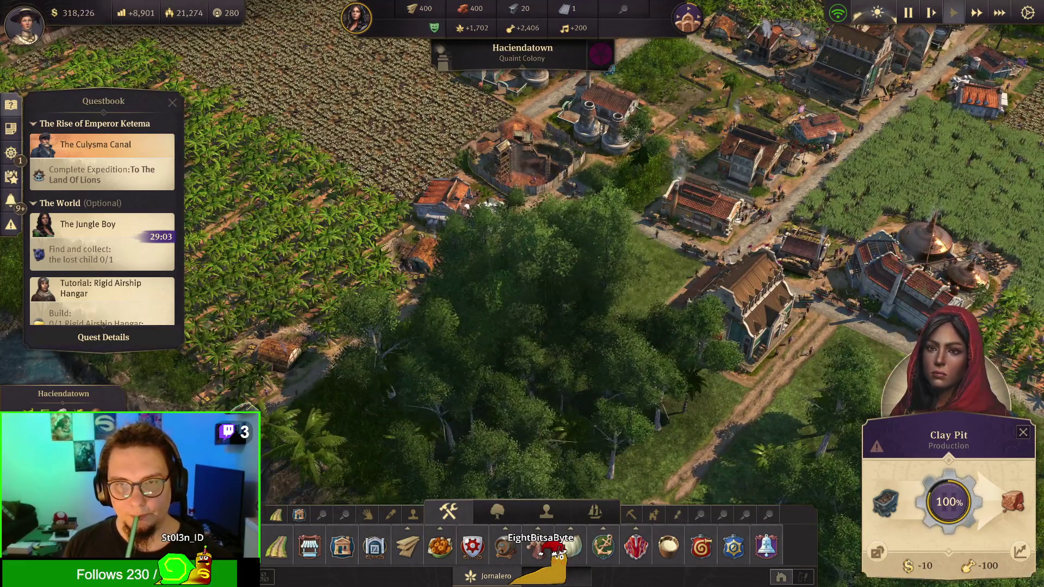
{"action": "key", "text": "e"}
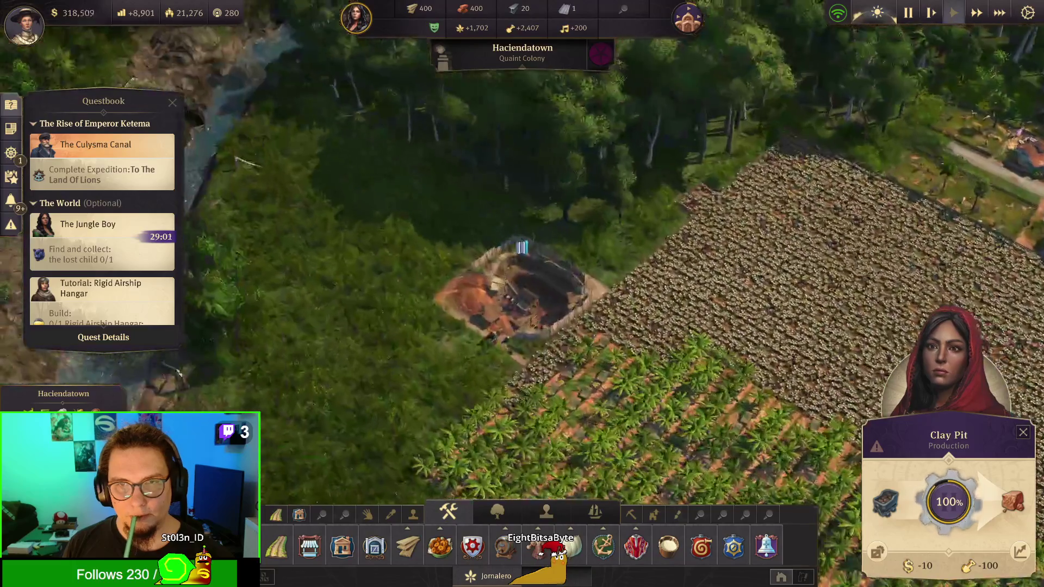
{"action": "scroll", "coordinate": [522, 294], "scroll_direction": "down", "scroll_amount": 5}
{"action": "scroll", "coordinate": [522, 294], "scroll_direction": "up", "scroll_amount": 5}
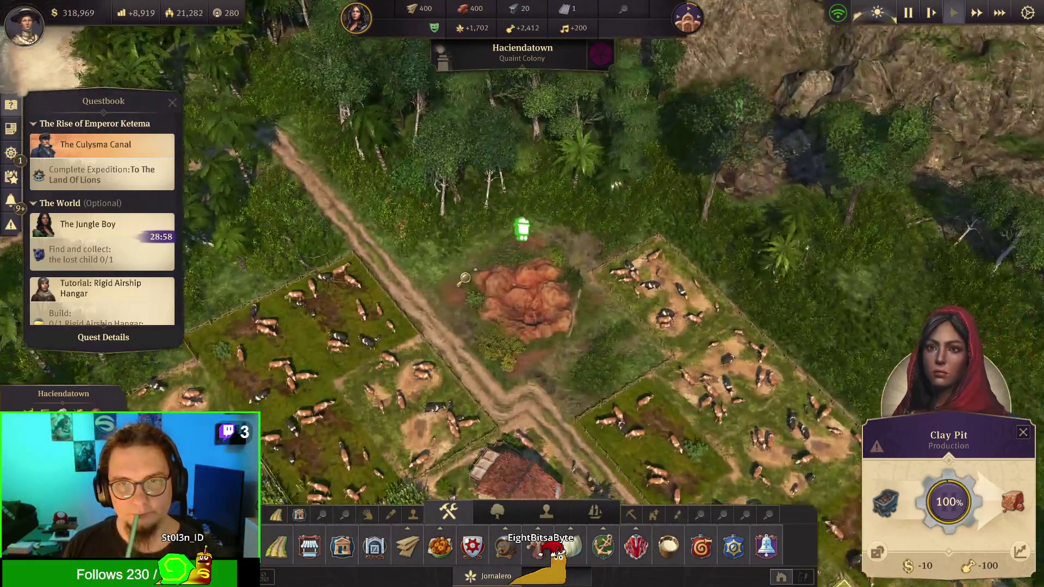
{"action": "scroll", "coordinate": [541, 252], "scroll_direction": "up", "scroll_amount": 3}
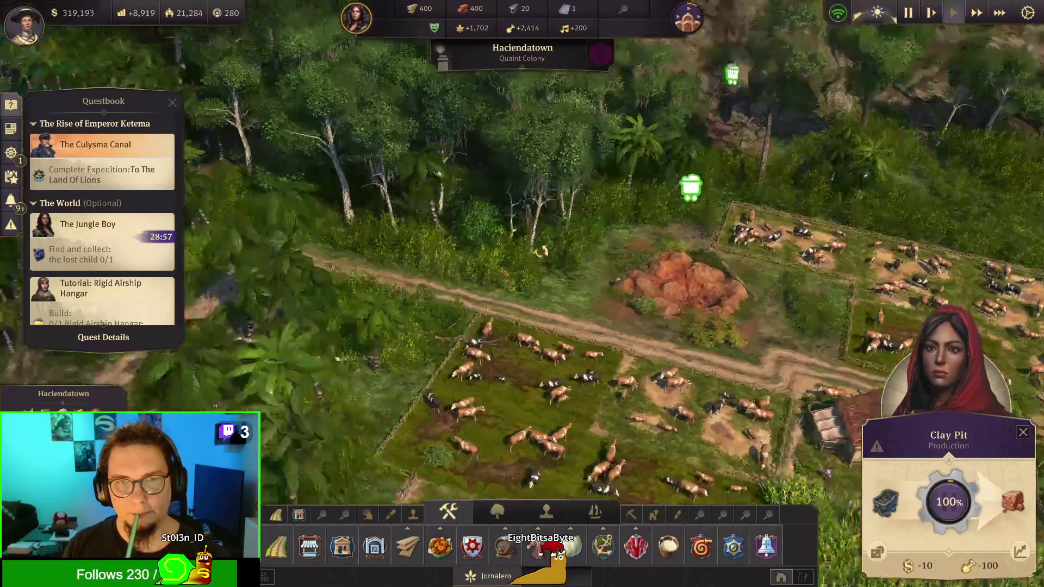
Step: Sweep past the bridge, pastures and town fields to the jungle clay pit
{"action": "key", "text": "w"}
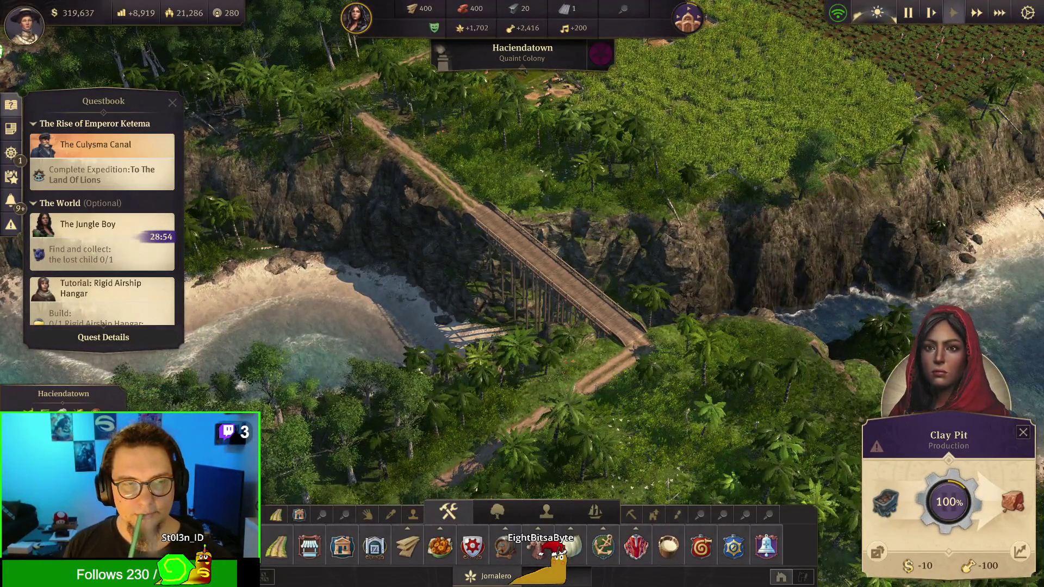
{"action": "key", "text": "s"}
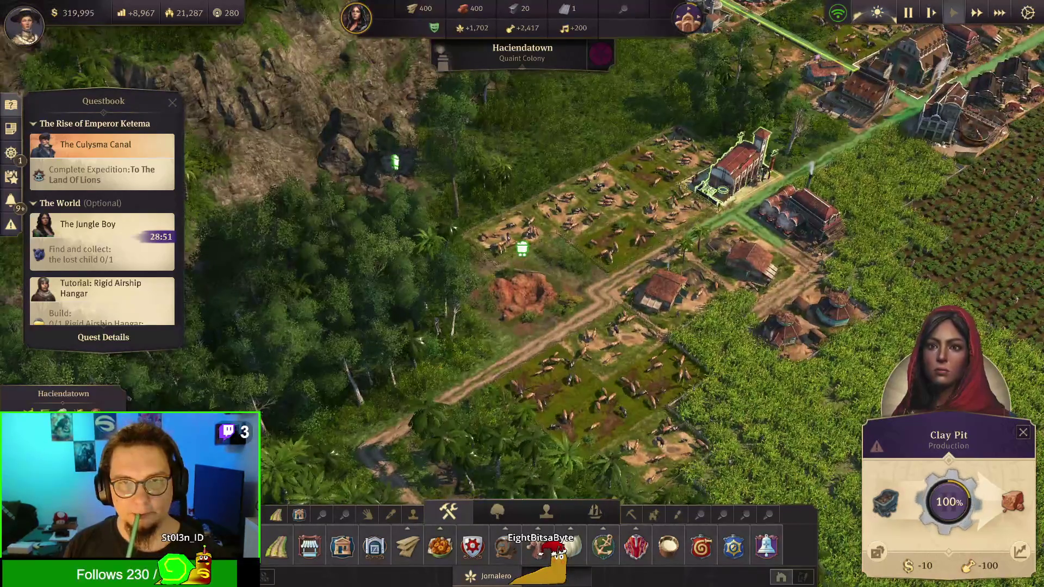
{"action": "key", "text": "w"}
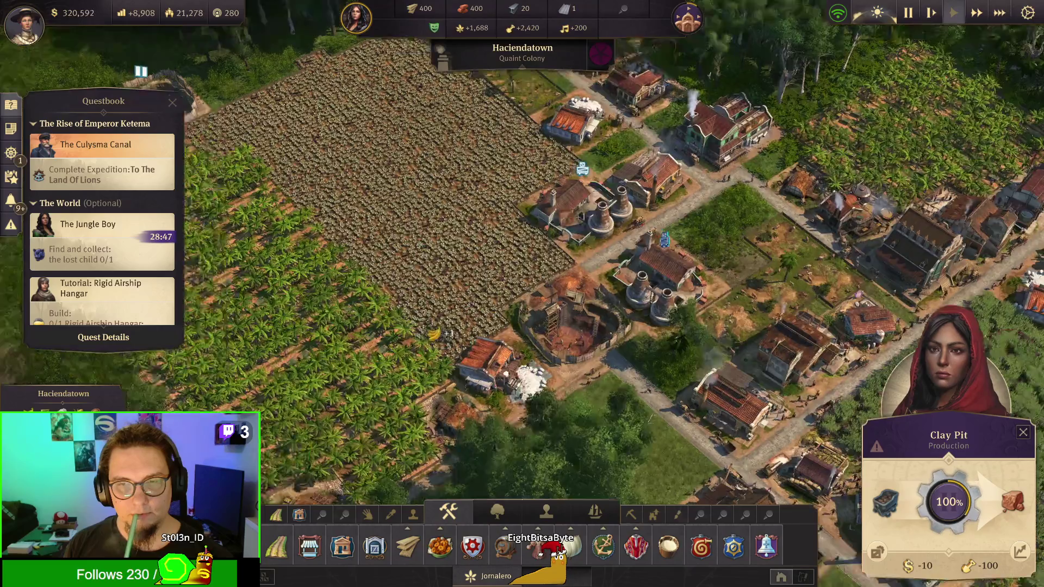
{"action": "key", "text": "w"}
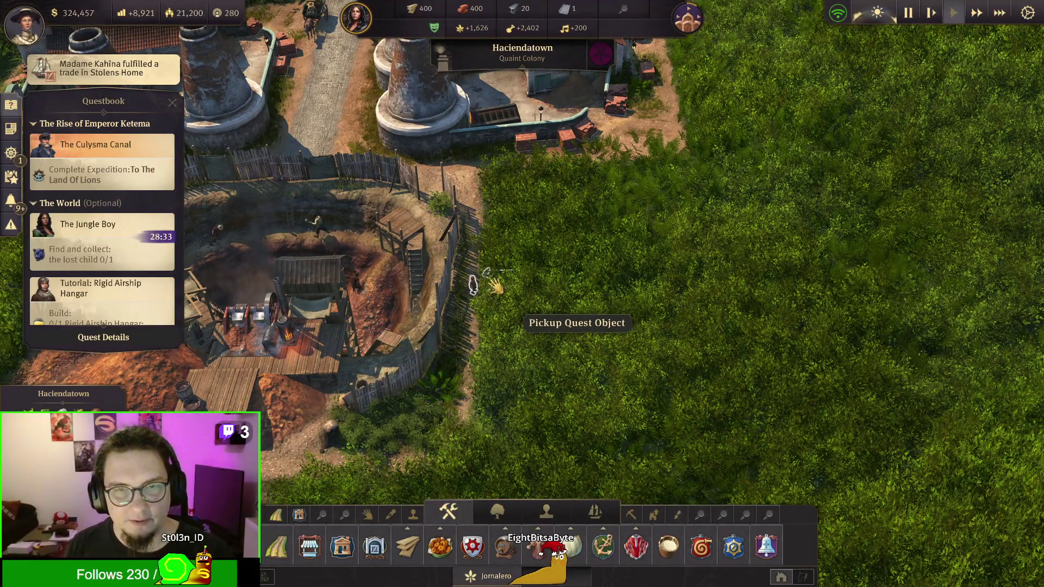
Step: Pick up the quest object beside the clay pit, triggering the Easter egg flight
{"action": "left_click", "coordinate": [506, 290]}
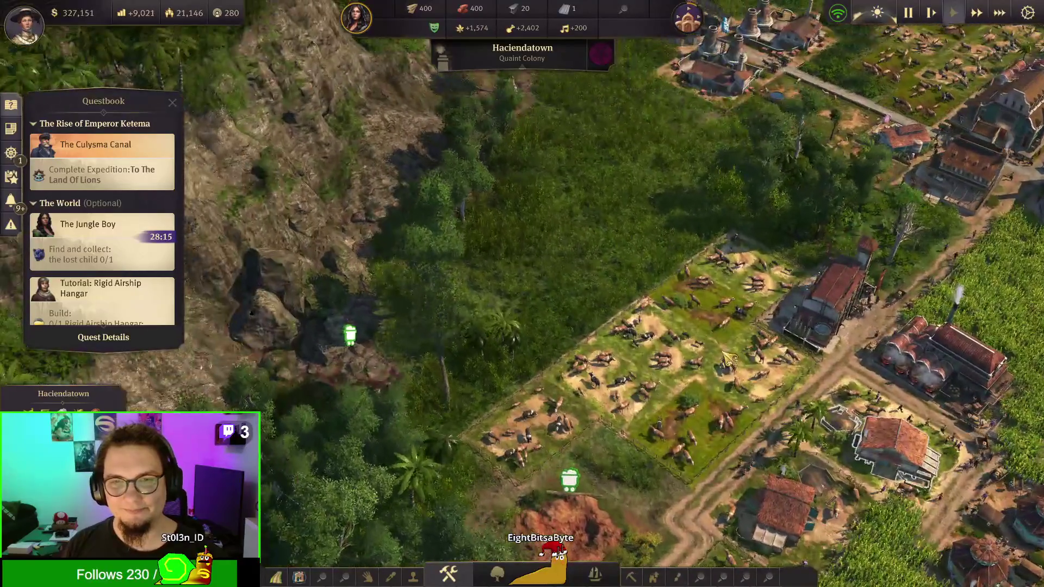
{"action": "scroll", "coordinate": [520, 441], "scroll_direction": "up", "scroll_amount": 5}
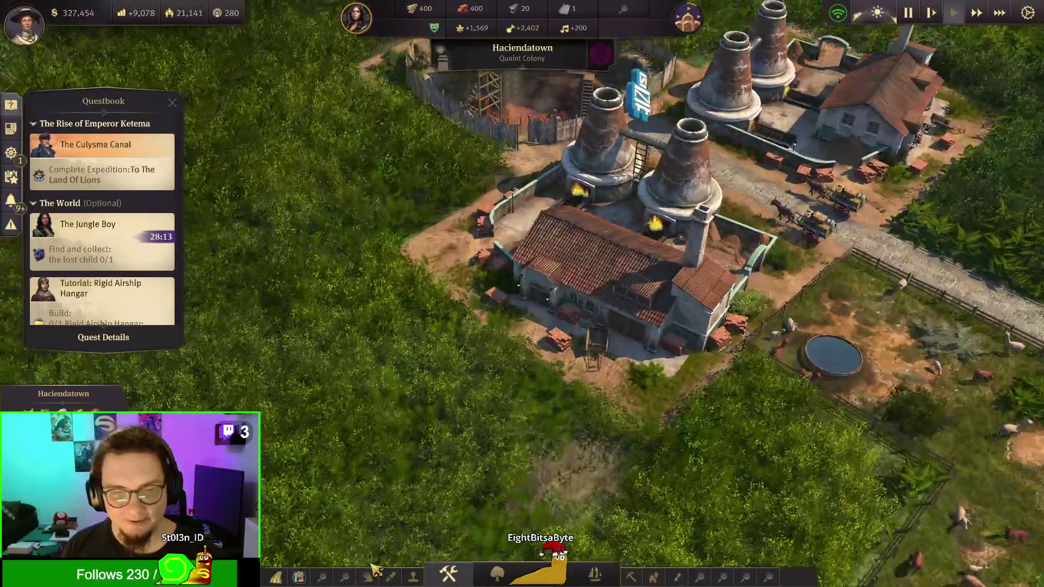
{"action": "left_click", "coordinate": [448, 575]}
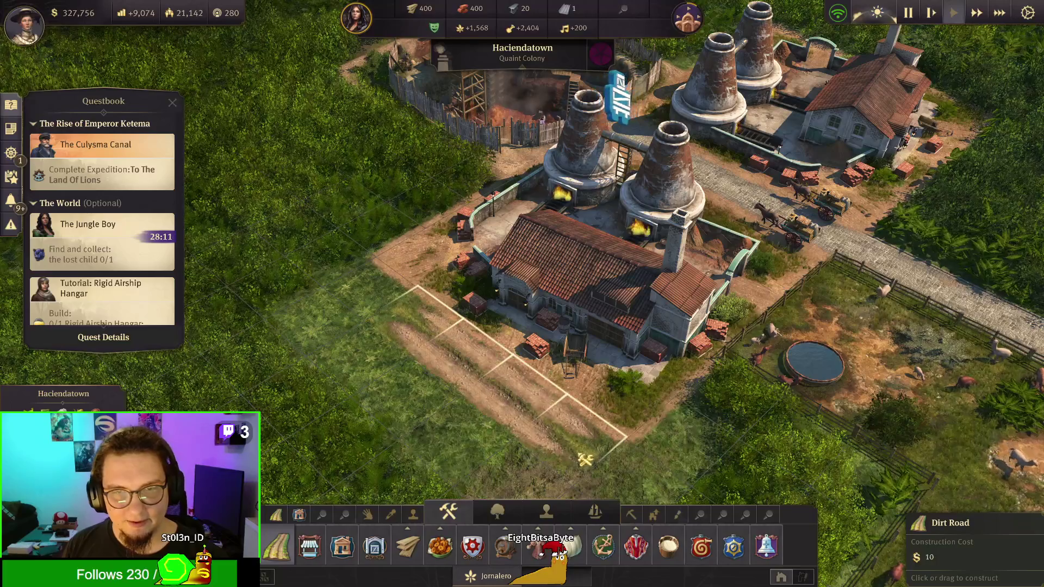